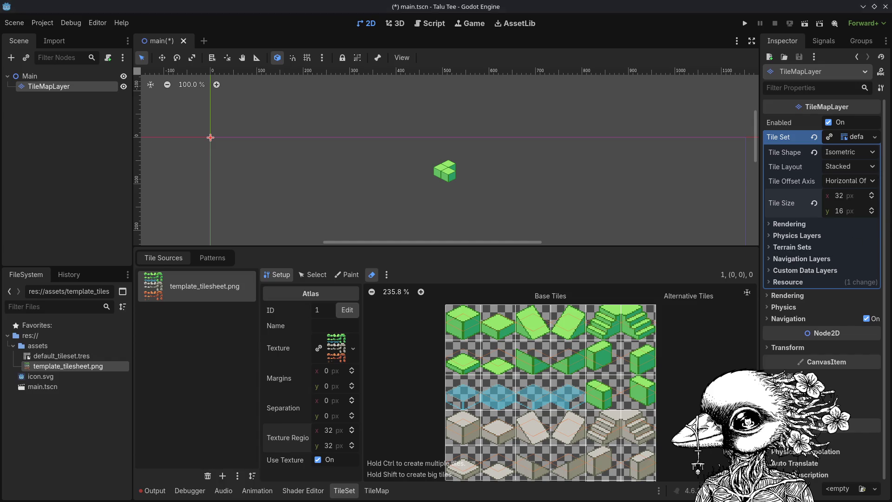
# Deselect the TileMapLayer and open Project Settings from the Project menu.
pyautogui.scroll(-2, 701, 297)
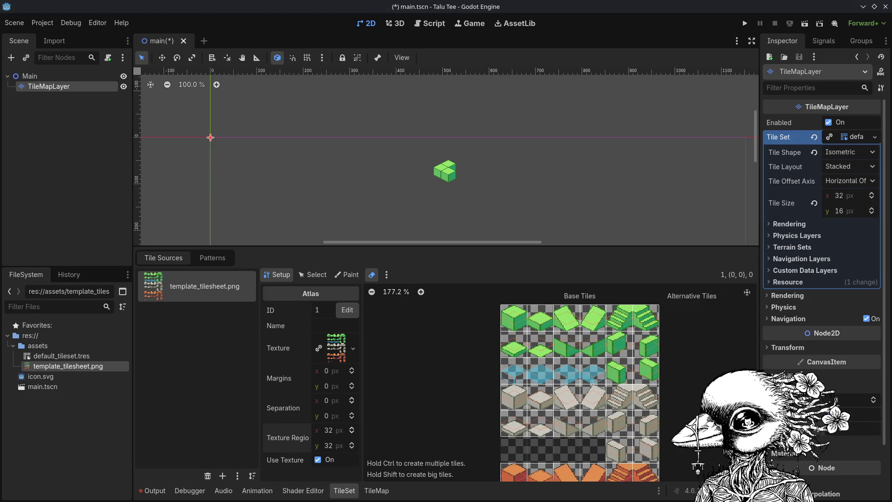
pyautogui.scroll(-3, 822, 232)
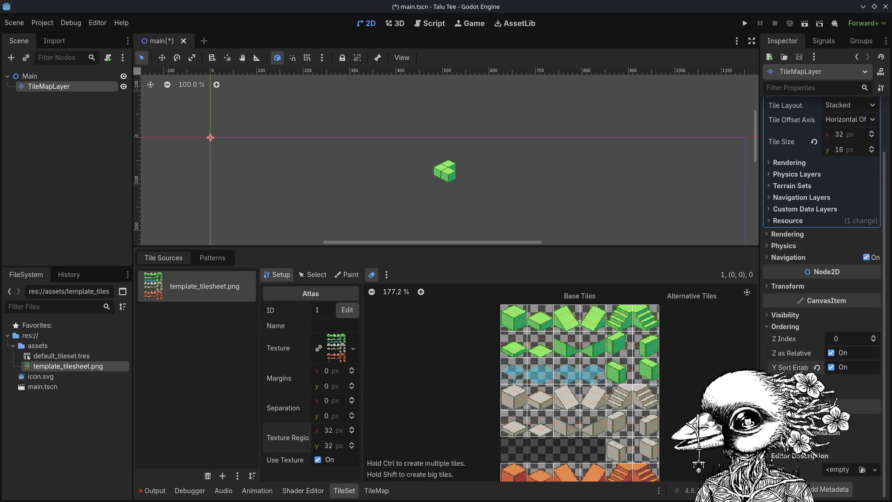
pyautogui.click(354, 134)
pyautogui.click(42, 23)
pyautogui.click(52, 38)
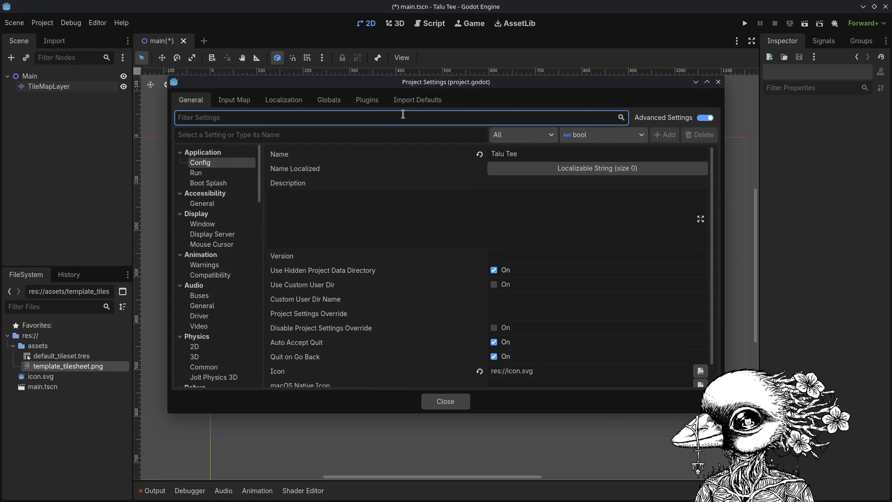
# Set Rendering > Textures Default Texture Filter to Nearest, then reselect the TileMapLayer.
pyautogui.scroll(-5, 207, 214)
pyautogui.scroll(-4, 207, 214)
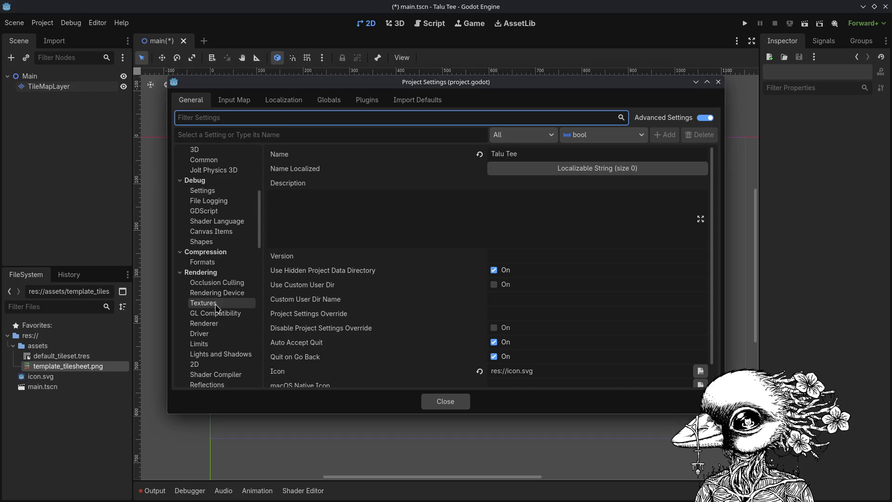
pyautogui.click(217, 308)
pyautogui.click(572, 166)
pyautogui.click(579, 180)
pyautogui.click(445, 400)
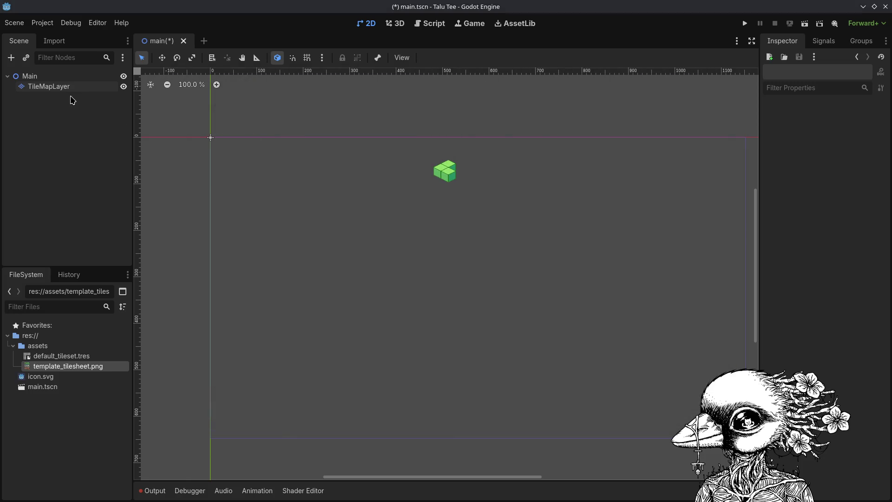
pyautogui.click(70, 86)
pyautogui.scroll(5, 466, 181)
pyautogui.scroll(-1, 474, 224)
pyautogui.moveTo(457, 153)
pyautogui.mouseDown()
pyautogui.moveTo(454, 175)
pyautogui.moveTo(480, 173)
pyautogui.moveTo(504, 207)
pyautogui.mouseUp()
pyautogui.moveTo(404, 213)
pyautogui.mouseDown()
pyautogui.moveTo(304, 183)
pyautogui.moveTo(360, 201)
pyautogui.moveTo(518, 215)
pyautogui.moveTo(390, 268)
pyautogui.moveTo(260, 247)
pyautogui.moveTo(525, 232)
pyautogui.moveTo(557, 214)
pyautogui.mouseUp()
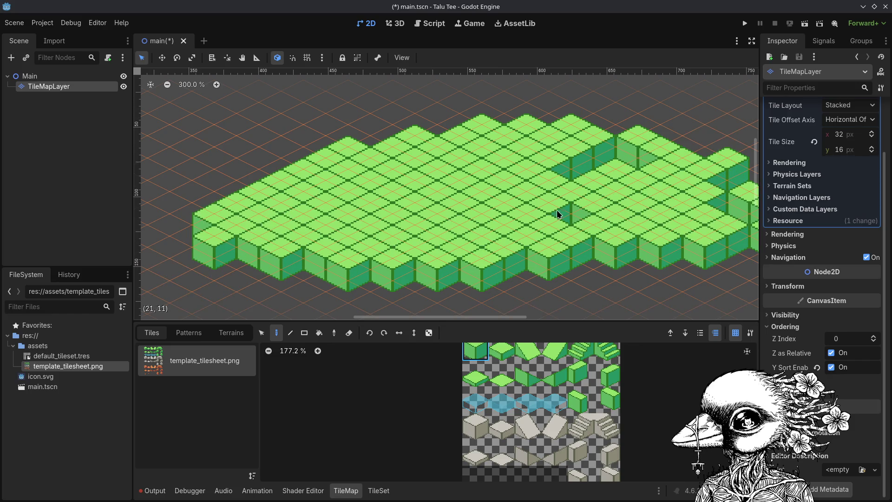
pyautogui.hotkey('ctrl', 'z')
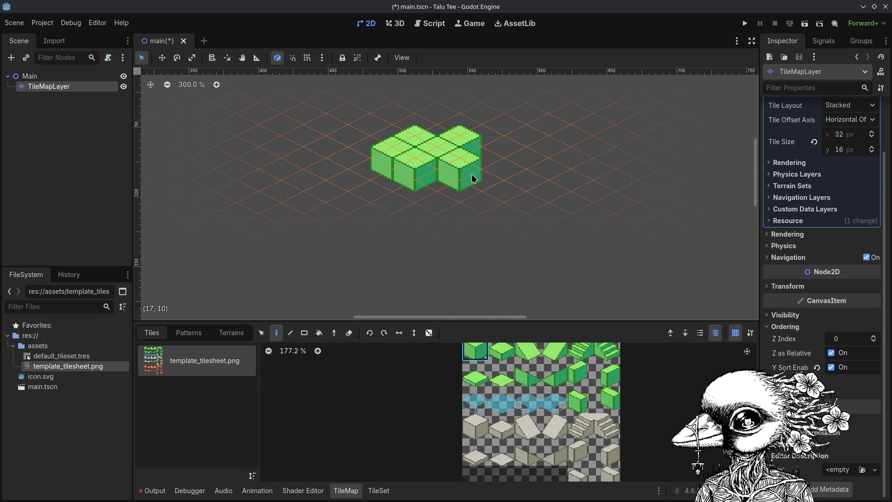
pyautogui.hotkey('ctrl', 'z')
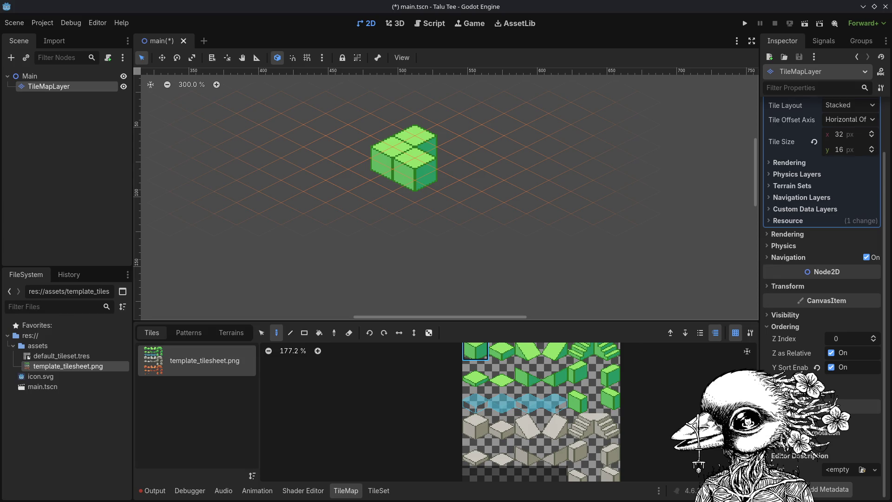
pyautogui.click(82, 78)
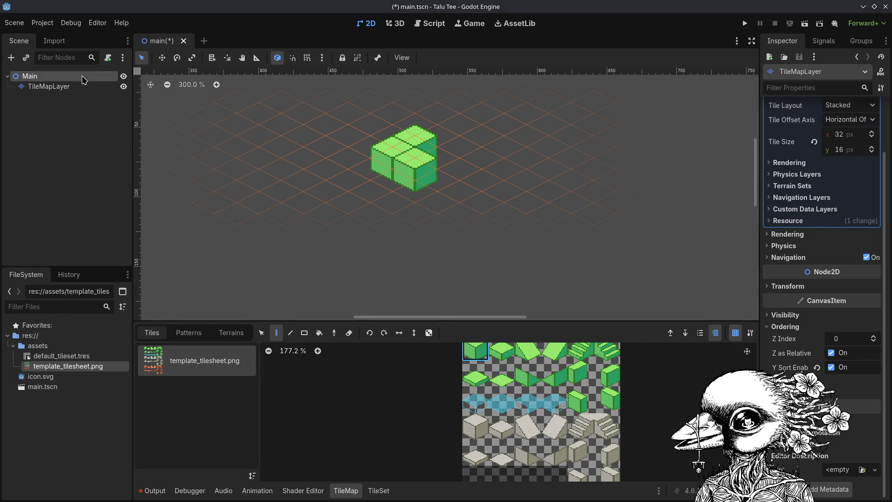
# Add a Node2D child of Main renamed 'World' and drag TileMapLayer into it.
pyautogui.rightClick(82, 78)
pyautogui.click(106, 88)
pyautogui.doubleClick(365, 211)
pyautogui.press('F2')
pyautogui.write('Wopr')
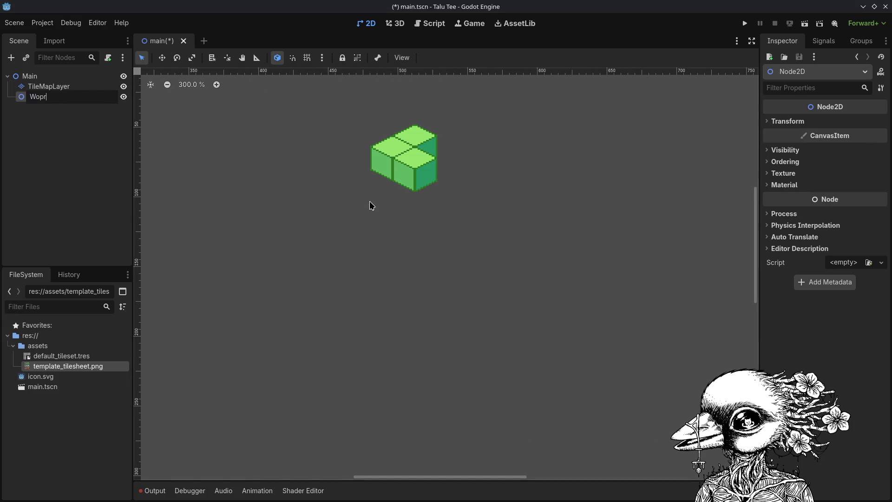
pyautogui.press('BackSpace')
pyautogui.press('BackSpace')
pyautogui.write('World')
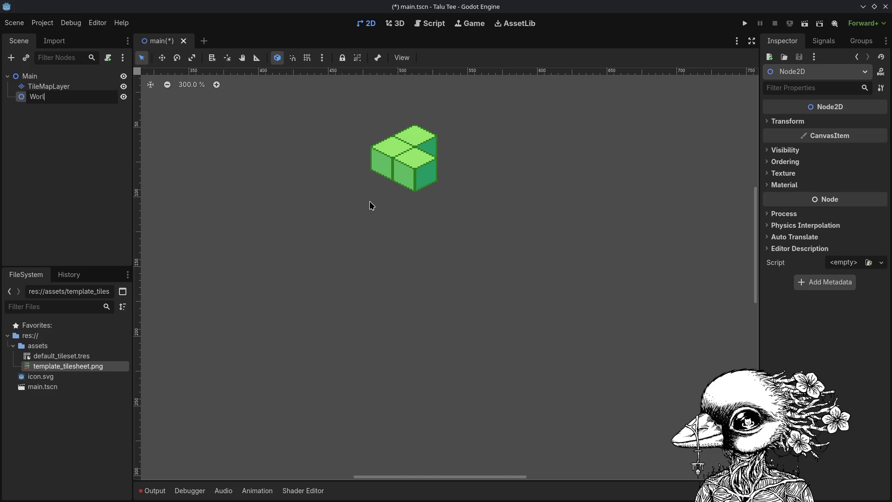
pyautogui.press('Return')
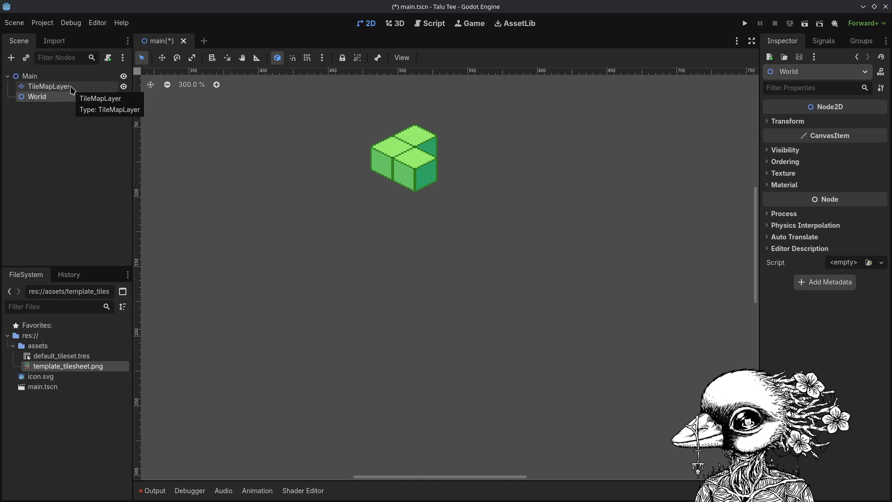
pyautogui.moveTo(72, 90)
pyautogui.mouseDown()
pyautogui.moveTo(62, 110)
pyautogui.moveTo(54, 97)
pyautogui.mouseUp()
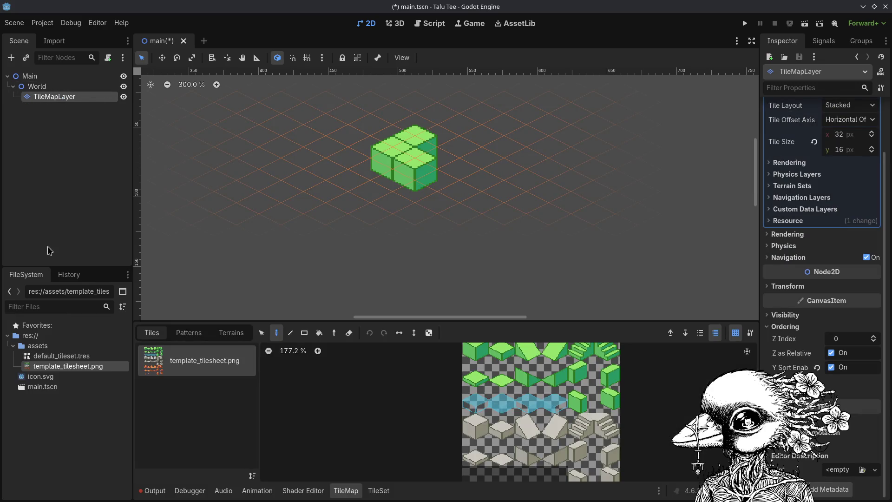
# Create a 'scene' folder at res:// and rename it to 'scenes'.
pyautogui.rightClick(54, 400)
pyautogui.click(95, 406)
pyautogui.write('scene')
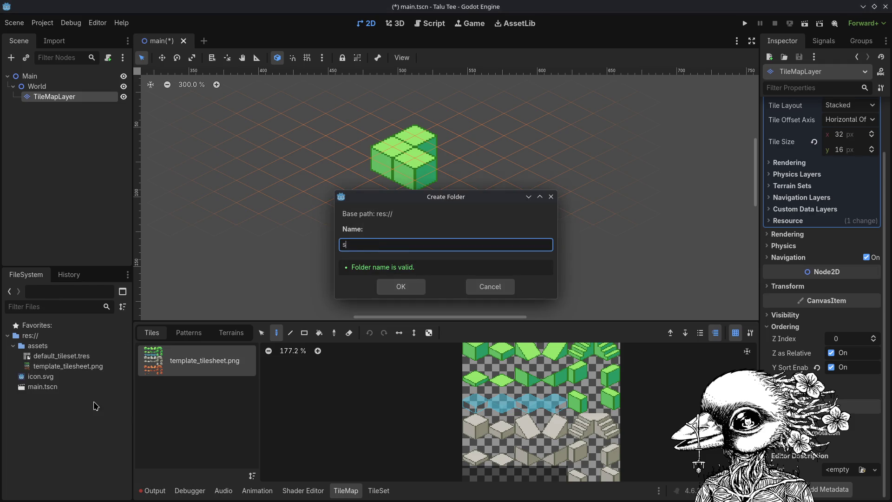
pyautogui.press('Return')
pyautogui.rightClick(114, 417)
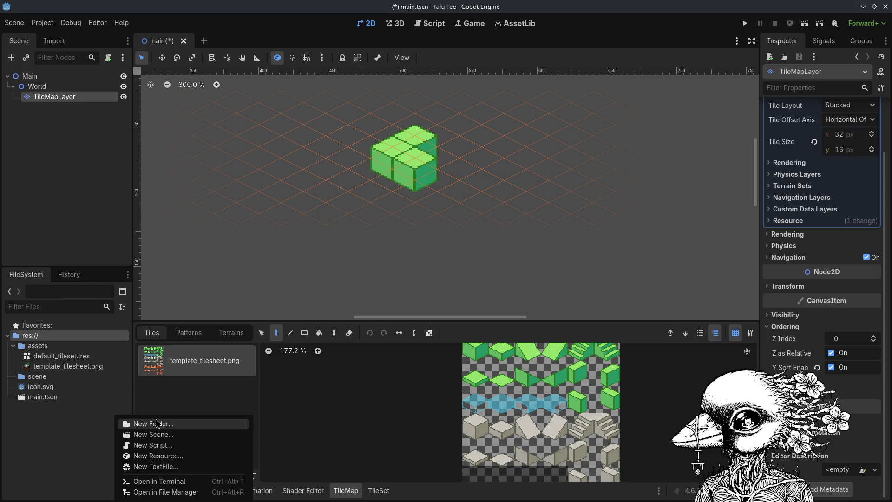
pyautogui.click(105, 409)
pyautogui.click(74, 375)
pyautogui.press('F2')
pyautogui.write('scenew')
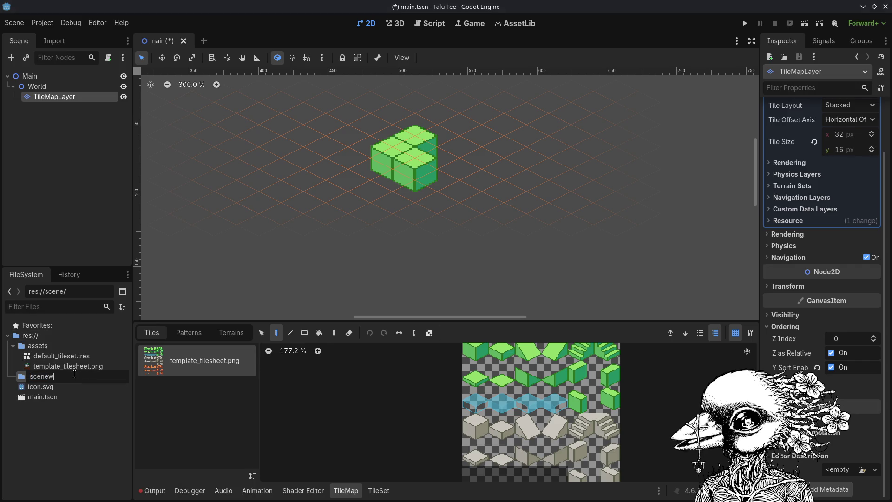
pyautogui.press('Return')
# Create a 'scripts' folder at the project root and save main.tscn.
pyautogui.rightClick(58, 415)
pyautogui.click(70, 435)
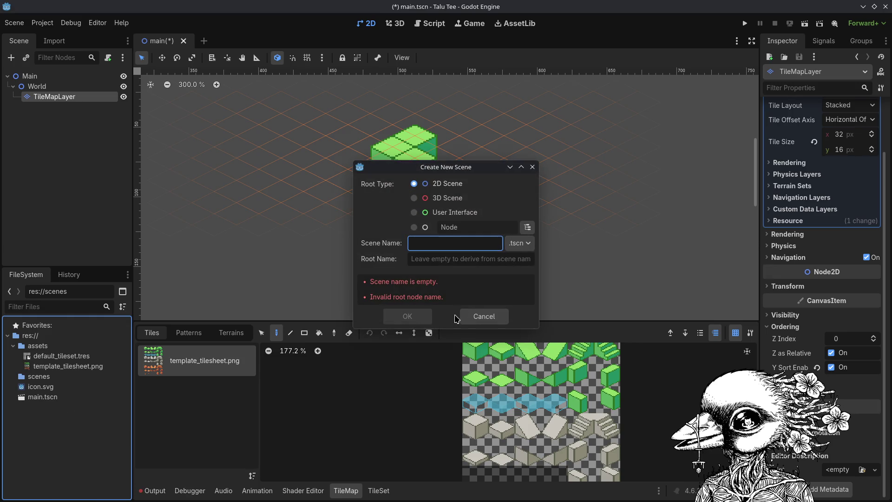
pyautogui.press('Escape')
pyautogui.rightClick(88, 415)
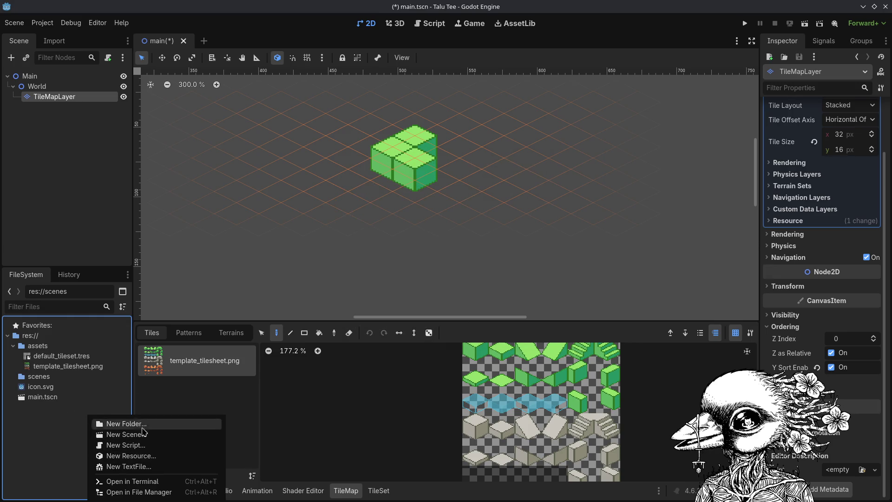
pyautogui.click(140, 424)
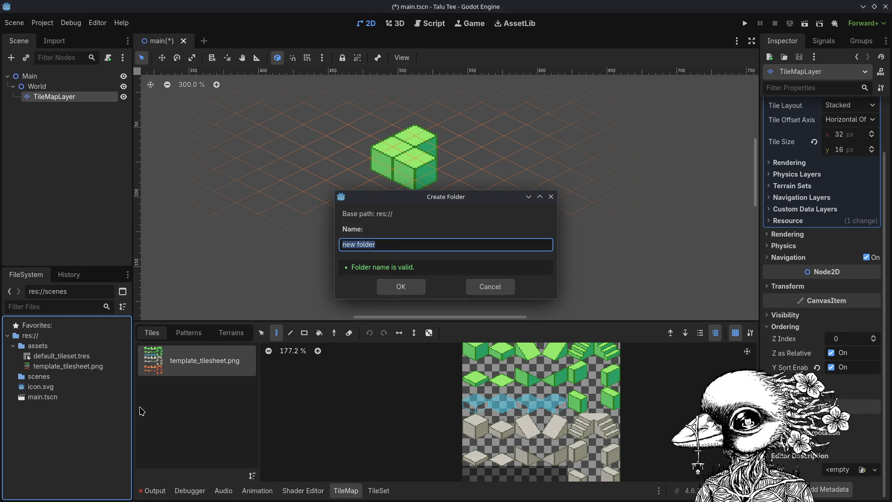
pyautogui.write('scripts')
pyautogui.press('Return')
pyautogui.hotkey('ctrl', 's')
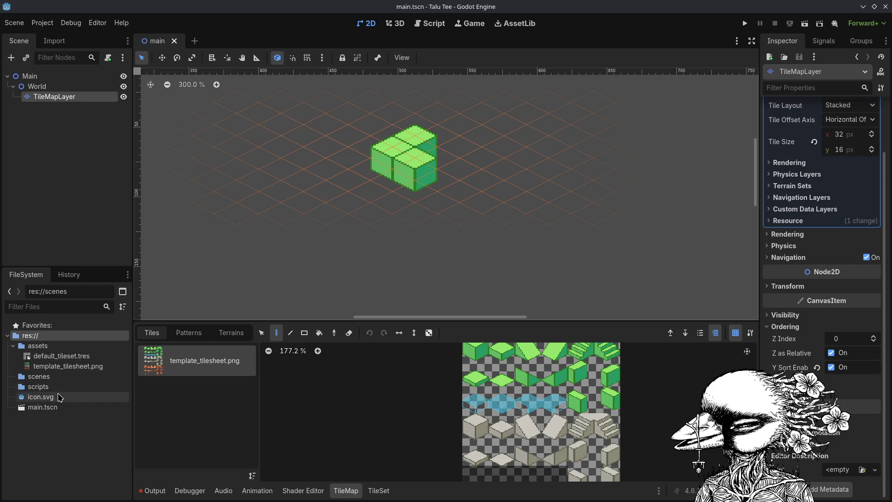
# Create the script res://scripts/tile_info.gd from the scripts folder's context menu.
pyautogui.click(39, 387)
pyautogui.rightClick(62, 388)
pyautogui.moveTo(90, 335)
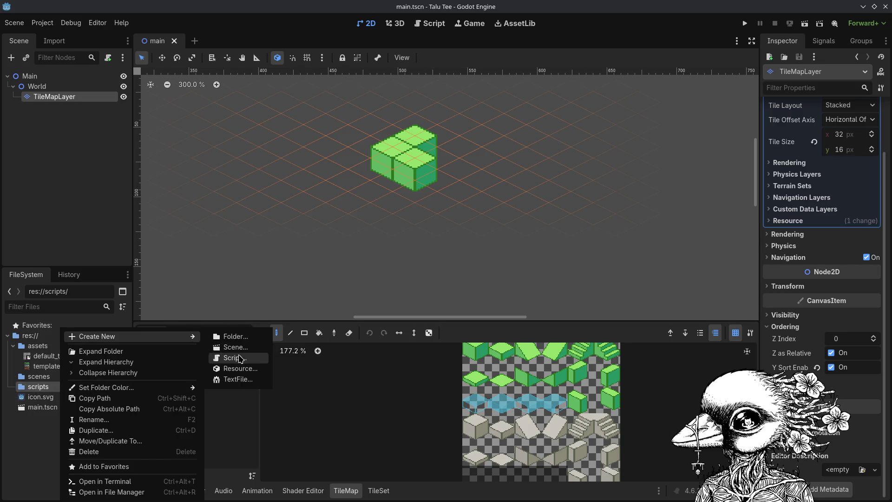
pyautogui.click(237, 359)
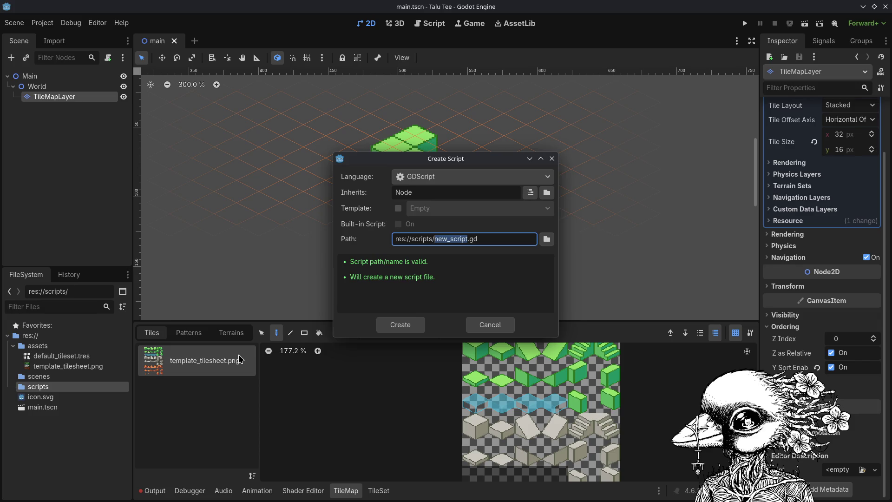
pyautogui.write('til')
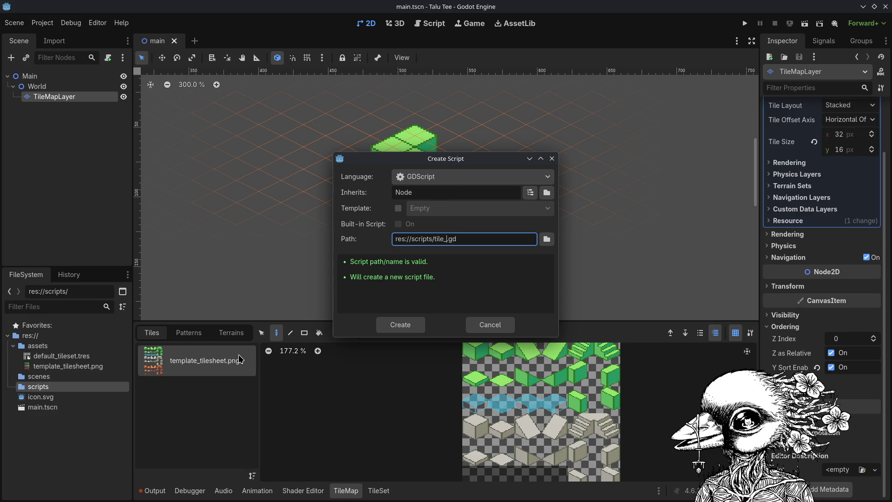
pyautogui.write('e_info')
pyautogui.press('Return')
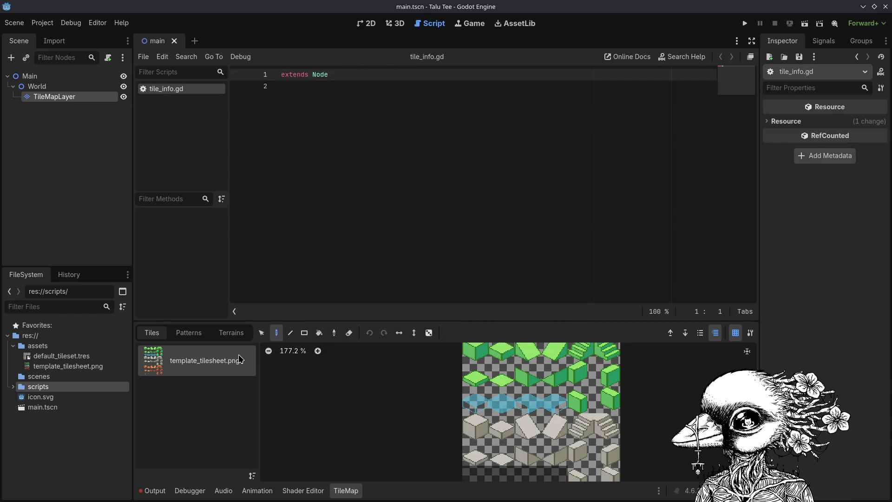
# Replace the default code with 'class_name TileInfo' and 'extends RefCounted'.
pyautogui.hotkey('shift', 'Right')
pyautogui.hotkey('ctrl', 'a')
pyautogui.press('BackSpace')
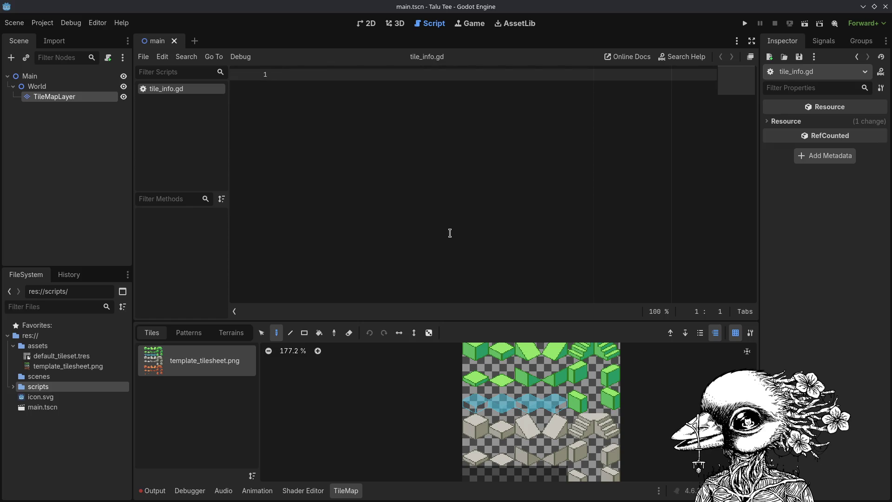
pyautogui.write('class_name TileI')
pyautogui.write('nfo')
pyautogui.press('Return')
pyautogui.write('extends RefCo')
pyautogui.press('Return')
pyautogui.hotkey('ctrl', 's')
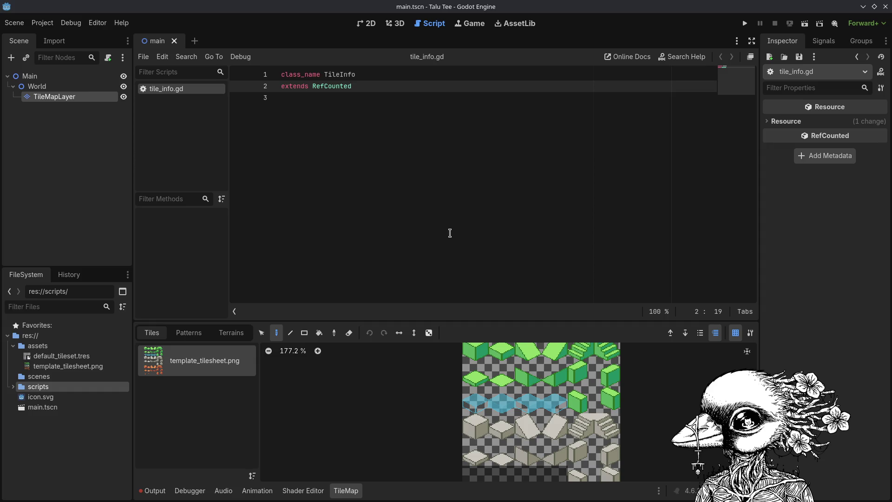
# Declare 'var elevation: int = 0' and a float moisture variable.
pyautogui.press('Return')
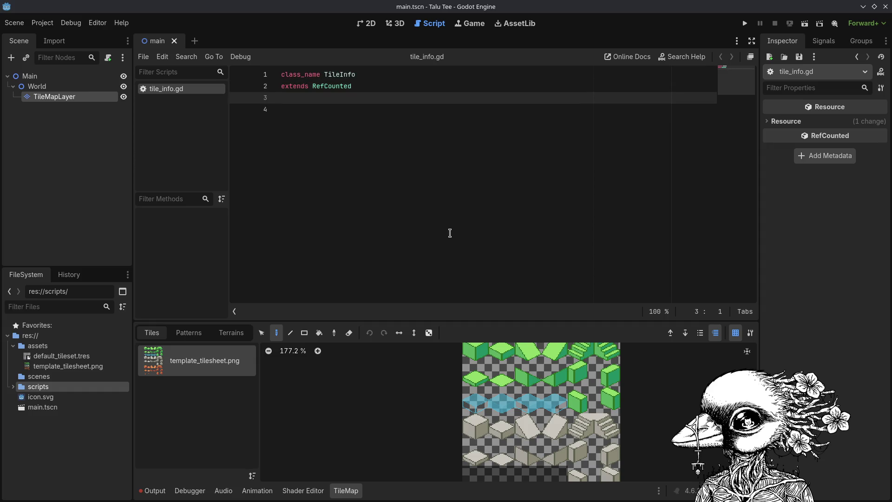
pyautogui.press('Return')
pyautogui.write('var elevation')
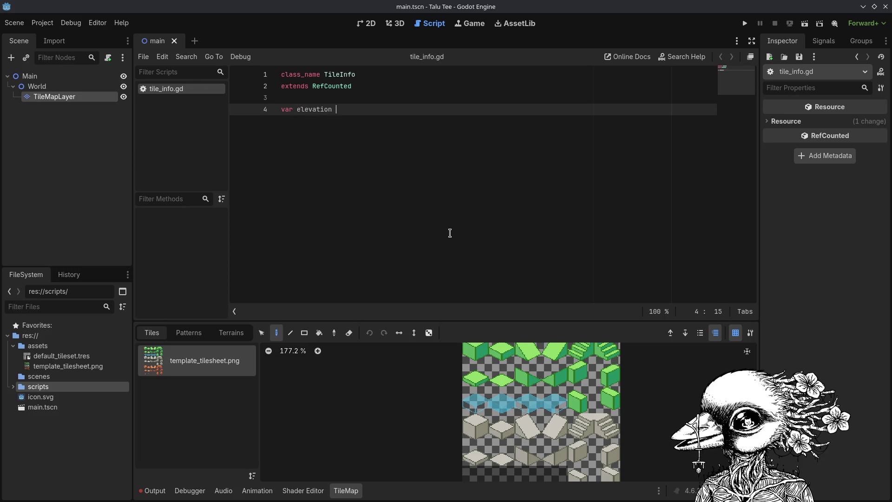
pyautogui.press('BackSpace')
pyautogui.press('BackSpace')
pyautogui.press('BackSpace')
pyautogui.write('int = ')
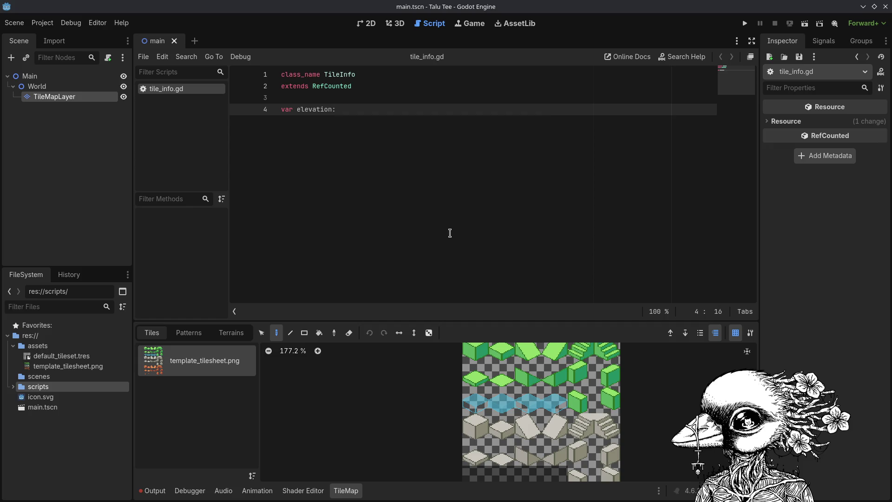
pyautogui.write('0')
pyautogui.press('Return')
pyautogui.write('var moistur')
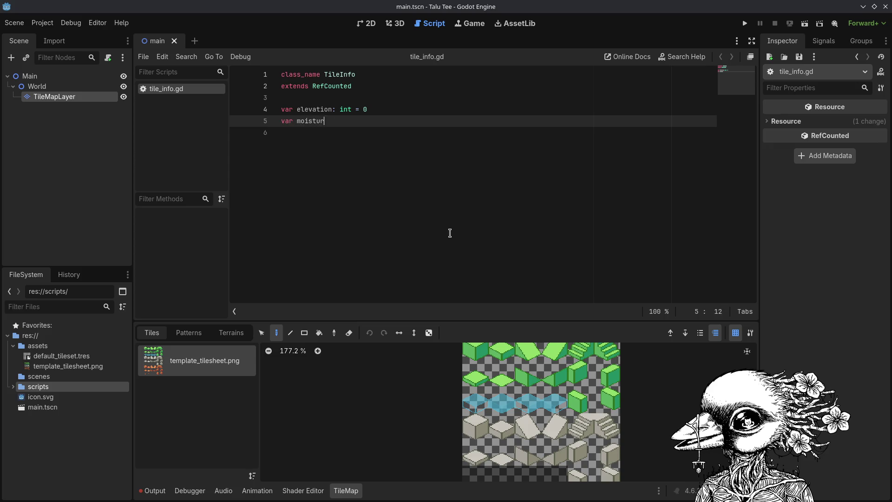
pyautogui.press('BackSpace')
pyautogui.press('BackSpace')
pyautogui.press('BackSpace')
pyautogui.write('float: ')
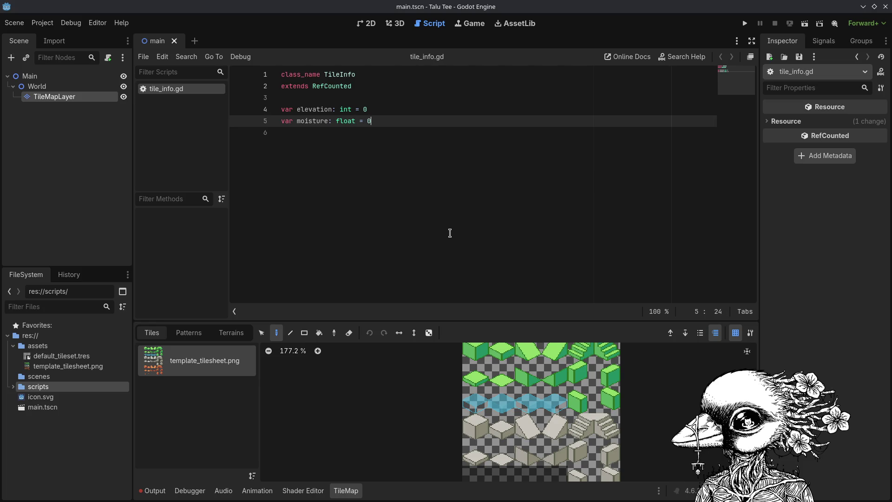
pyautogui.write('.0')
pyautogui.hotkey('ctrl', 's')
pyautogui.press('Return')
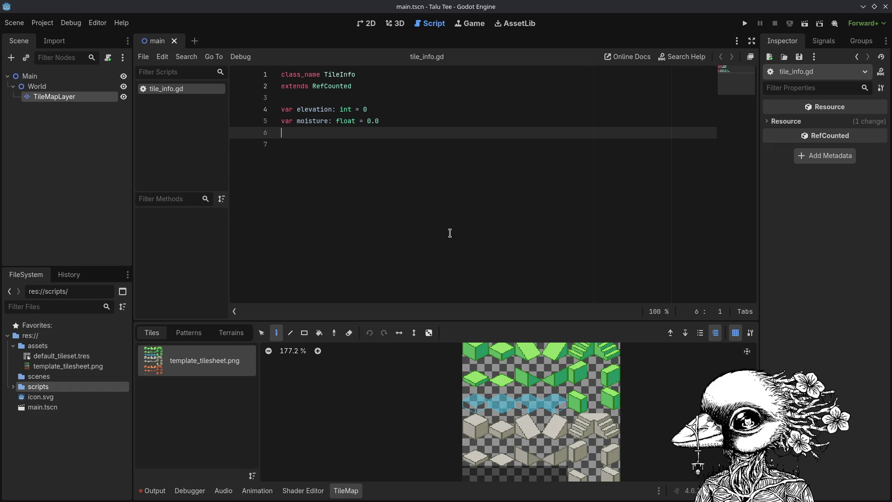
# Add 'var fertility: float = 1.0' followed by blank lines for a function.
pyautogui.write('var fertility: float')
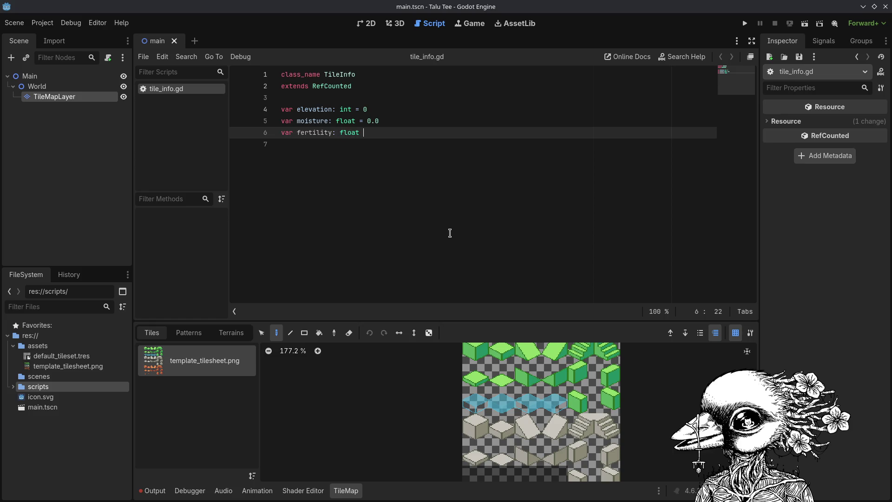
pyautogui.write('=11.0')
pyautogui.hotkey('ctrl', 's')
pyautogui.press('Return')
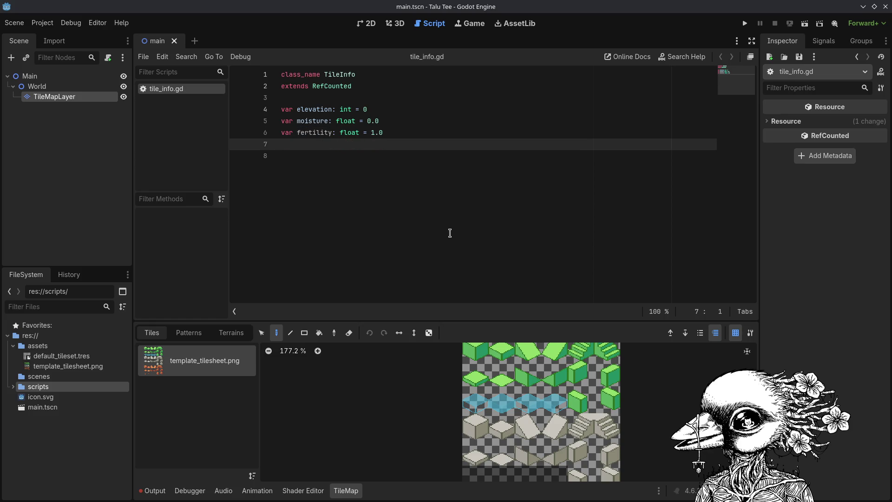
pyautogui.press('Return')
# Write the 'func _init()' header with a body line assigning p_elevation to elevation.
pyautogui.write('func _')
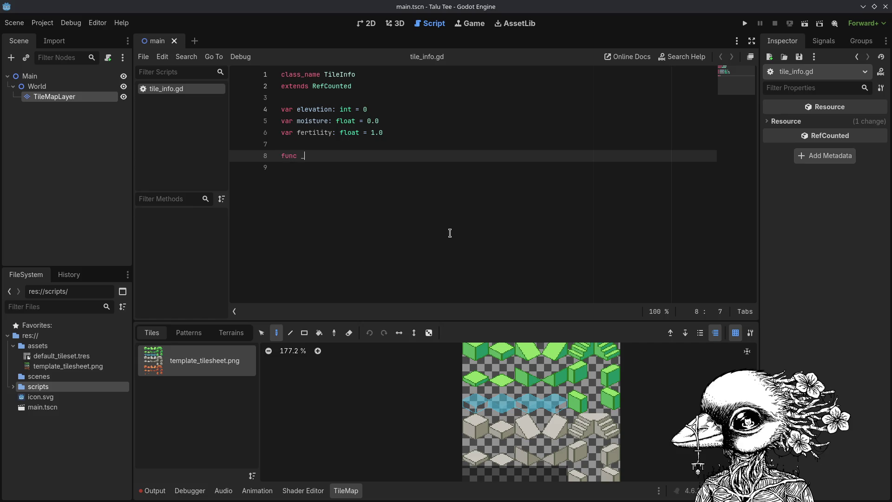
pyautogui.write('ini')
pyautogui.press('Return')
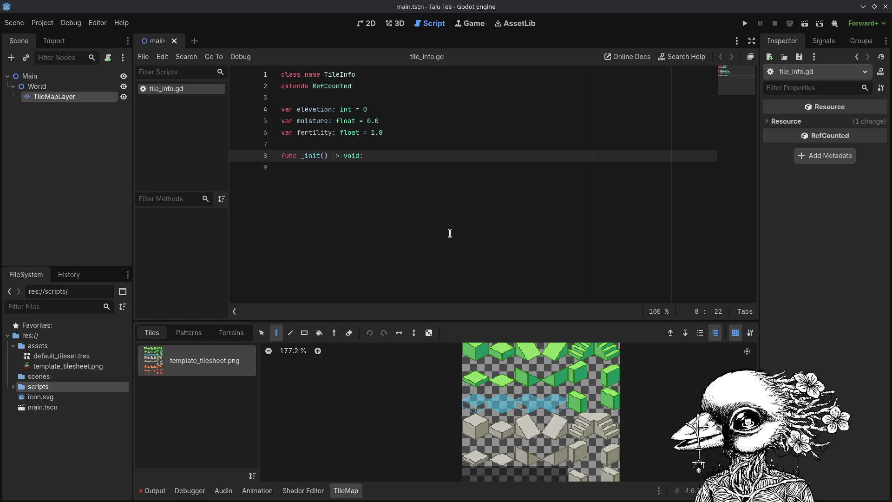
pyautogui.press('Return')
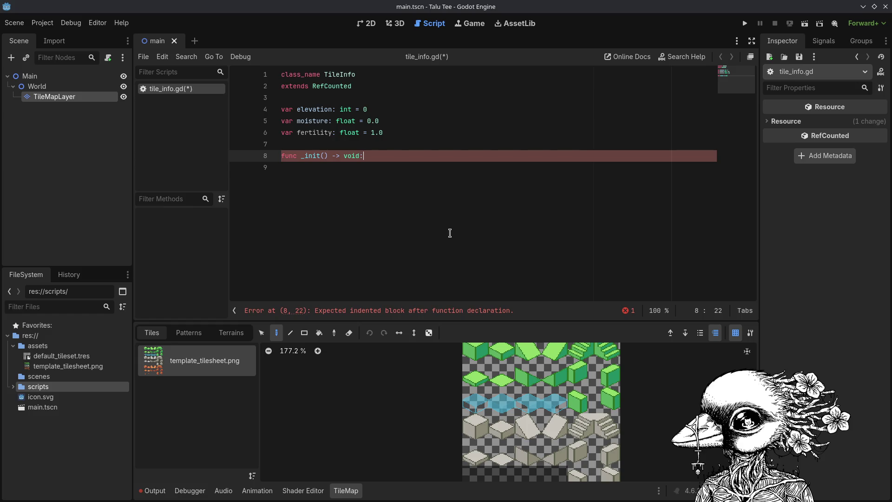
pyautogui.write('elevaction = ')
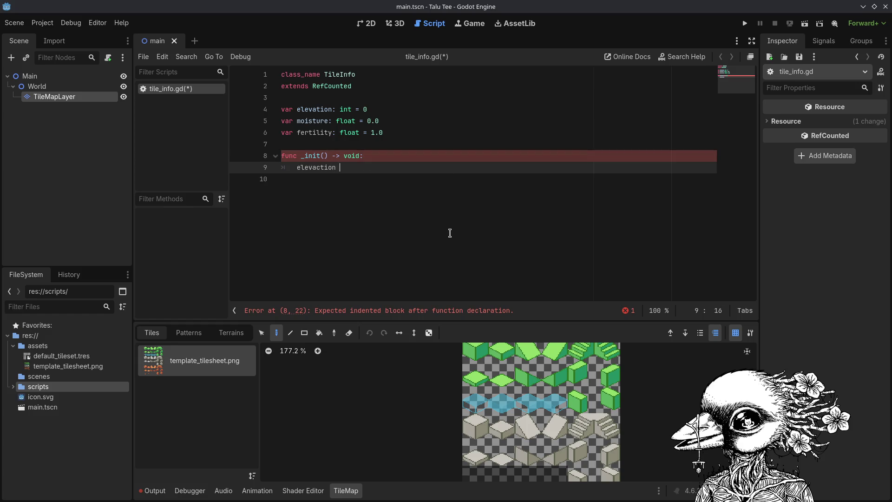
pyautogui.write('p_elevati')
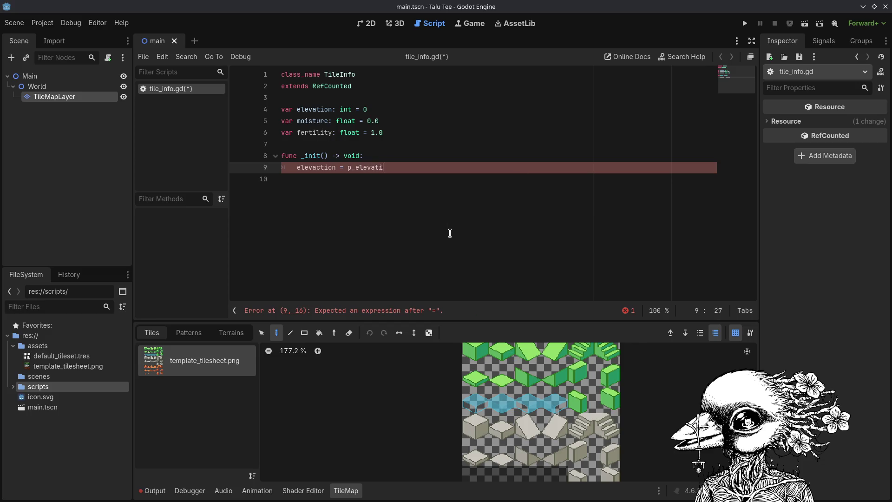
# Add the 'p_elevation: int = 0' parameter to _init and fix the 'elevaction' typo.
pyautogui.press('Up')
pyautogui.press('Left')
pyautogui.press('Left')
pyautogui.press('Left')
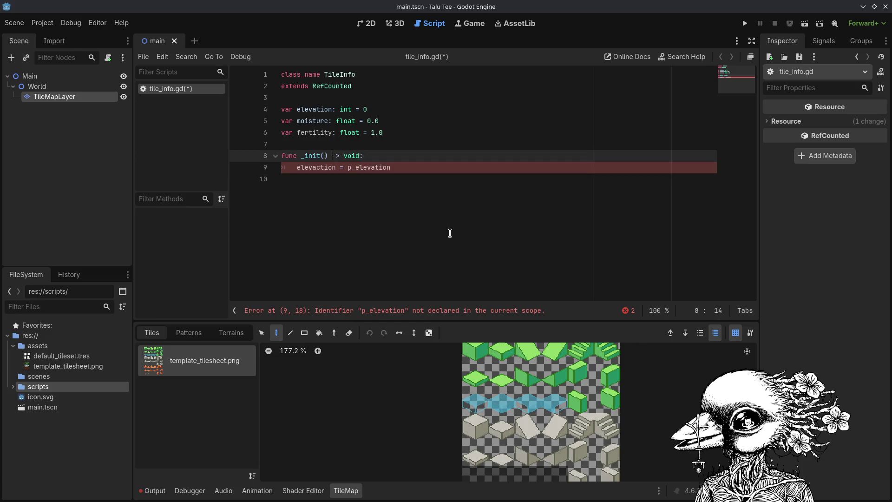
pyautogui.write('p_elevation')
pyautogui.write(': int = 0')
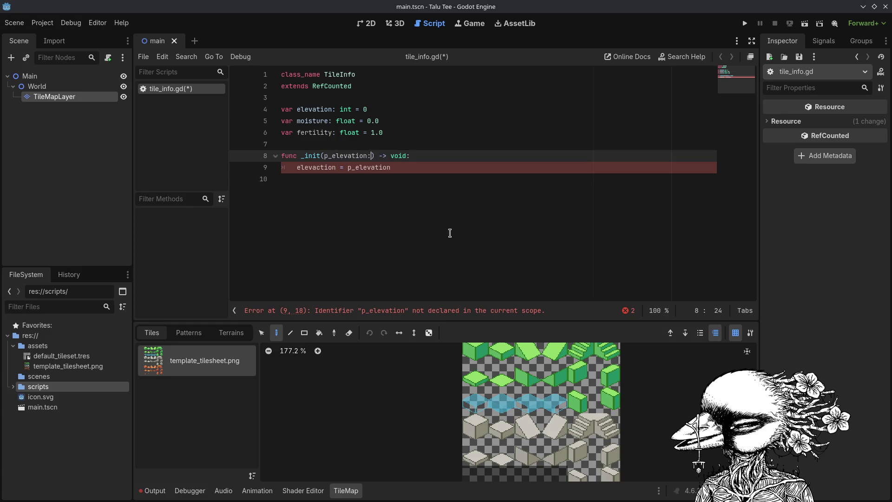
pyautogui.hotkey('ctrl', 's')
pyautogui.press('Down')
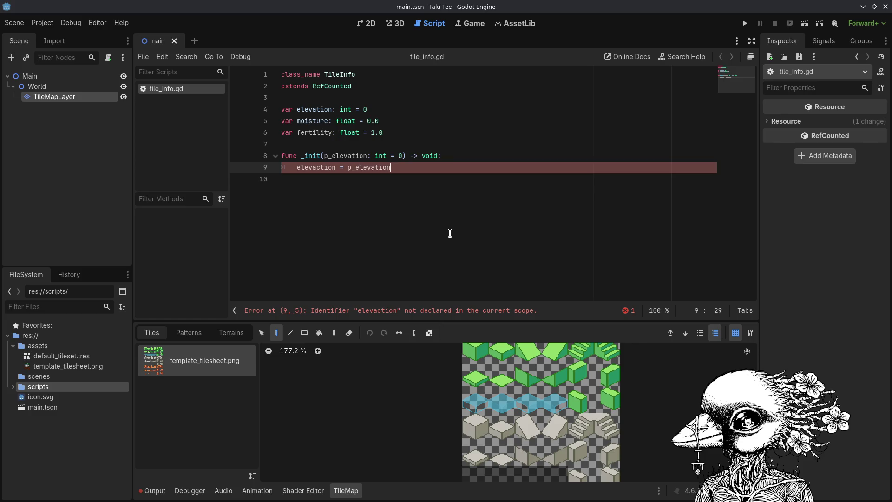
pyautogui.press('Left')
pyautogui.press('Left')
pyautogui.press('Left')
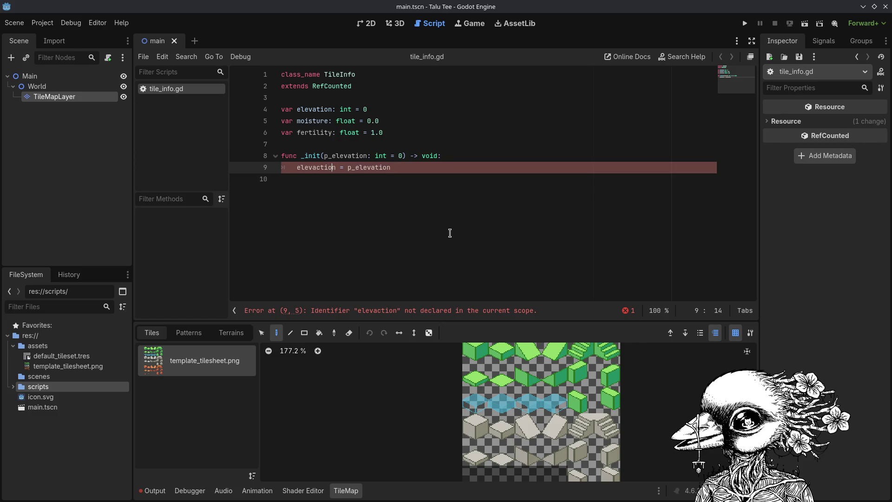
pyautogui.press('BackSpace')
pyautogui.press('BackSpace')
pyautogui.press('BackSpace')
pyautogui.press('Delete')
pyautogui.write('tion')
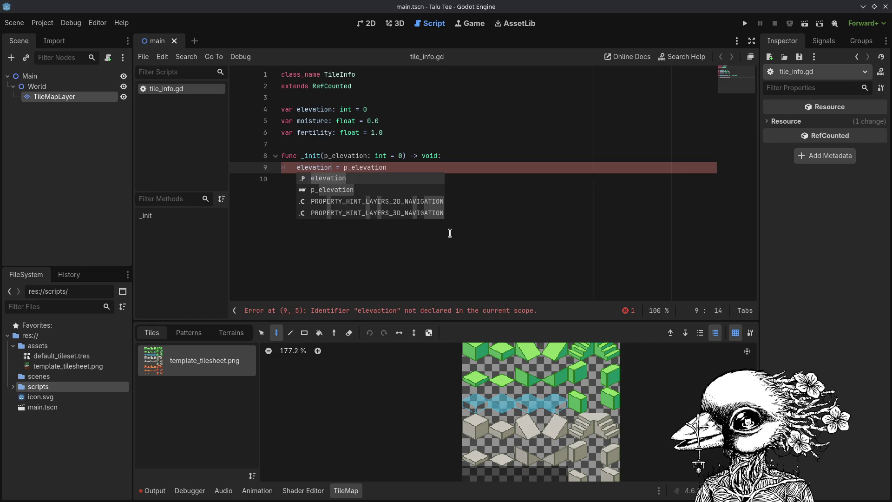
pyautogui.click(482, 235)
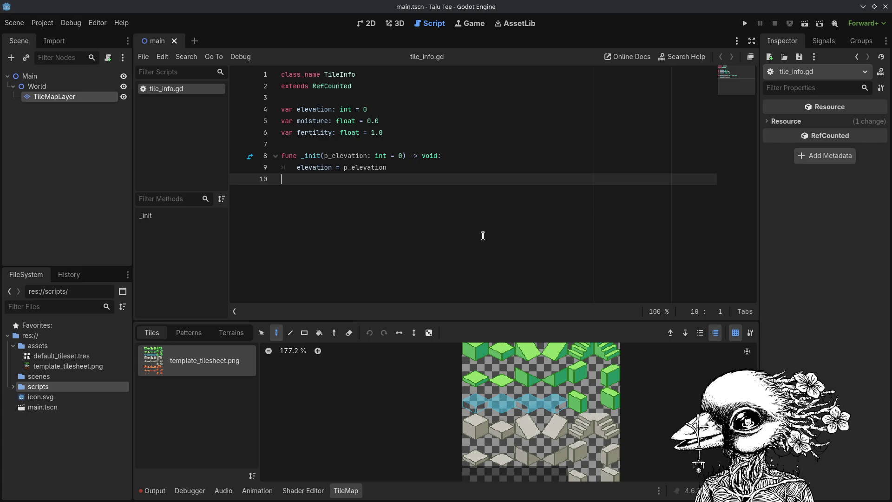
# Create a 'world' folder under scripts and move tile_info.gd into it.
pyautogui.click(12, 386)
pyautogui.rightClick(9, 386)
pyautogui.click(9, 399)
pyautogui.rightClick(49, 386)
pyautogui.moveTo(116, 336)
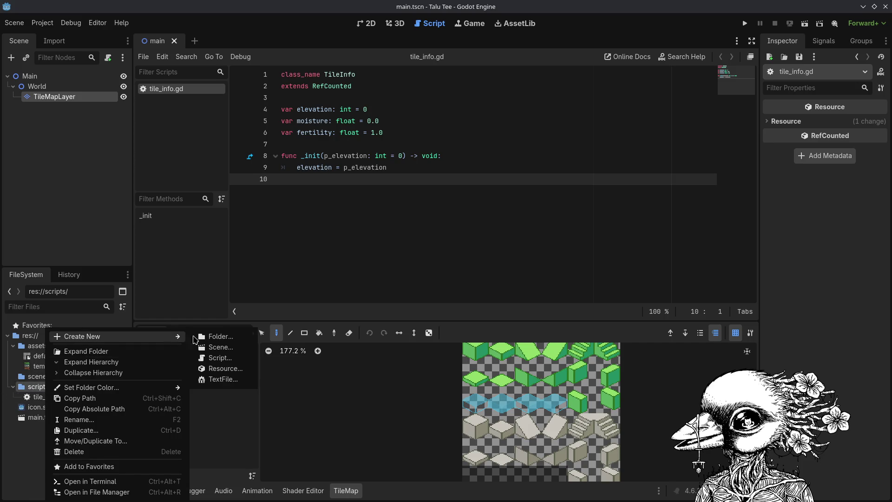
pyautogui.click(217, 338)
pyautogui.write('world')
pyautogui.press('Return')
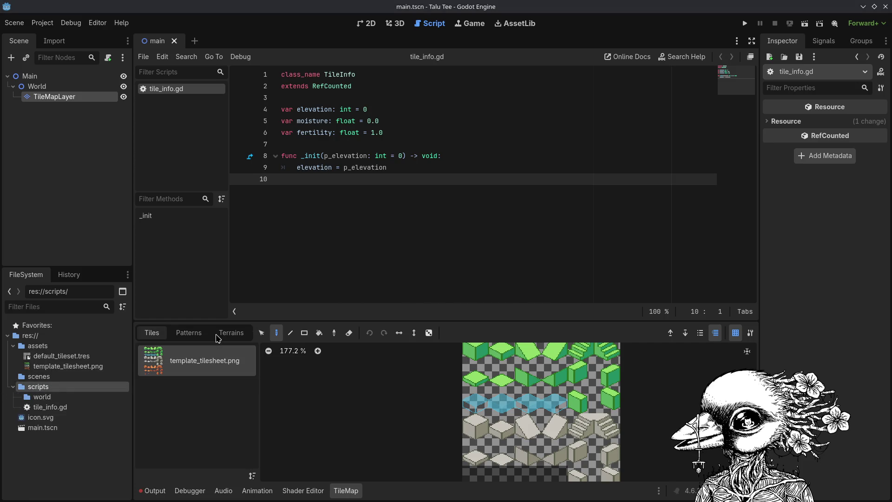
pyautogui.click(77, 408)
pyautogui.moveTo(77, 408); pyautogui.dragTo(70, 397)
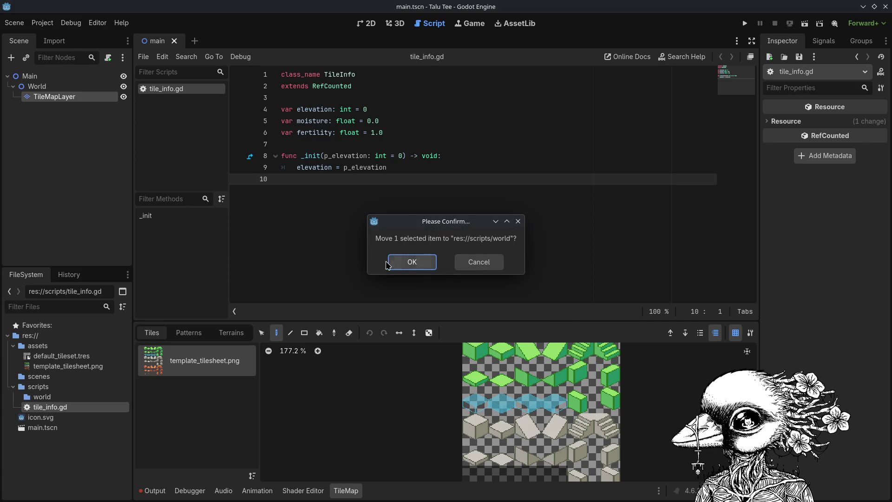
pyautogui.click(393, 263)
# Create the new script terrain_data.gd inside the world folder.
pyautogui.rightClick(67, 397)
pyautogui.click(19, 396)
pyautogui.rightClick(47, 397)
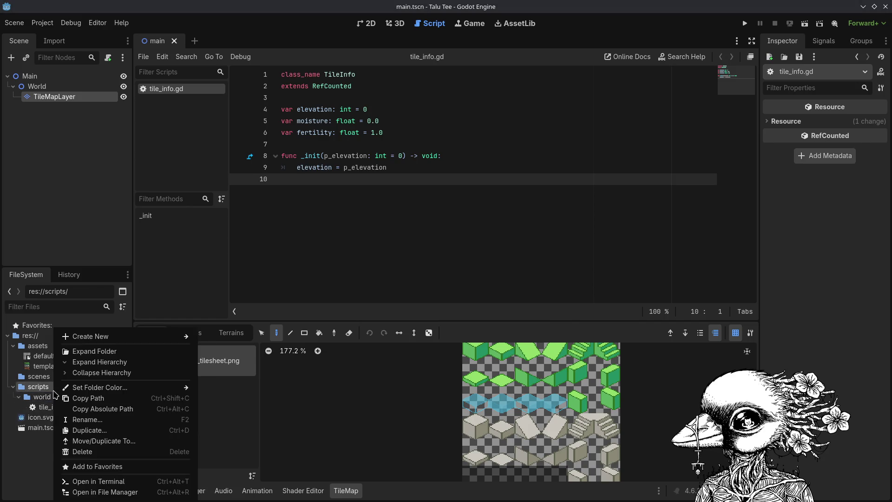
pyautogui.moveTo(90, 337)
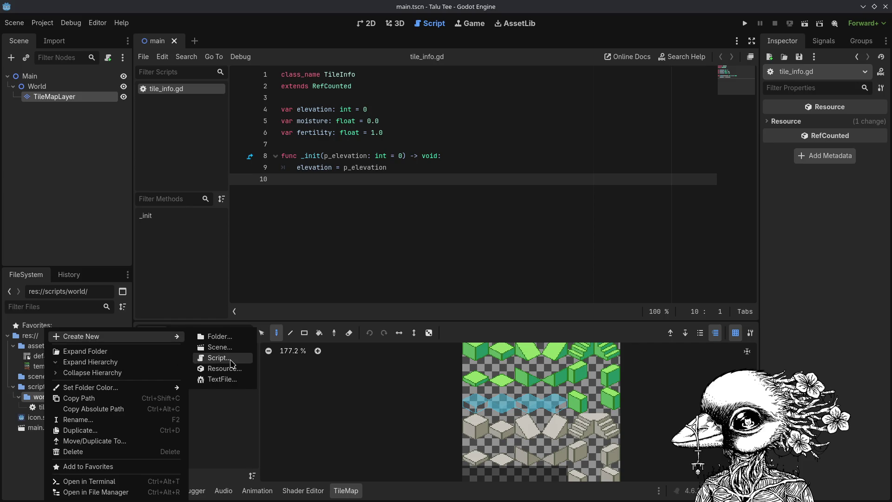
pyautogui.click(222, 358)
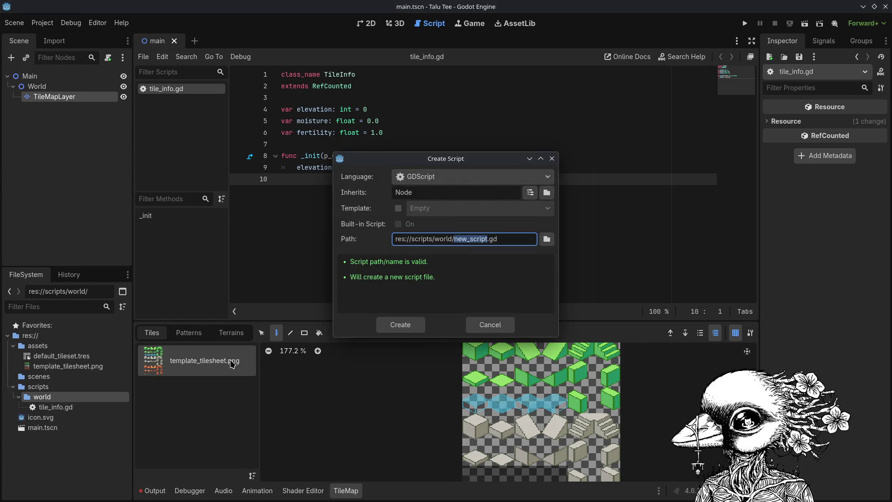
pyautogui.write('c')
pyautogui.write('rain_data')
pyautogui.press('Return')
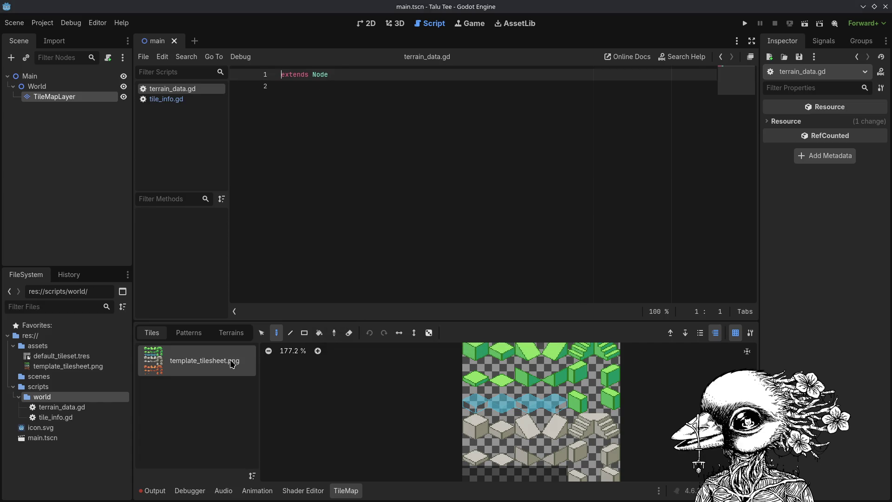
# Replace terrain_data.gd's default code with 'class_name TerrainData' and 'extends RefCounted', then begin 'enum TerrainType {'.
pyautogui.click(92, 409)
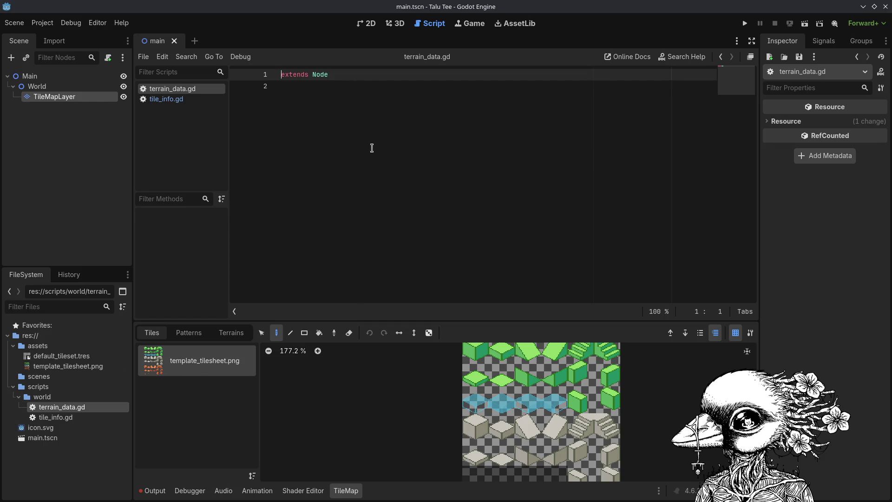
pyautogui.click(383, 136)
pyautogui.hotkey('ctrl', 'a')
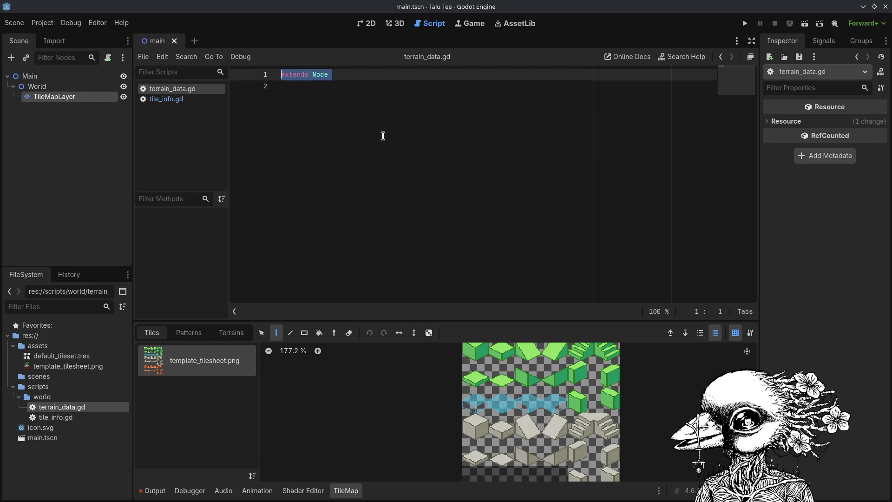
pyautogui.write('class_name ')
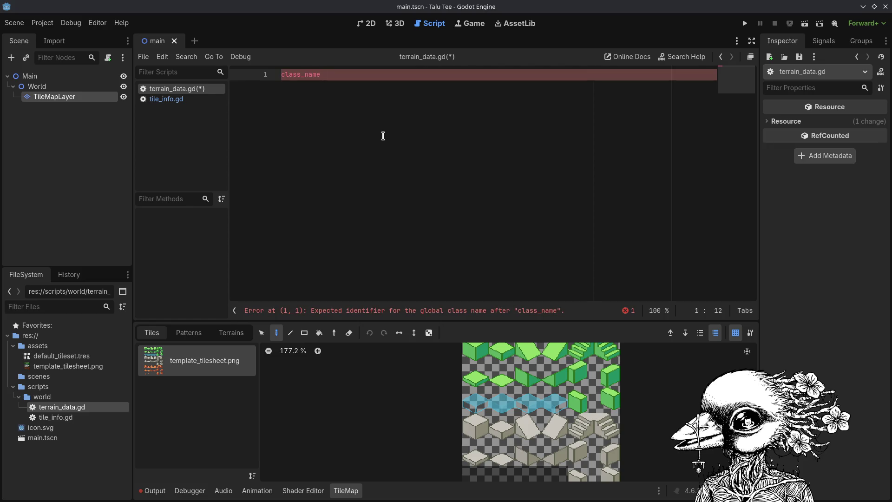
pyautogui.write('terrain_')
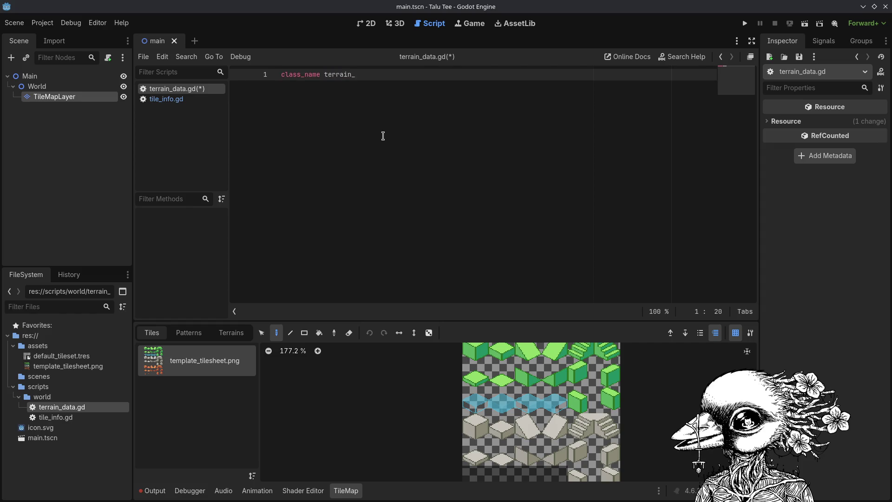
pyautogui.press('BackSpace')
pyautogui.press('BackSpace')
pyautogui.press('BackSpace')
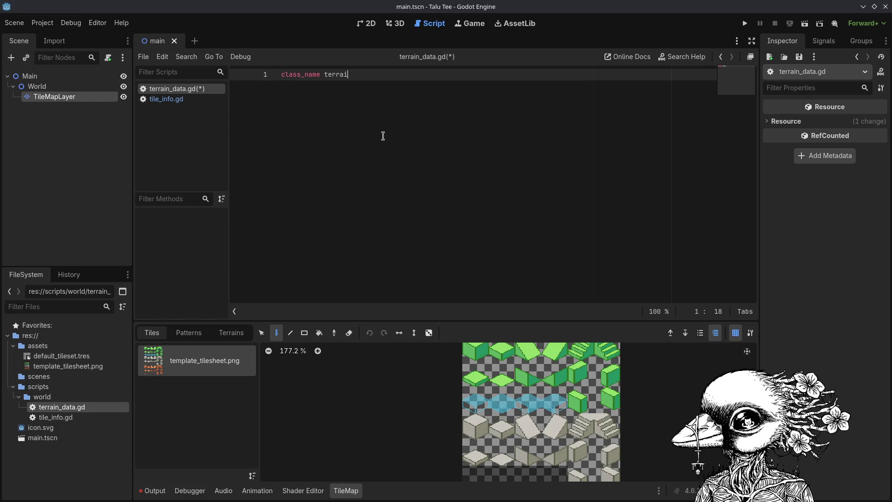
pyautogui.write('TerrainData')
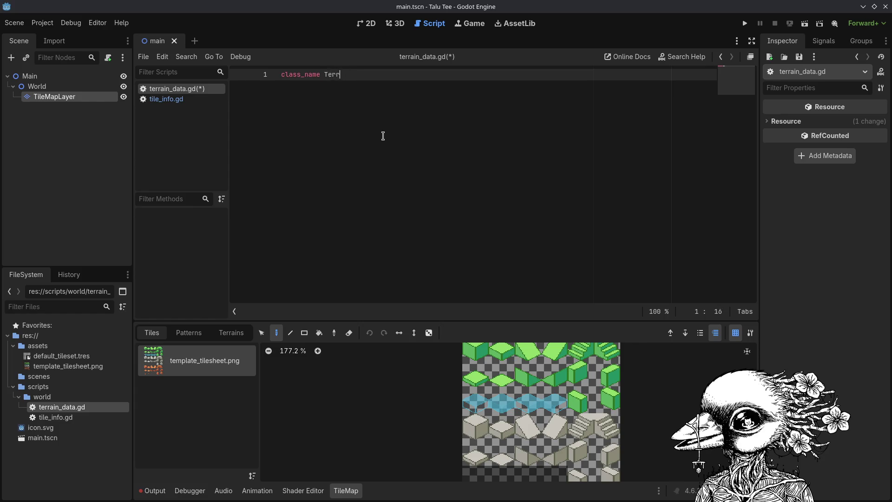
pyautogui.press('Return')
pyautogui.write('extends Refc')
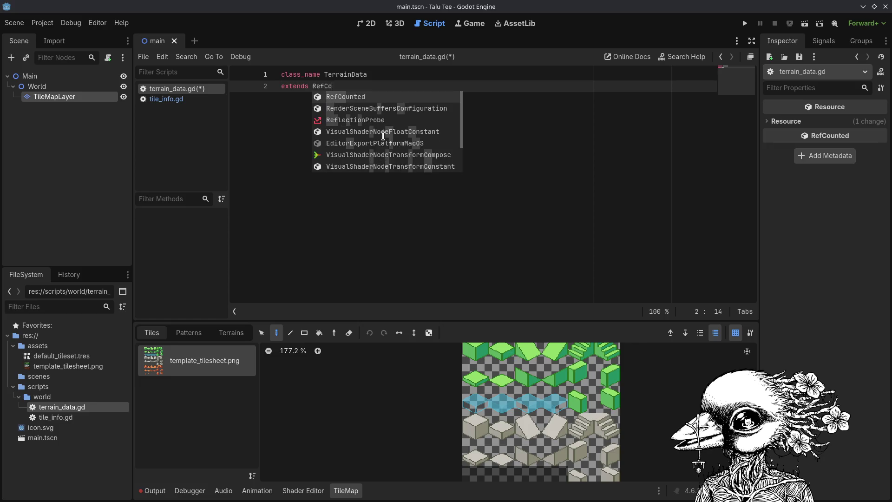
pyautogui.press('Return')
pyautogui.press('Return')
pyautogui.press('Return')
pyautogui.write('en')
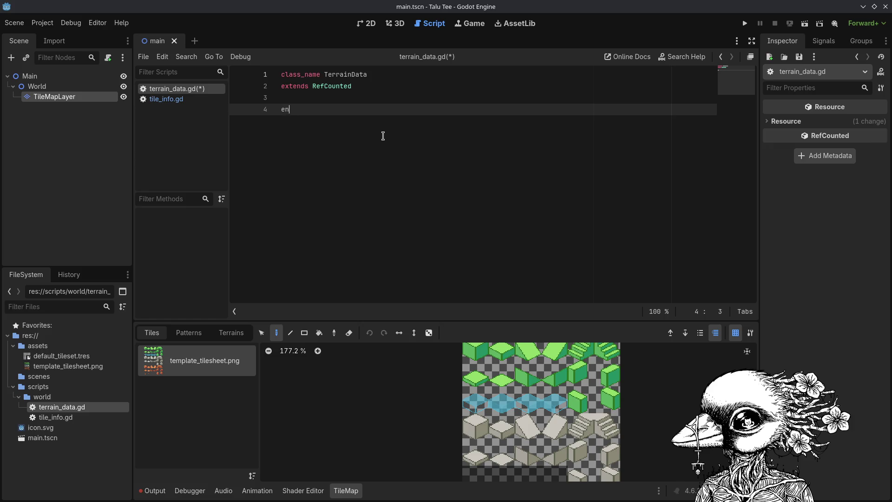
pyautogui.write('um TerrainType ')
pyautogui.write('{')
# Expand the TerrainType enum braces and add the entries FLAT and SLOPE_N.
pyautogui.press('Return')
pyautogui.hotkey('ctrl', 's')
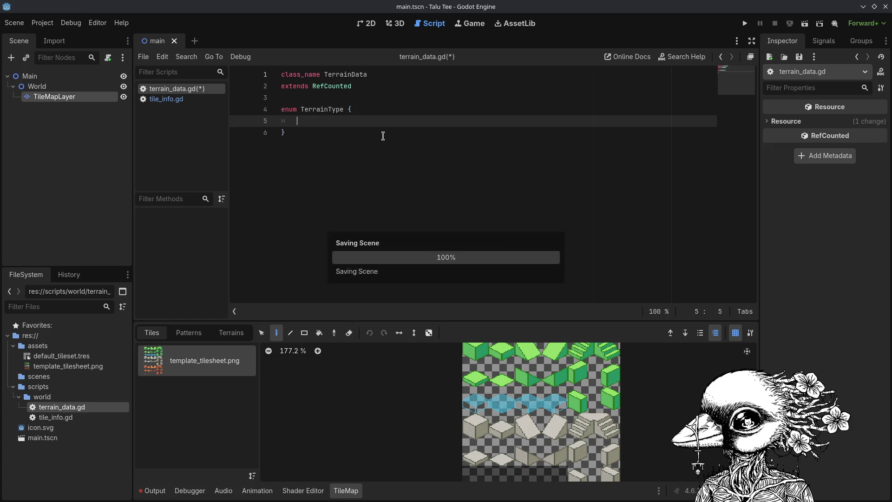
pyautogui.write('FLAT,')
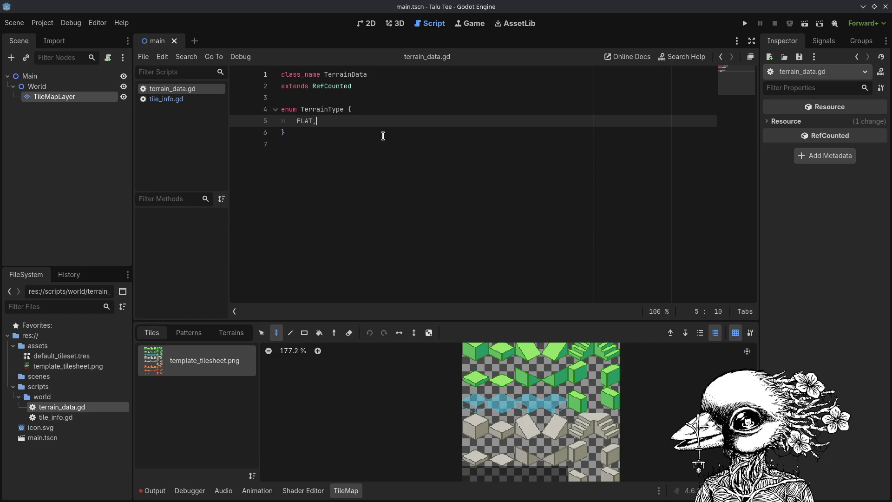
pyautogui.press('Return')
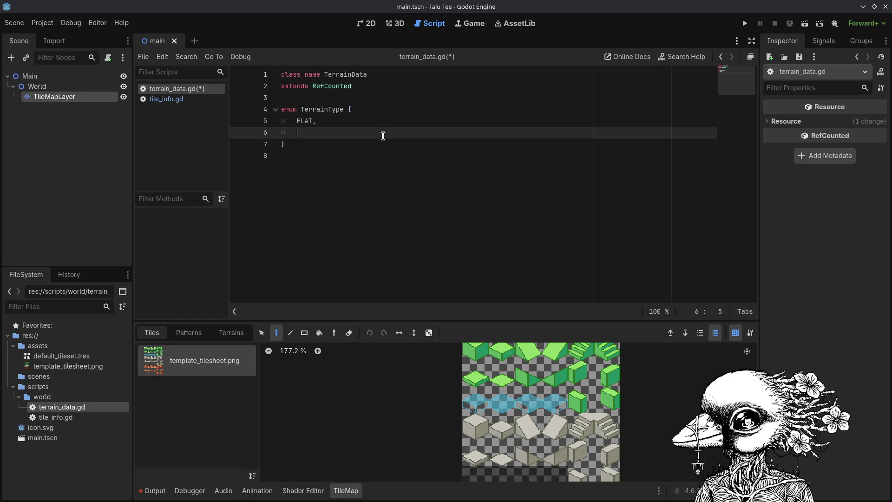
pyautogui.write('SLOPE,')
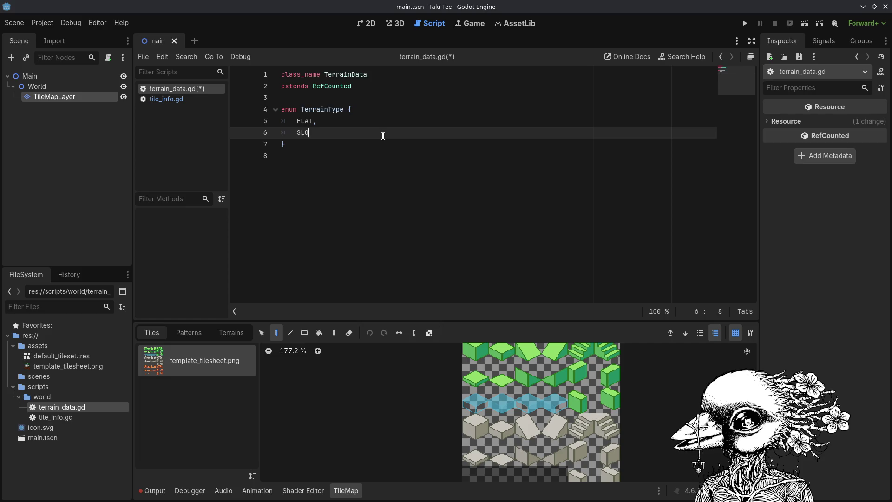
pyautogui.press('BackSpace')
pyautogui.write('_')
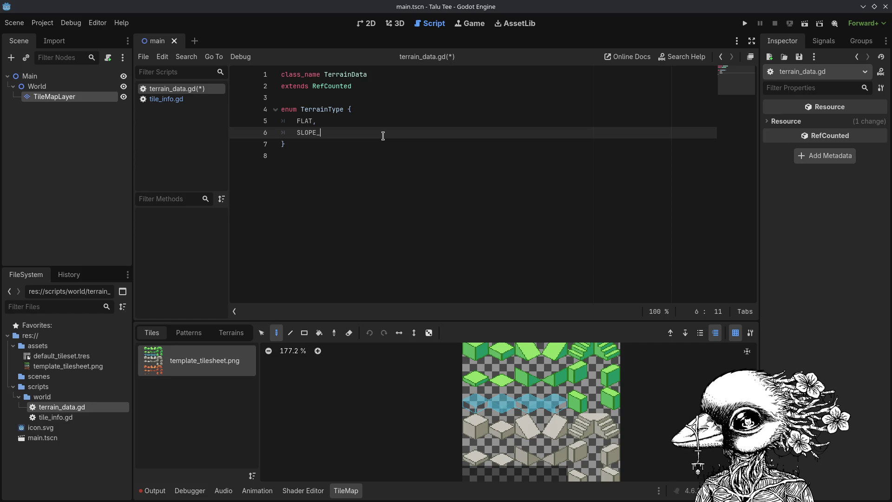
pyautogui.write('N,')
pyautogui.press('Return')
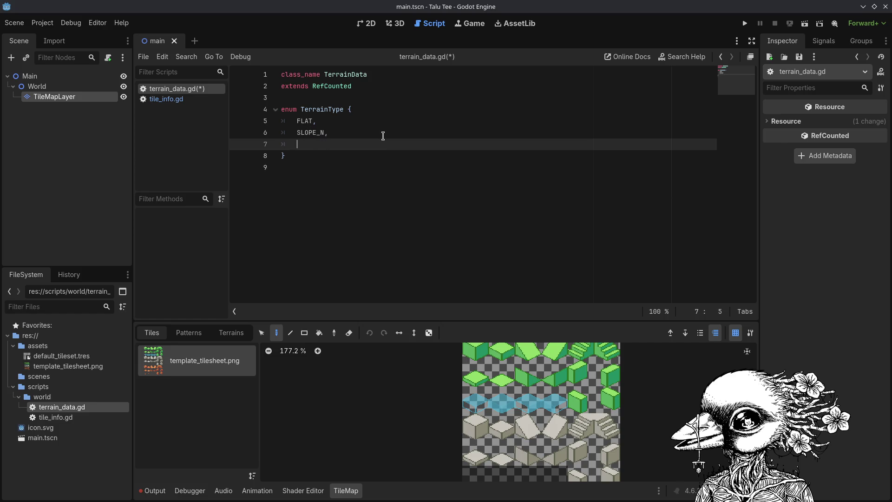
# Add the SLOPE_S, SLOPE_E and SLOPE_W entries, then begin a CORNER_ entry.
pyautogui.write('SLOPE,S')
pyautogui.press('Left')
pyautogui.press('BackSpace')
pyautogui.write('_')
pyautogui.press('Right')
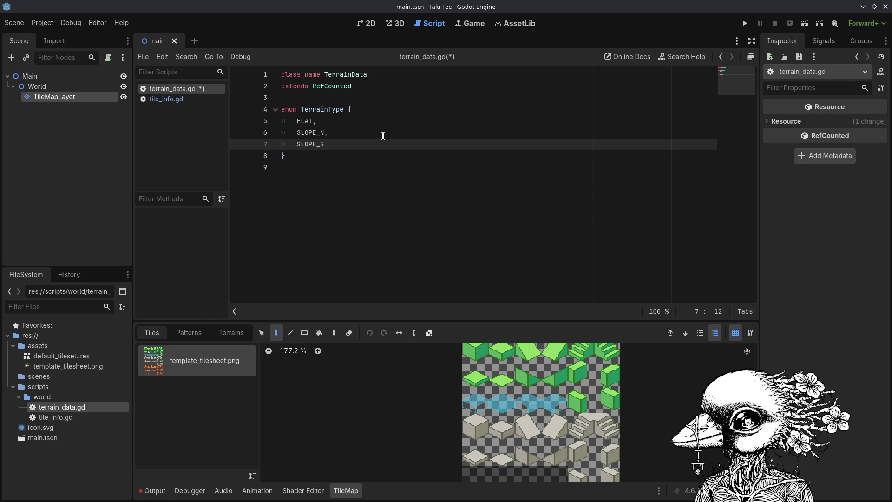
pyautogui.write(',')
pyautogui.press('Return')
pyautogui.write('SLO')
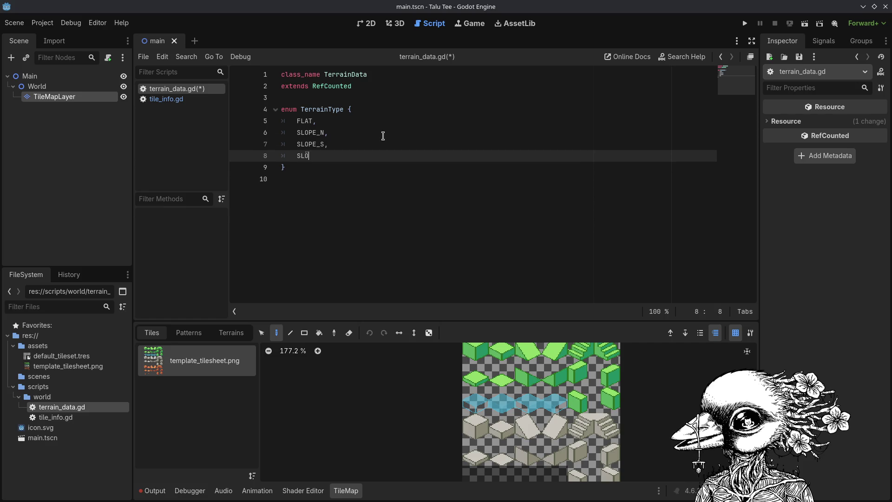
pyautogui.write('PE,')
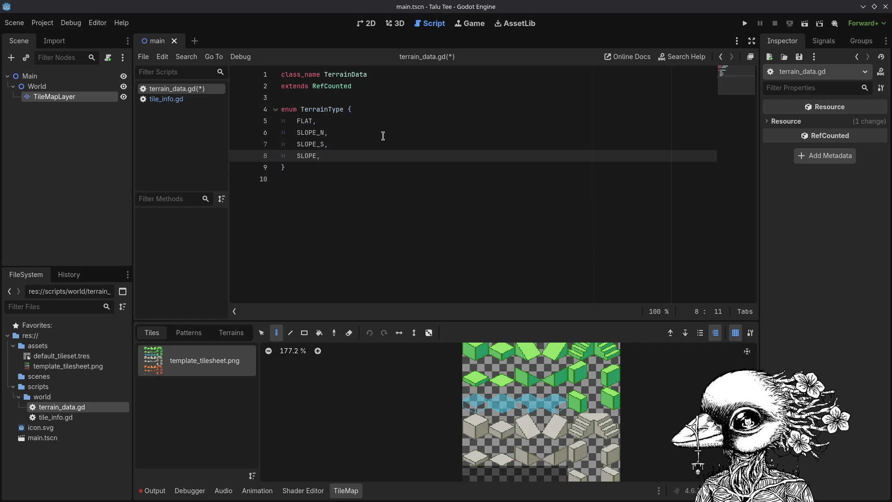
pyautogui.press('BackSpace')
pyautogui.write('_E,')
pyautogui.press('Return')
pyautogui.write('SLOPE_W,')
pyautogui.press('Return')
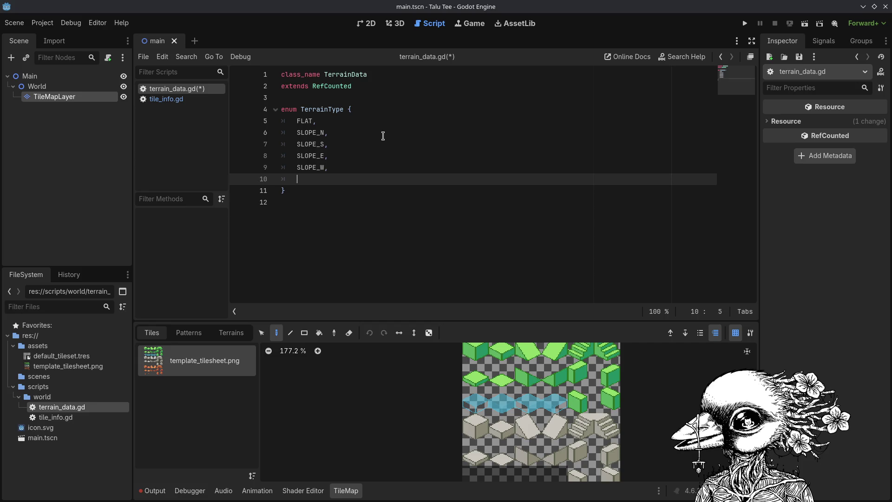
pyautogui.write('CORNER_')
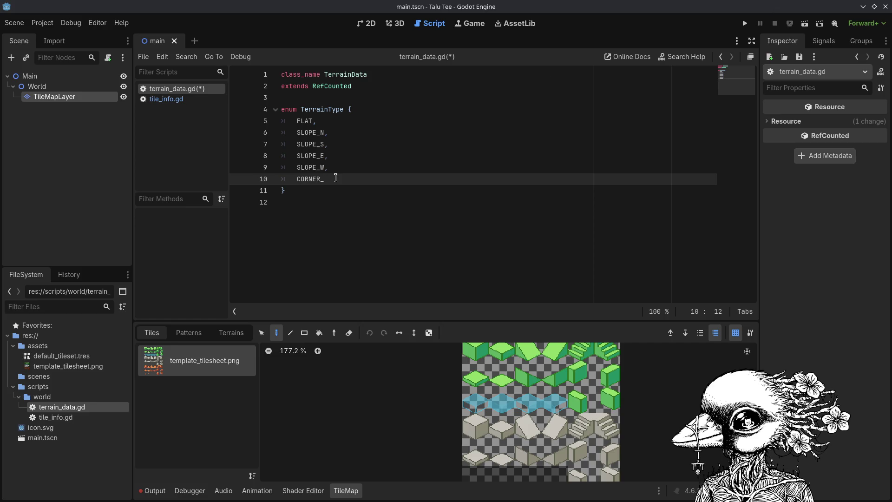
# Add CORNER_NE, CORNER_NW, CORNER_SE, CORNER_SW and CLIFF as TerrainType enum values.
pyautogui.write('NE,')
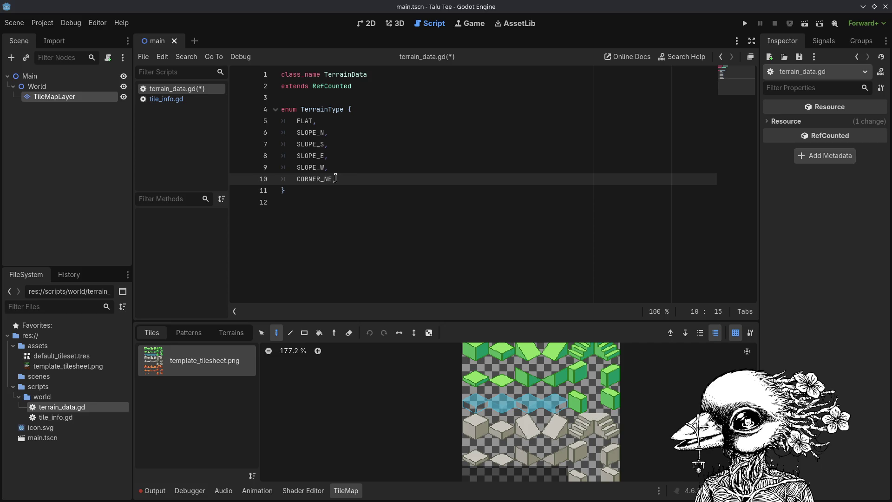
pyautogui.press('Return')
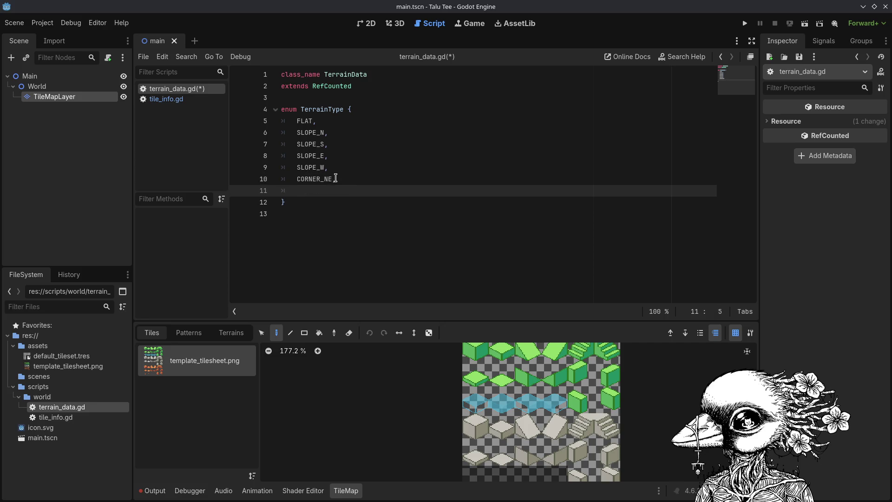
pyautogui.write('CORNER_NEW')
pyautogui.press('BackSpace')
pyautogui.press('BackSpace')
pyautogui.press('BackSpace')
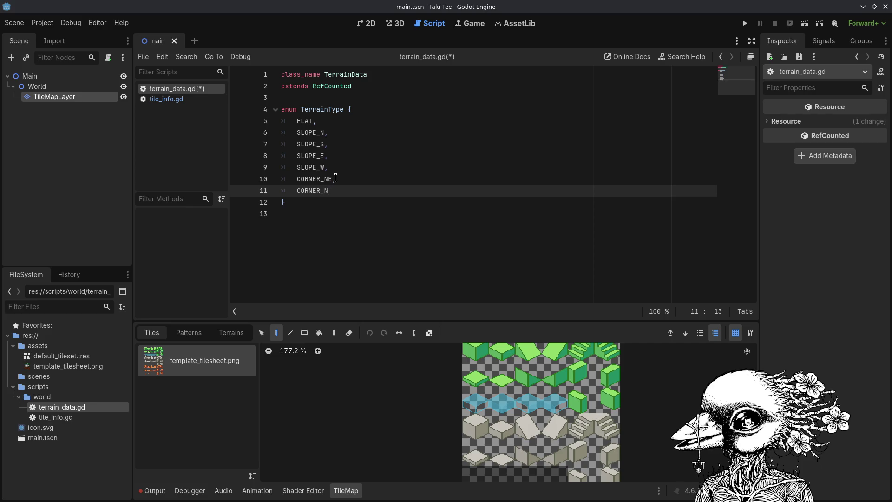
pyautogui.write('NW,')
pyautogui.press('Return')
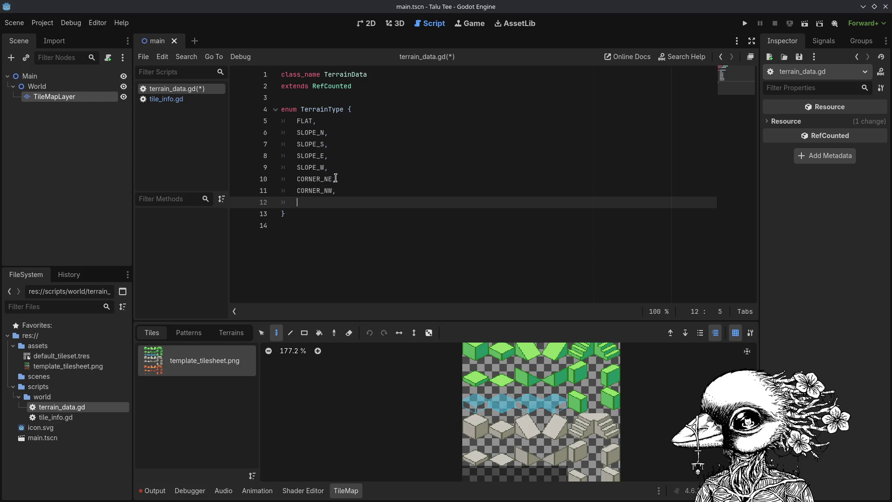
pyautogui.write('CORNER_N')
pyautogui.press('BackSpace')
pyautogui.write('SE,')
pyautogui.press('Return')
pyautogui.write('CORNER_S')
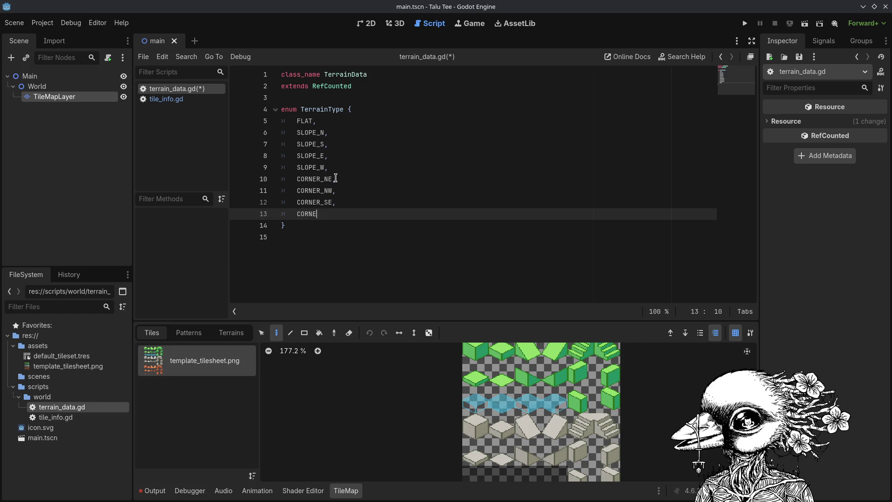
pyautogui.write('W,')
pyautogui.press('Return')
pyautogui.write('CLIFF')
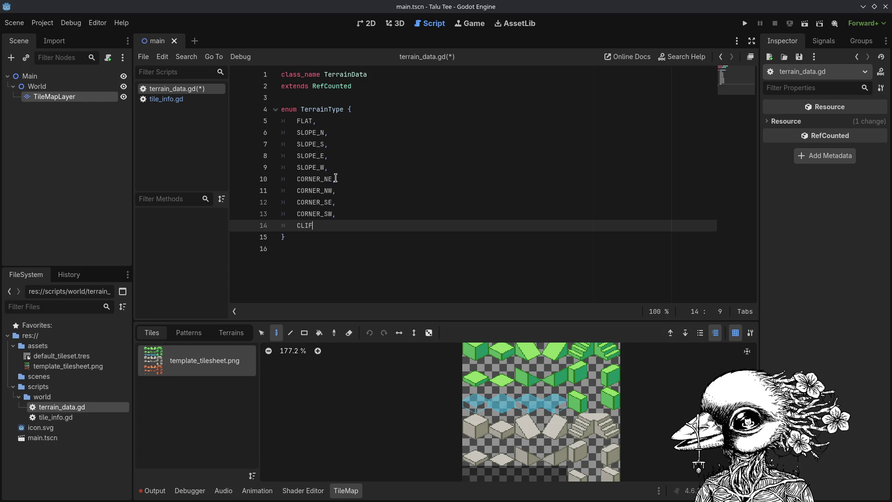
# Save terrain_data.gd, leaving the line below the enum unchanged.
pyautogui.hotkey('ctrl', 's')
pyautogui.press('Down')
pyautogui.press('Down')
pyautogui.press('Return')
pyautogui.press('BackSpace')
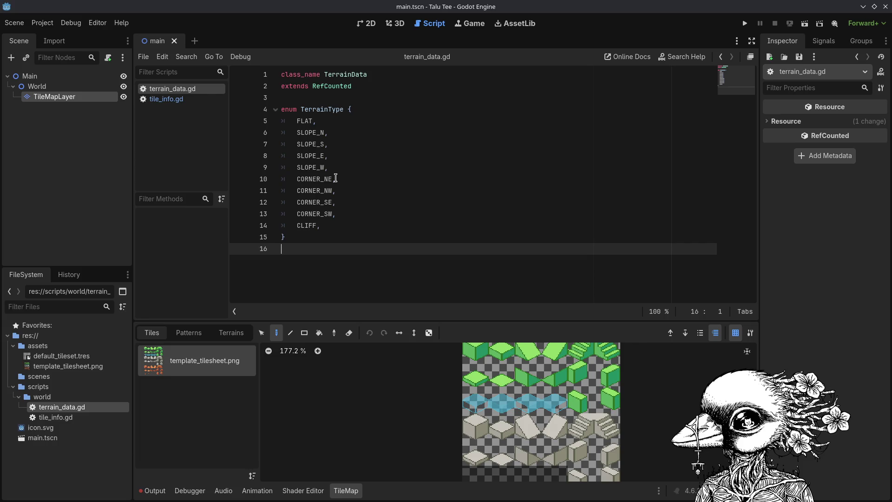
# Below the enum, declare const TERRAIN_ATLAS with TerrainType.FLAT mapped to Vector2i(0,0).
pyautogui.press('Return')
pyautogui.write('cons')
pyautogui.press('BackSpace')
pyautogui.press('BackSpace')
pyautogui.press('BackSpace')
pyautogui.write('const ')
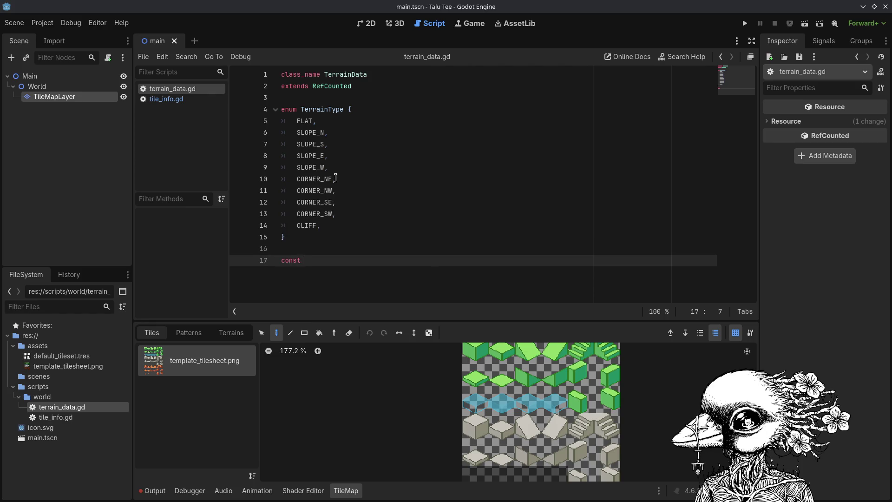
pyautogui.write('TERRAIN_ATLAS')
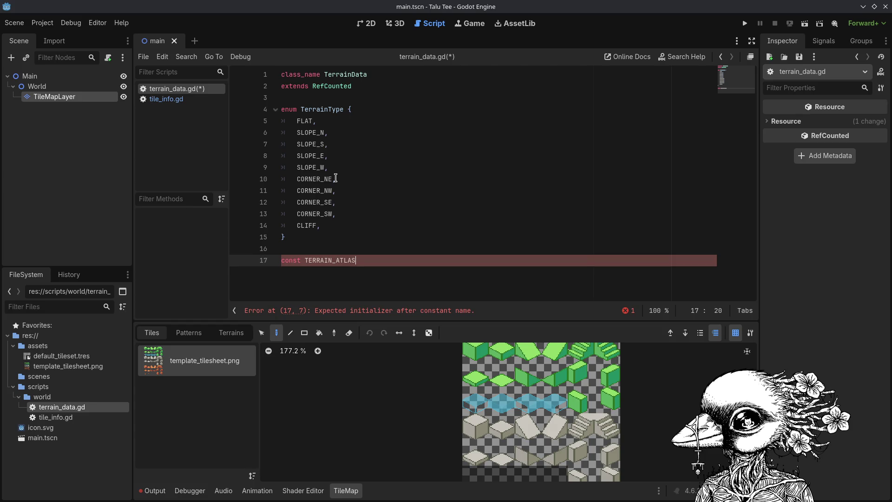
pyautogui.write('{')
pyautogui.press('Return')
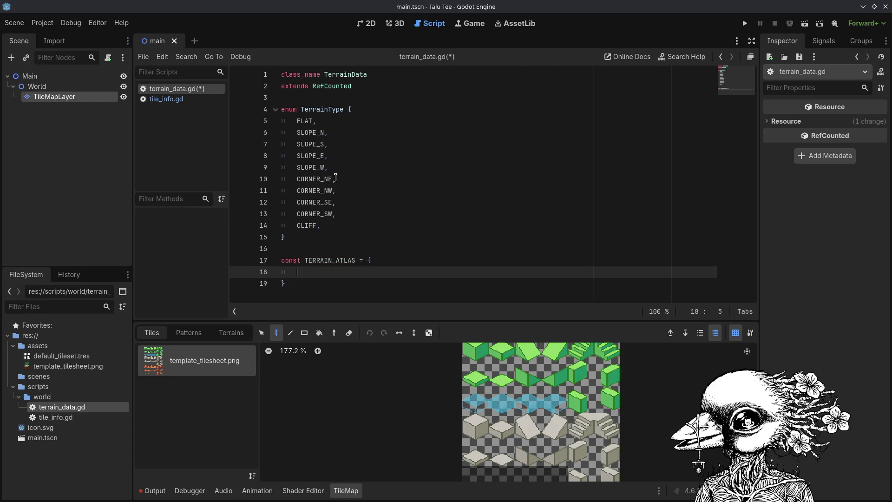
pyautogui.write('Ter')
pyautogui.press('Return')
pyautogui.press('BackSpace')
pyautogui.press('BackSpace')
pyautogui.press('BackSpace')
pyautogui.write('ain')
pyautogui.press('Return')
pyautogui.write('F')
pyautogui.press('Return')
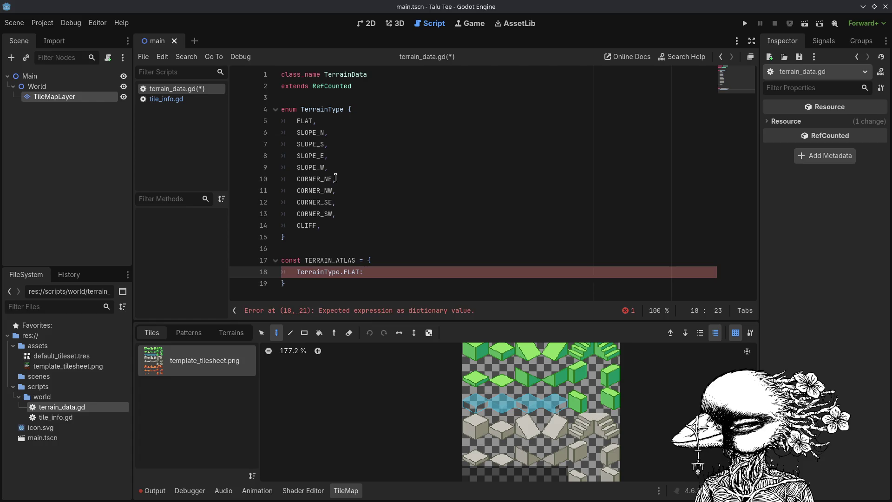
pyautogui.write('Vector2i')
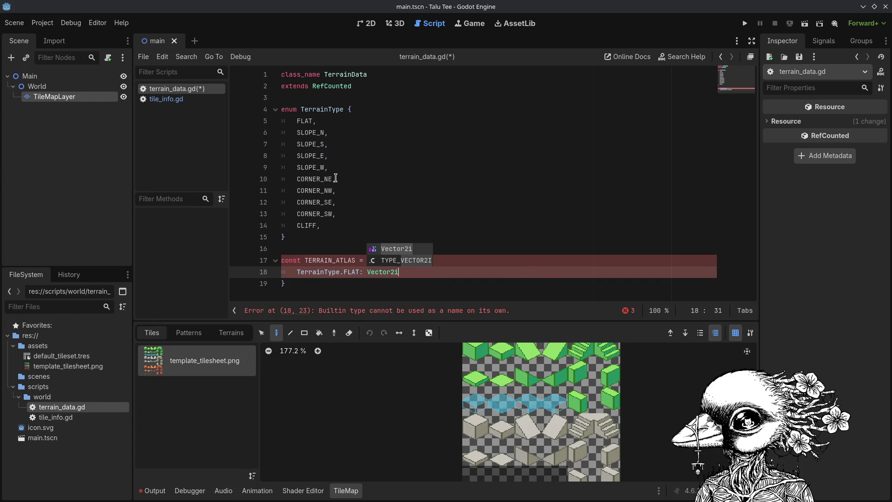
pyautogui.write('(')
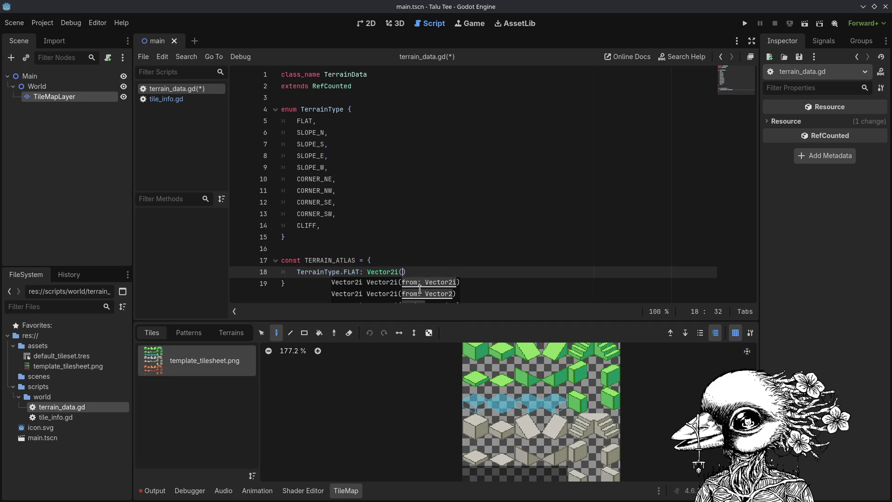
pyautogui.write('0,0)')
# Add a TerrainType.SLOPE_N entry with an empty Vector2i() and comma-terminate the FLAT entry.
pyautogui.press('Return')
pyautogui.write('T')
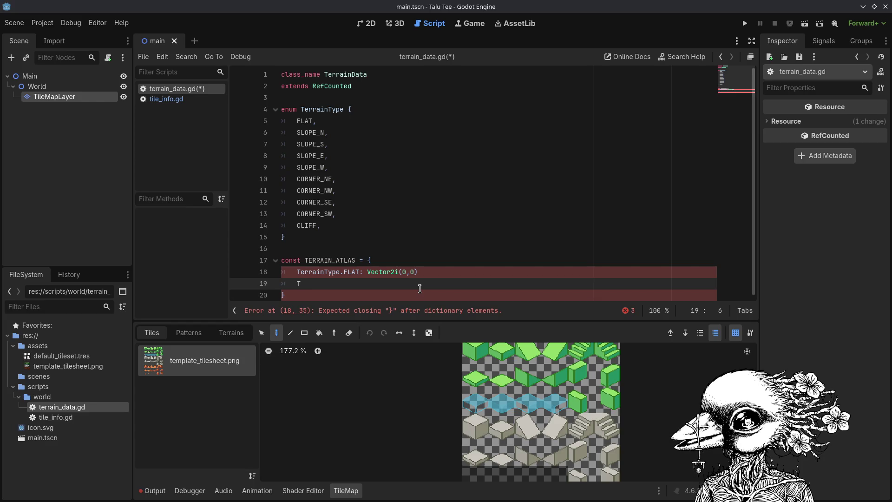
pyautogui.write('errainType.')
pyautogui.write('SLOPE')
pyautogui.press('BackSpace')
pyautogui.write('_E_')
pyautogui.press('BackSpace')
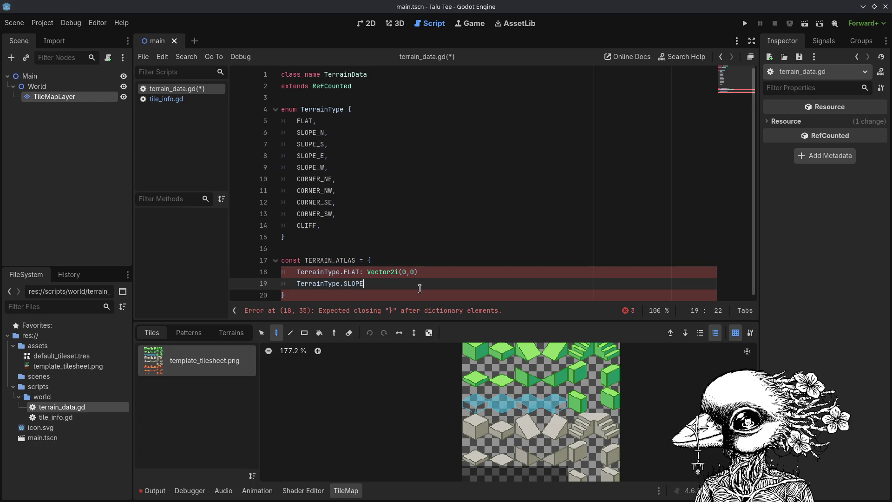
pyautogui.write('N: ')
pyautogui.write('Ve')
pyautogui.write('c')
pyautogui.write('tor2i(')
pyautogui.press('Up')
pyautogui.press('End')
pyautogui.write(',')
pyautogui.press('Down')
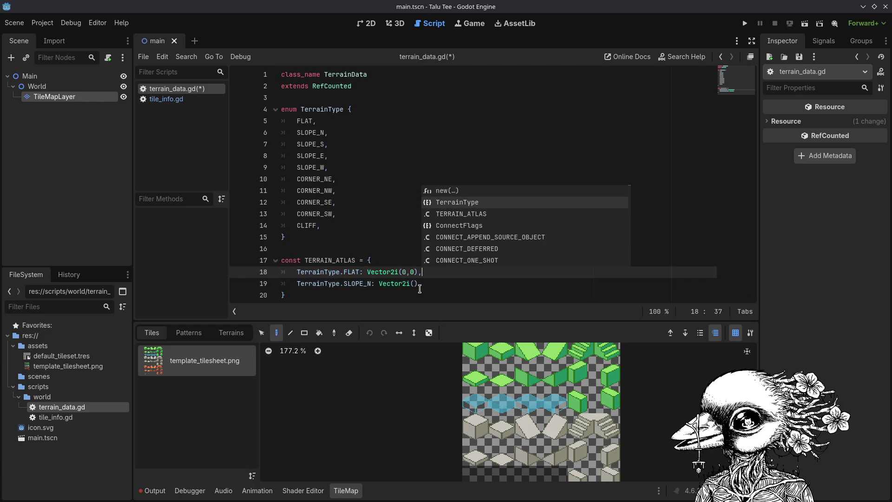
pyautogui.click(419, 287)
pyautogui.click(412, 284)
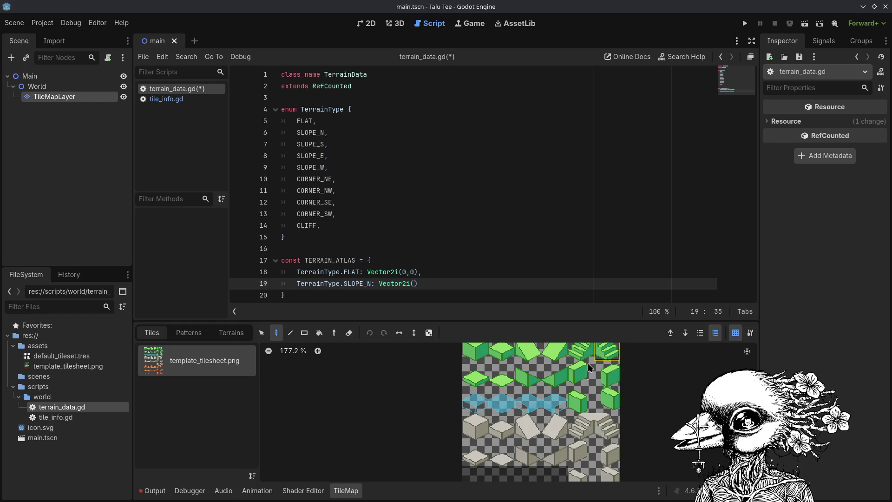
pyautogui.moveTo(528, 433)
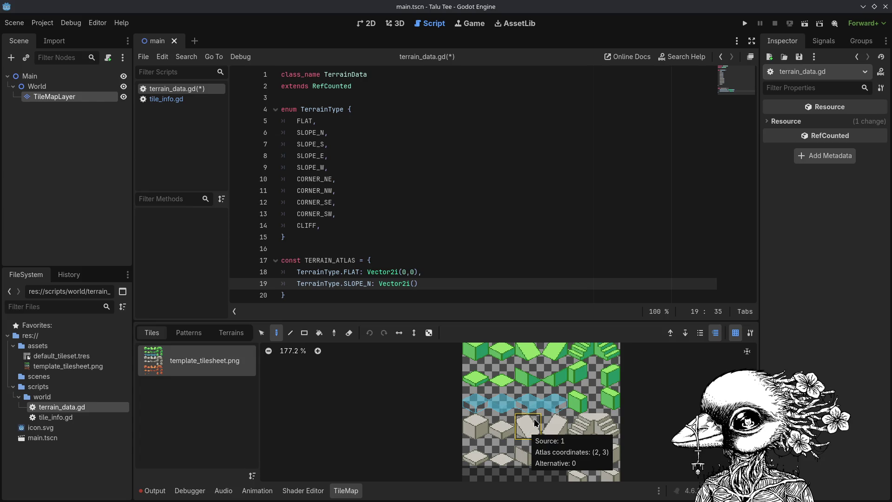
pyautogui.moveTo(538, 432)
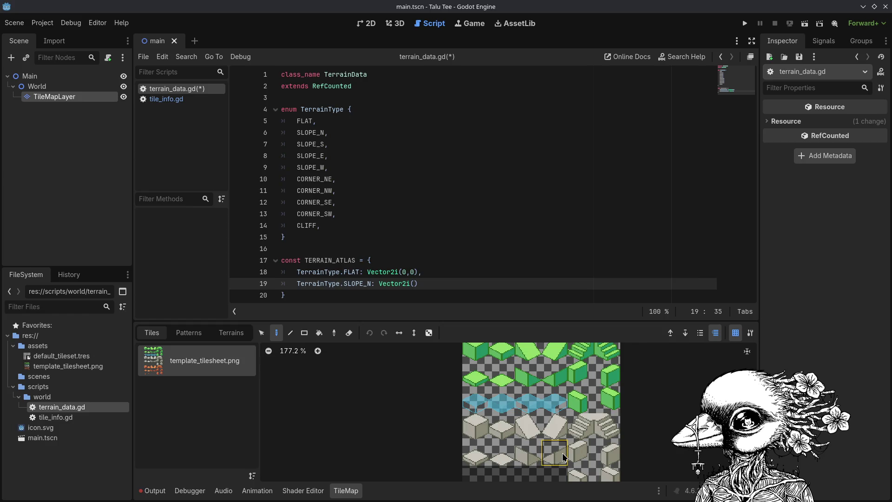
pyautogui.moveTo(563, 453)
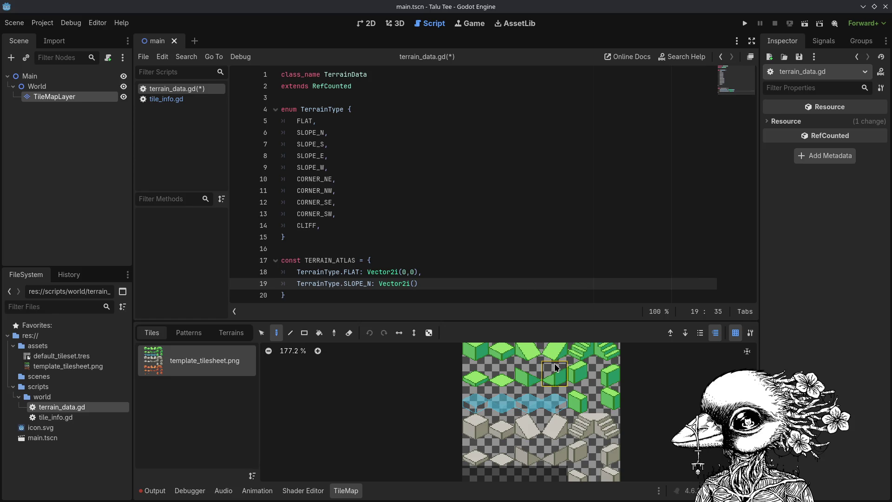
pyautogui.moveTo(528, 350)
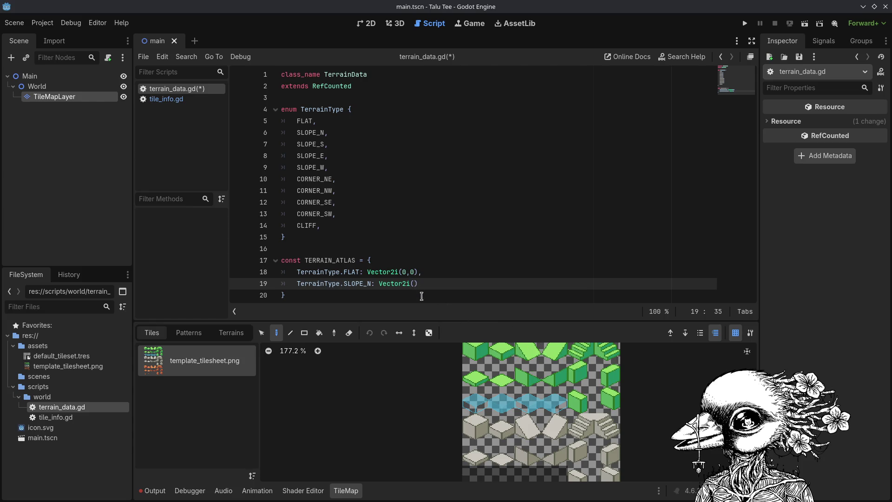
# Fill SLOPE_N with Vector2i(2,0) and add TerrainType.SLOPE_S mapped to Vector2i(3,1).
pyautogui.write('2,0)')
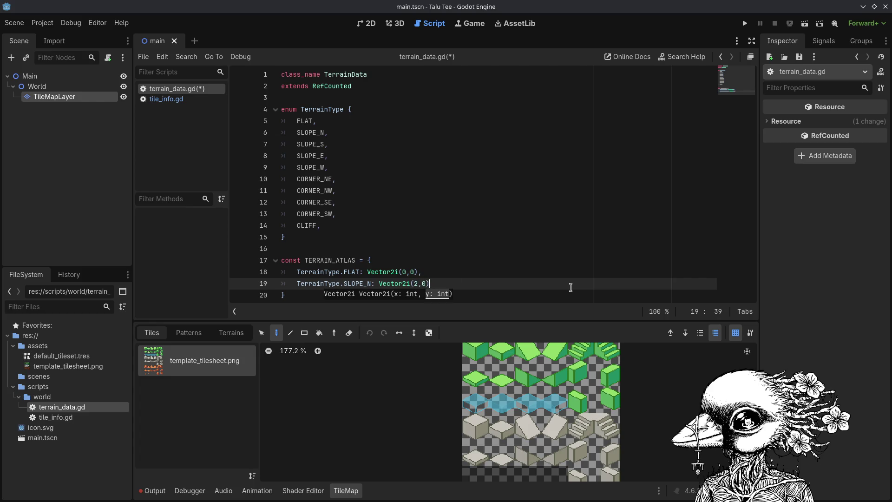
pyautogui.write(',')
pyautogui.press('Return')
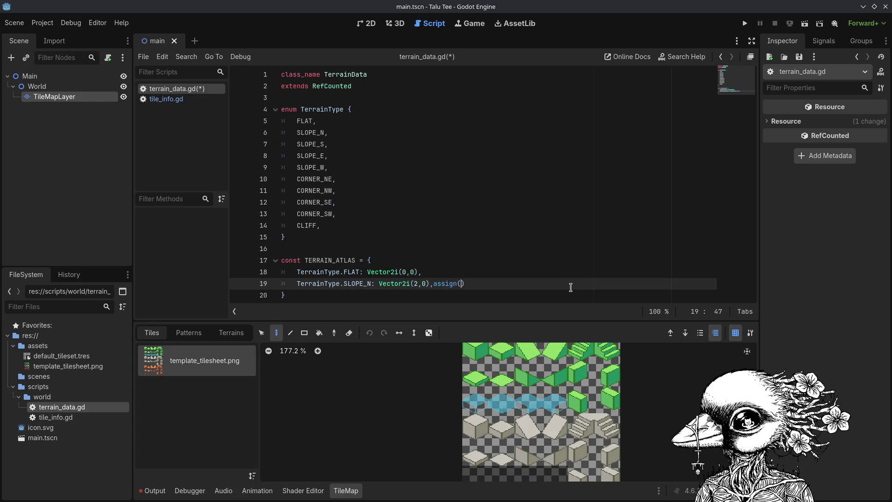
pyautogui.hotkey('ctrl', 'z')
pyautogui.press('Return')
pyautogui.write('Ter')
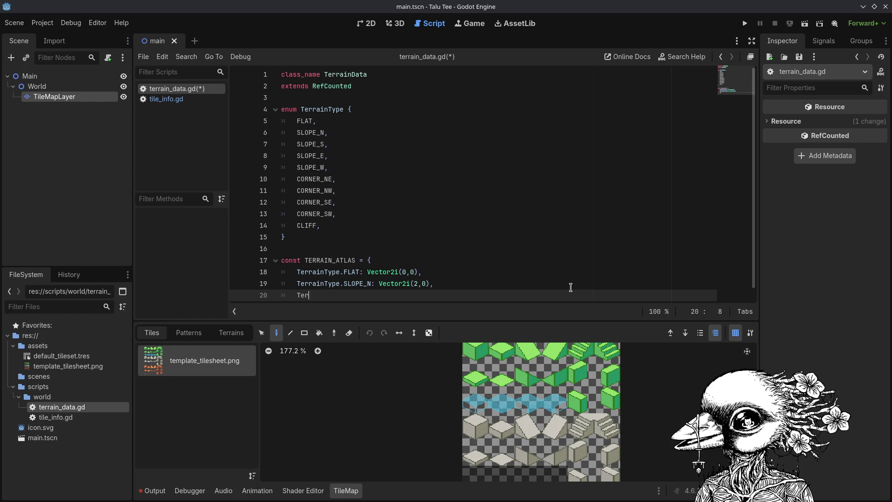
pyautogui.write('rainType.Slo')
pyautogui.press('Return')
pyautogui.press('BackSpace')
pyautogui.write('SLOPE_S')
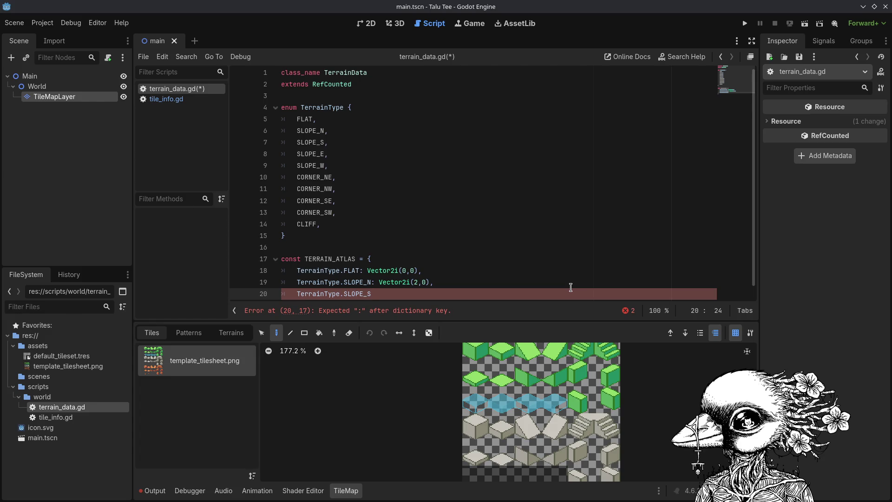
pyautogui.write(': Vector2')
pyautogui.write('i(')
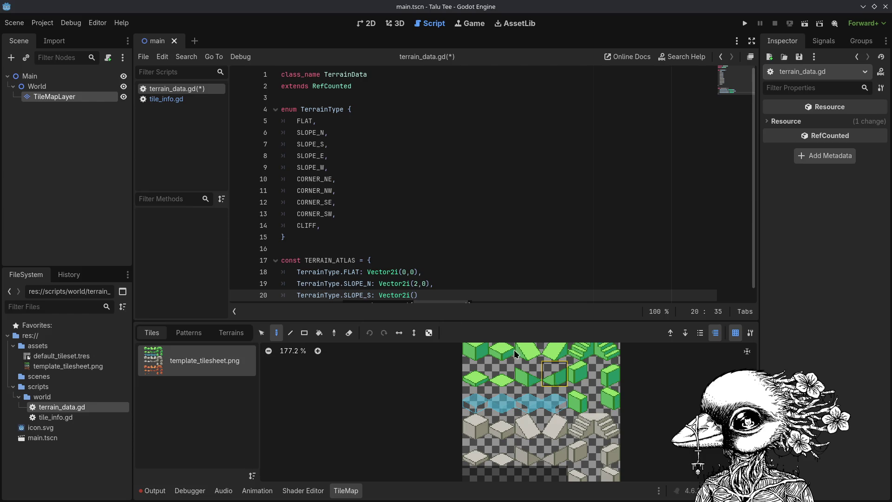
pyautogui.write('3,1')
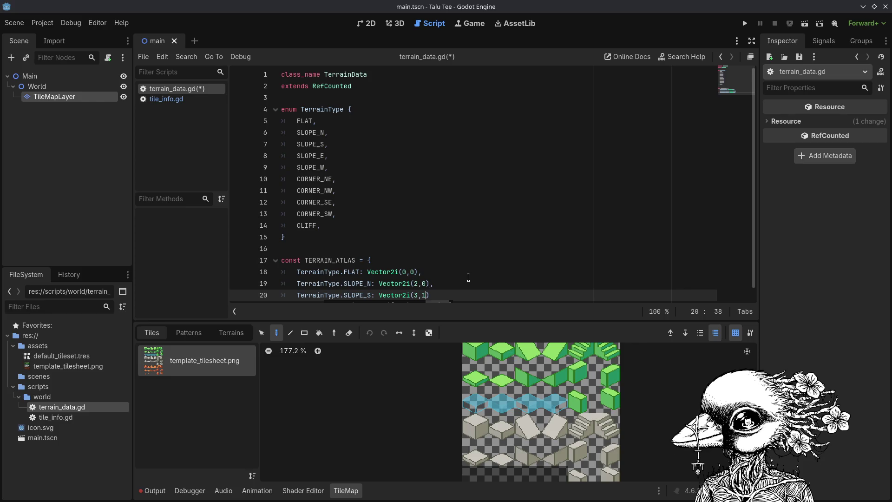
pyautogui.write('),')
pyautogui.press('Return')
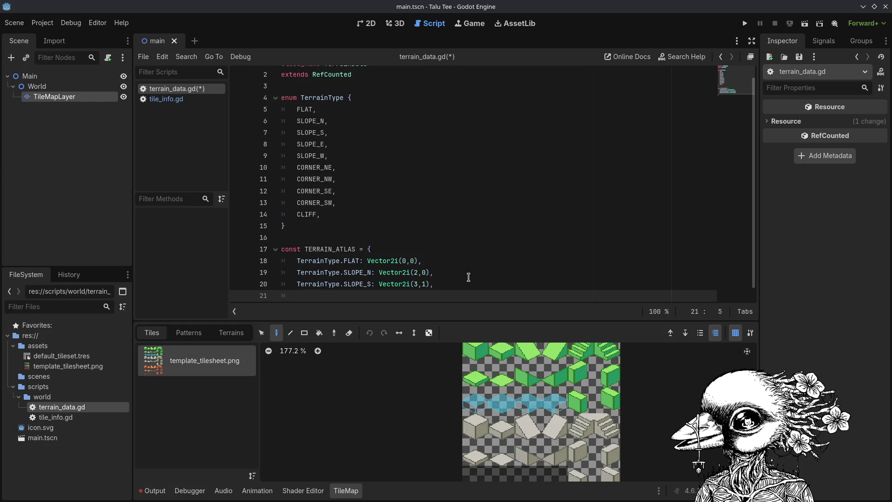
# Add TerrainType.SLOPE_E mapped to Vector2i(3,0) to TERRAIN_ATLAS and save the script.
pyautogui.write('Te')
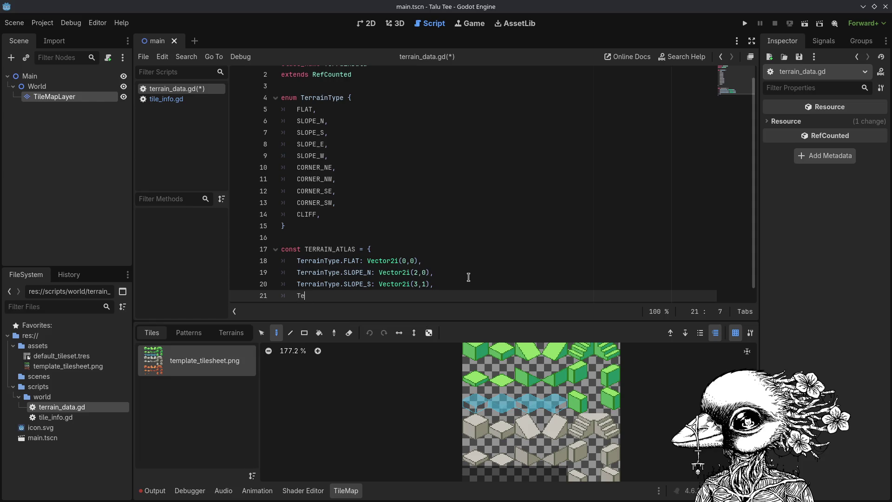
pyautogui.write('rrainType.')
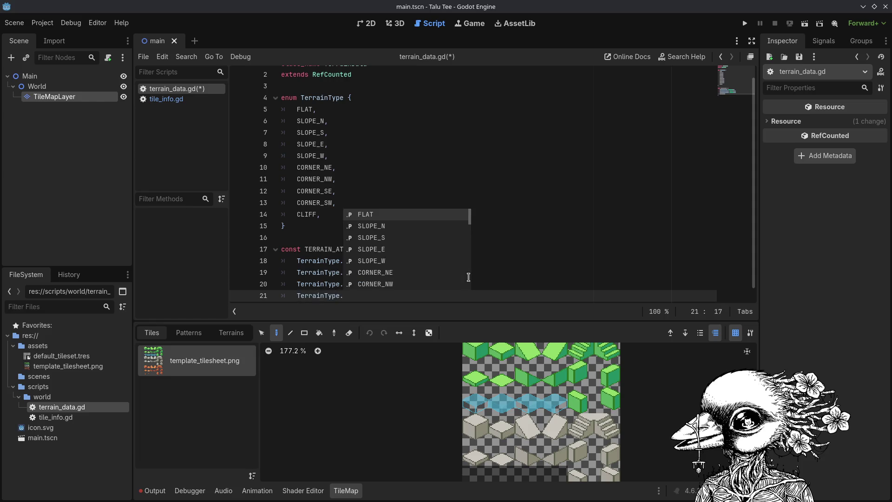
pyautogui.scroll(1, 468, 277)
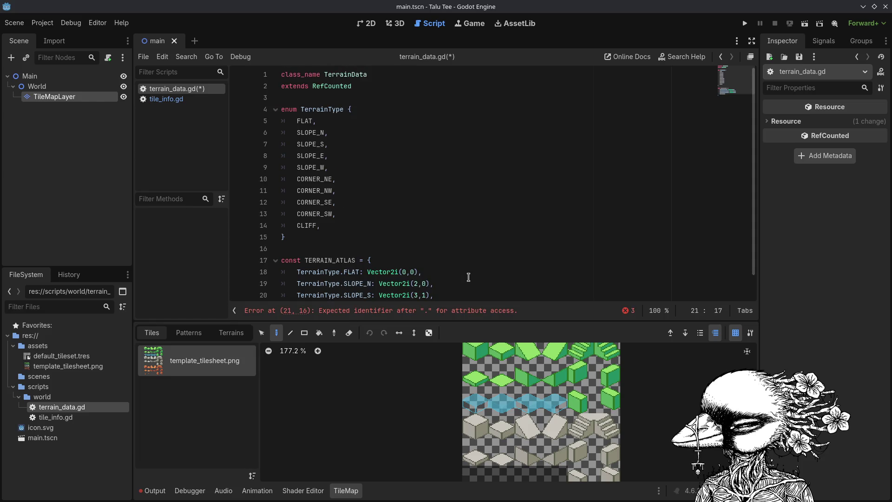
pyautogui.scroll(-1, 432, 181)
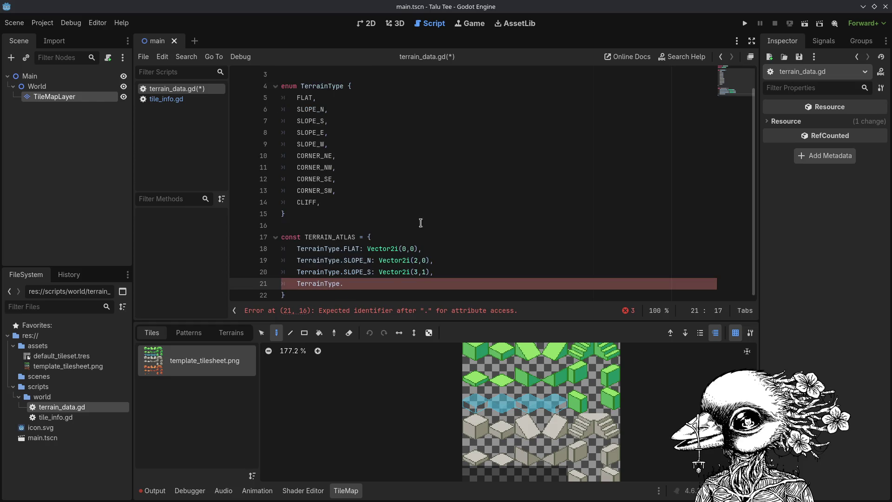
pyautogui.click(399, 276)
pyautogui.click(398, 284)
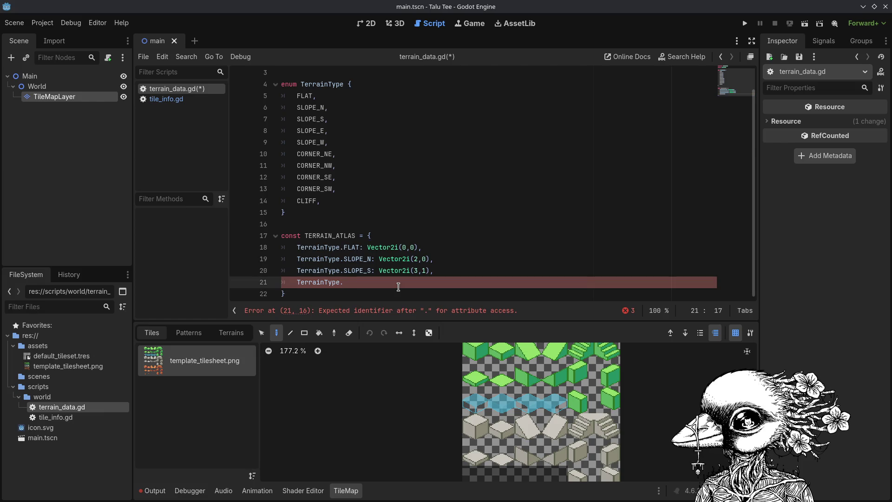
pyautogui.write('SLOPE_W')
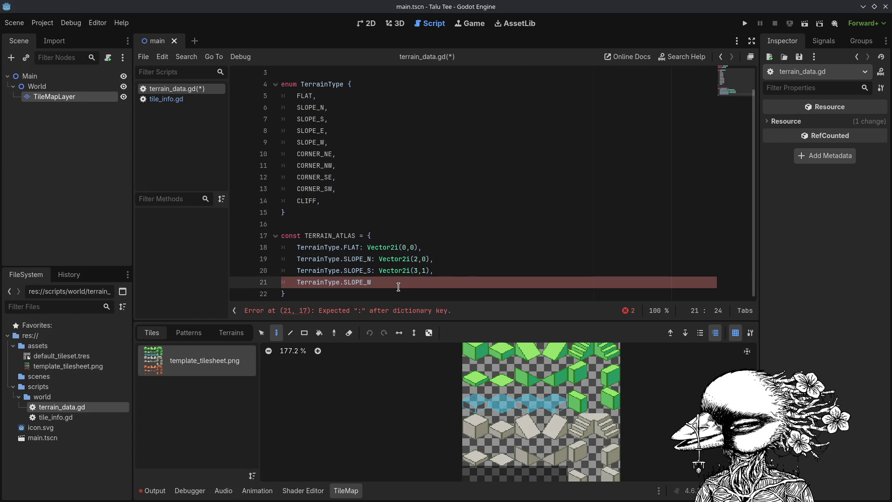
pyautogui.press('BackSpace')
pyautogui.write('E: ')
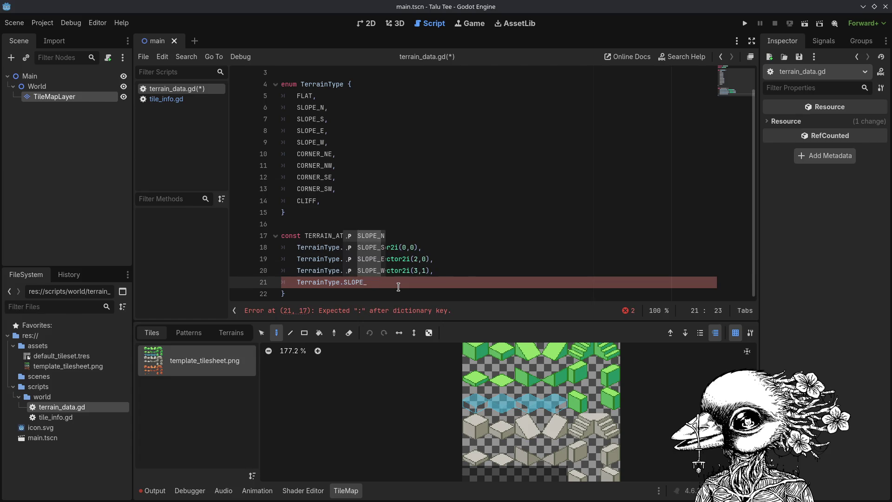
pyautogui.write('vector')
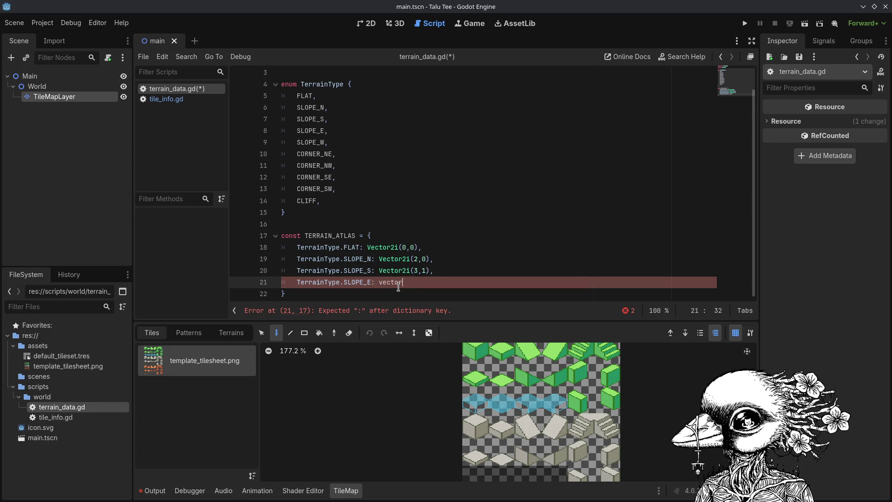
pyautogui.press('Down')
pyautogui.press('Return')
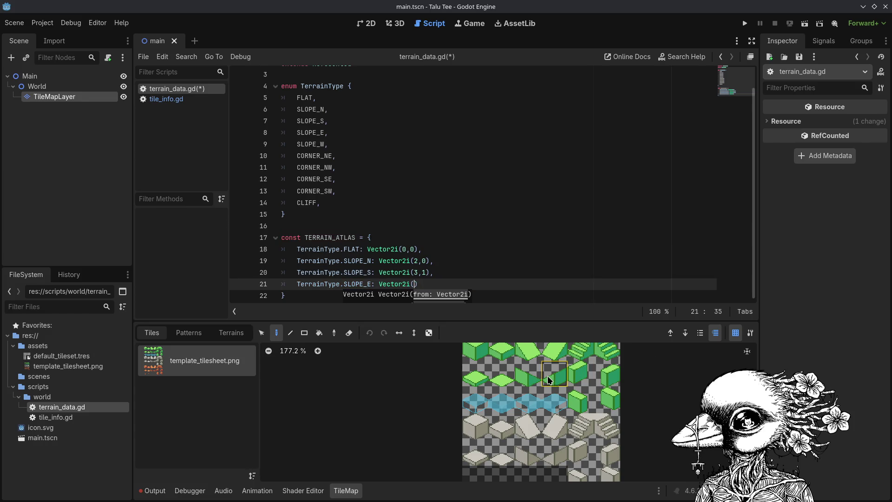
pyautogui.moveTo(547, 375)
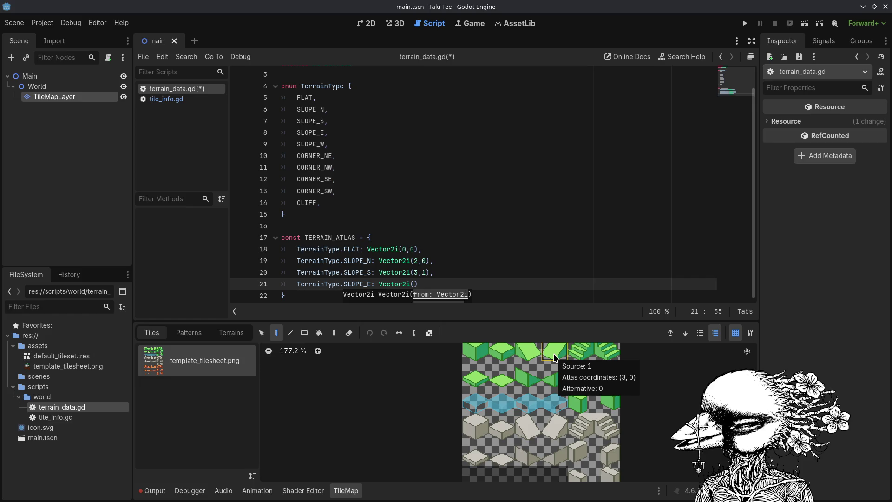
pyautogui.write('3,0),')
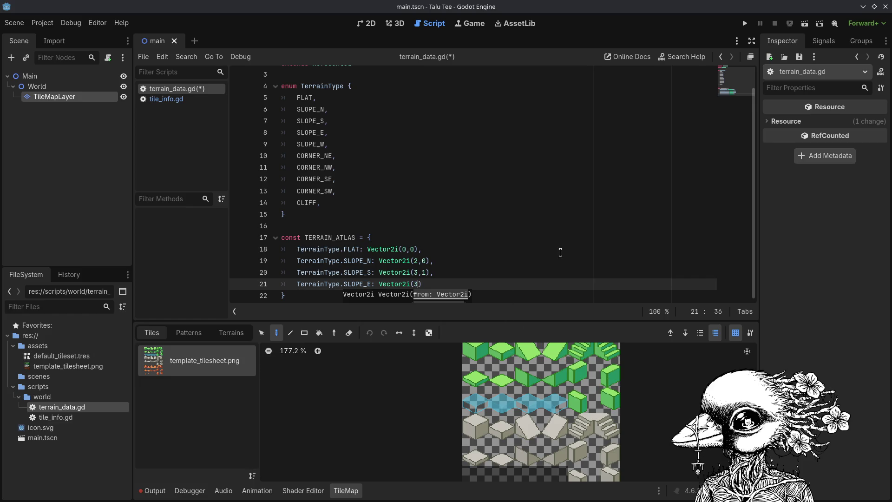
pyautogui.hotkey('ctrl', 's')
pyautogui.write(',0')
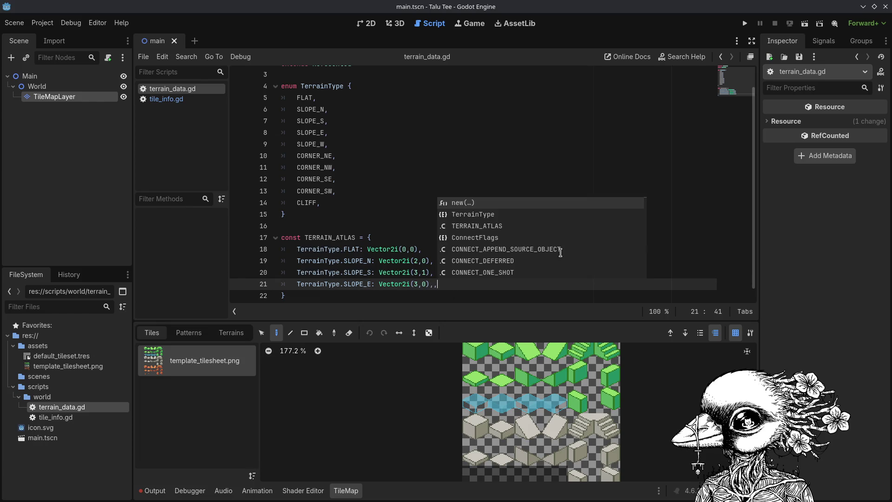
pyautogui.press('BackSpace')
pyautogui.press('Return')
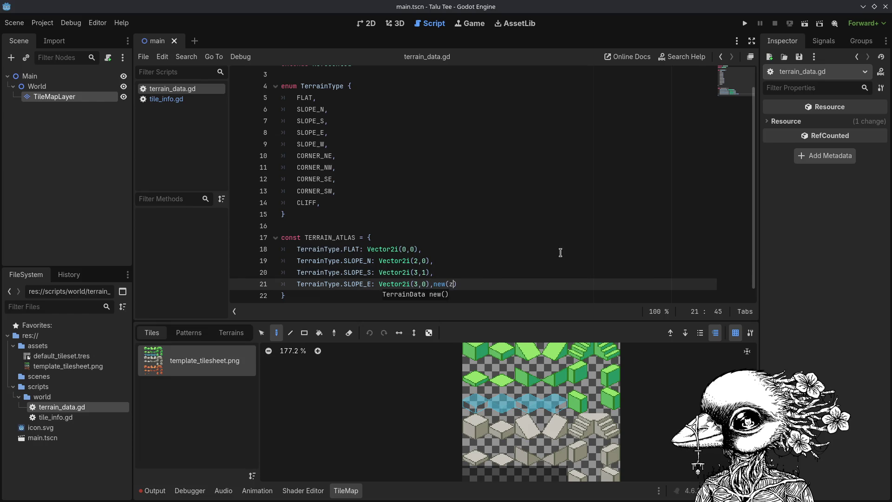
pyautogui.press('BackSpace')
pyautogui.press('BackSpace')
pyautogui.press('BackSpace')
pyautogui.press('Escape')
# Add TerrainType.SLOPE_W mapped to Vector2i(2,1), save, and leave a new entry line.
pyautogui.press('Return')
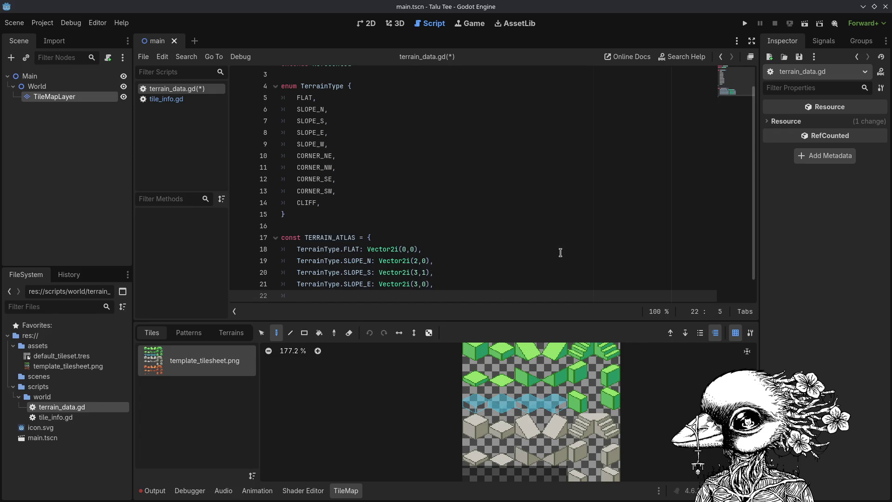
pyautogui.write('TerrainType.Slop')
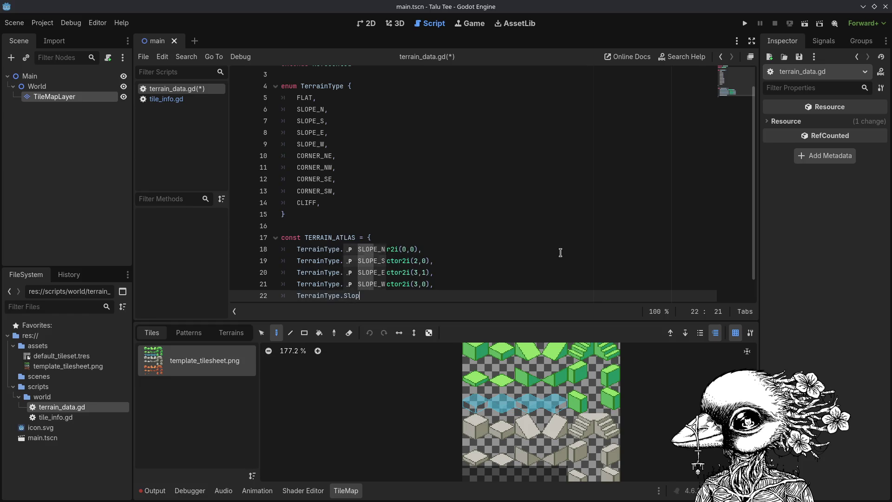
pyautogui.scroll(1, 560, 252)
pyautogui.scroll(-1, 560, 252)
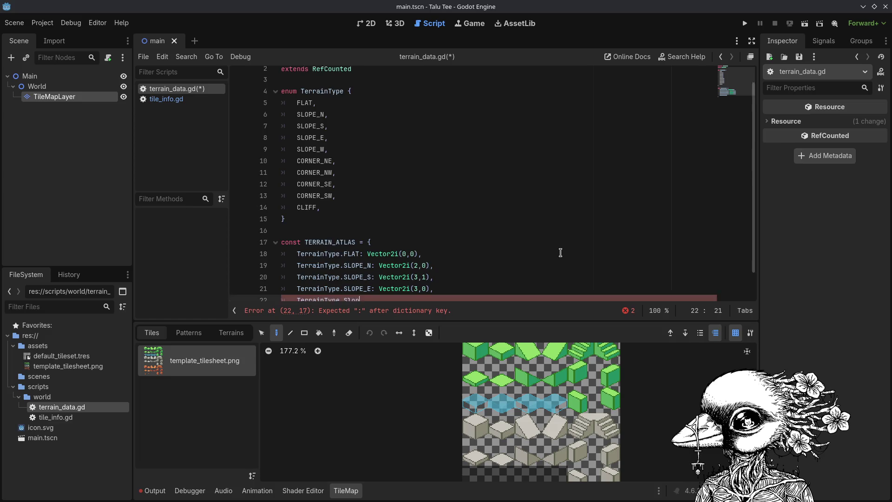
pyautogui.press('BackSpace')
pyautogui.press('BackSpace')
pyautogui.press('BackSpace')
pyautogui.write('LOPE_')
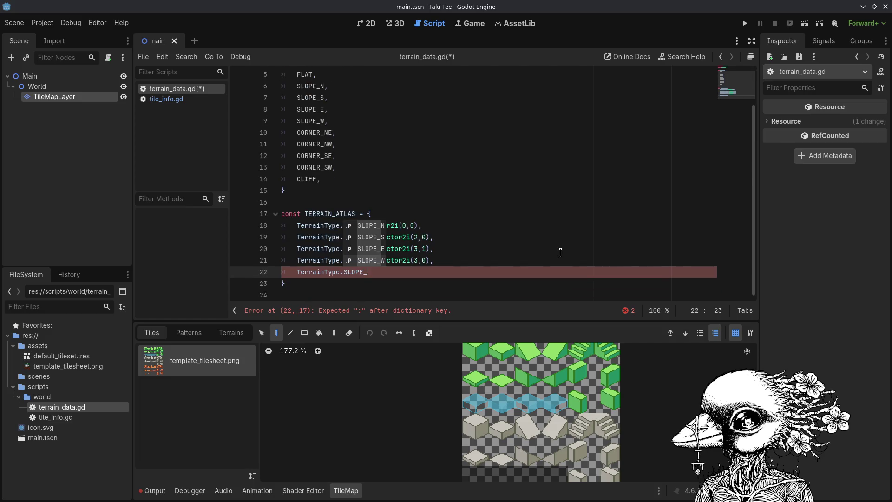
pyautogui.write('W')
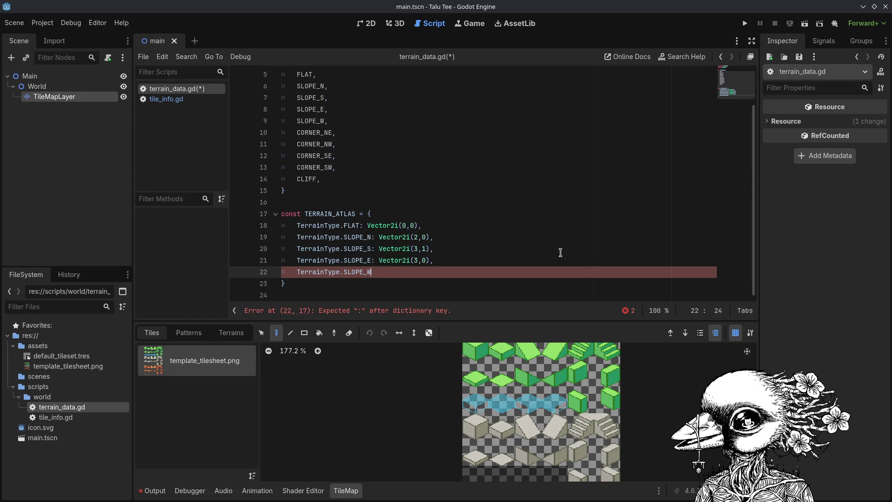
pyautogui.write(': Vector2i(')
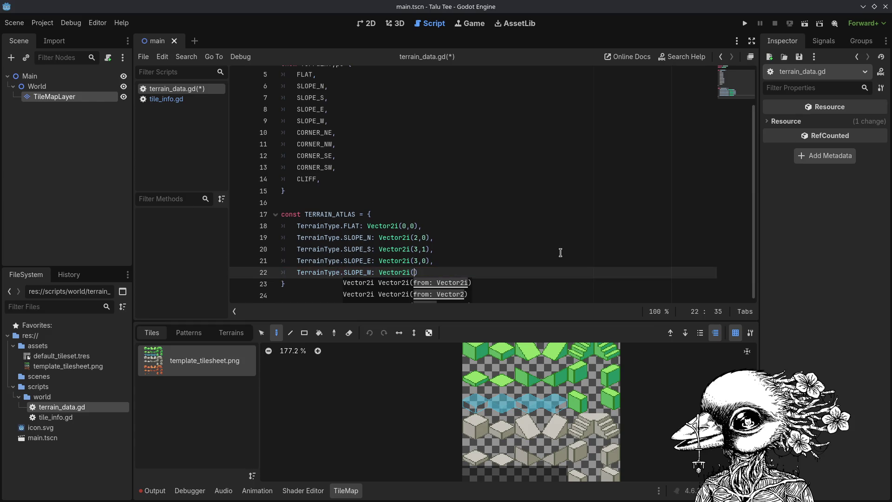
pyautogui.moveTo(511, 390)
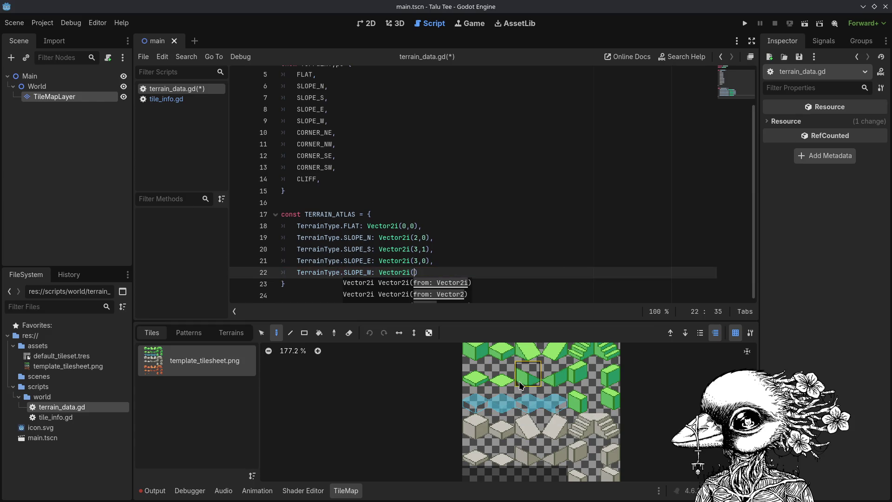
pyautogui.write('2,1)')
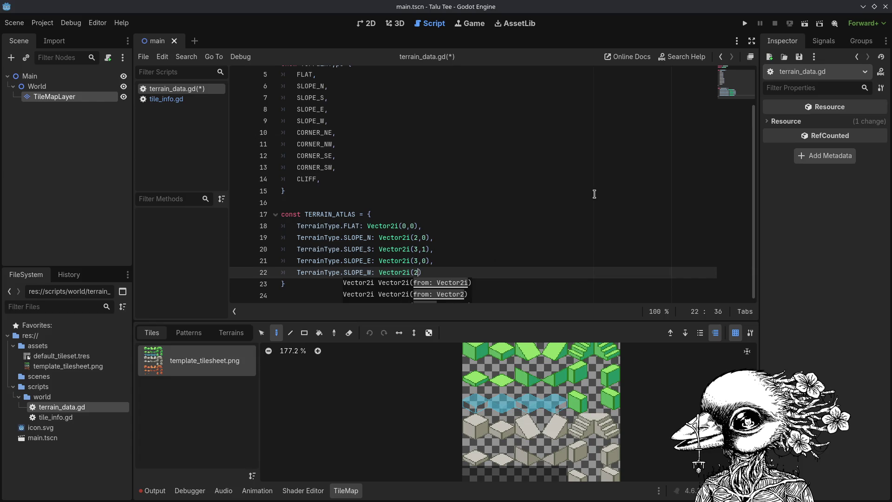
pyautogui.hotkey('ctrl', 's')
pyautogui.write(',1')
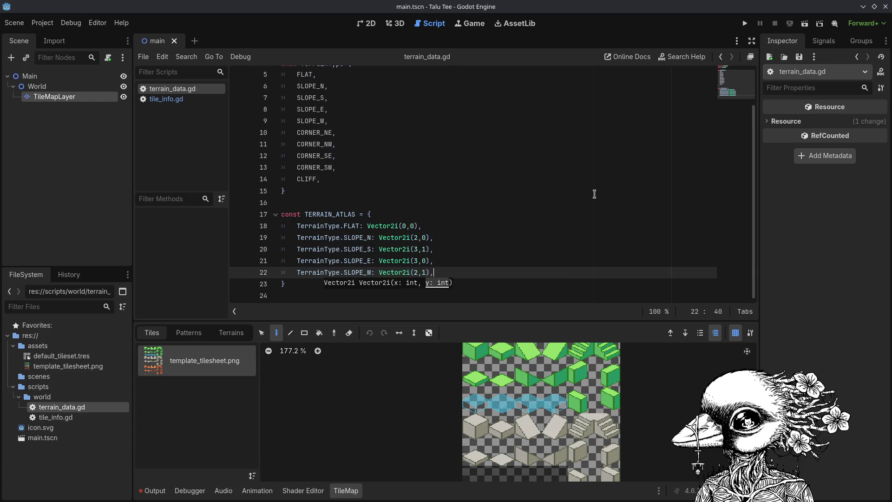
pyautogui.press('Return')
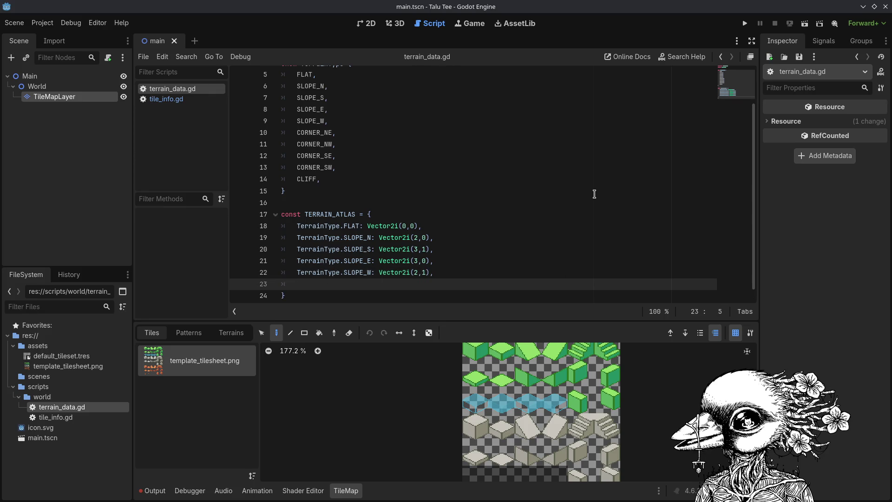
pyautogui.hotkey('ctrl', 's')
pyautogui.hotkey('ctrl', 's')
# Clear a stray character on line 23 and begin the next entry with TerrainType.Cor.
pyautogui.write('I')
pyautogui.press('BackSpace')
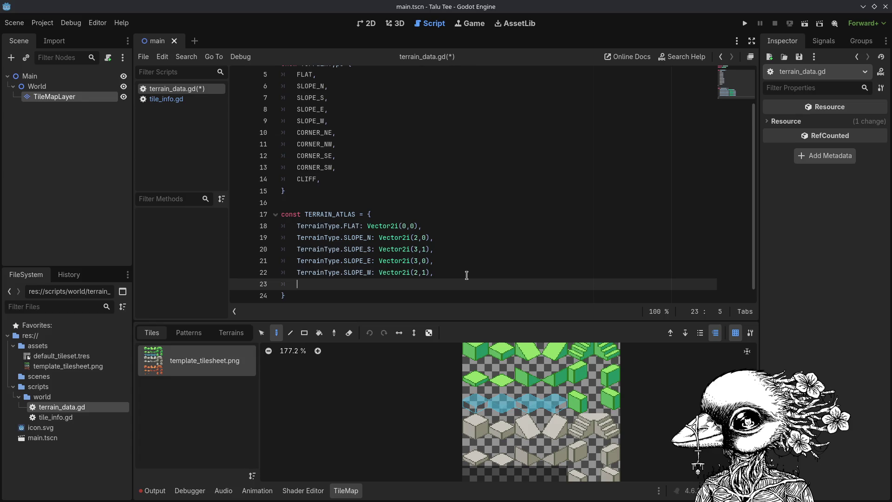
pyautogui.write('Terrain')
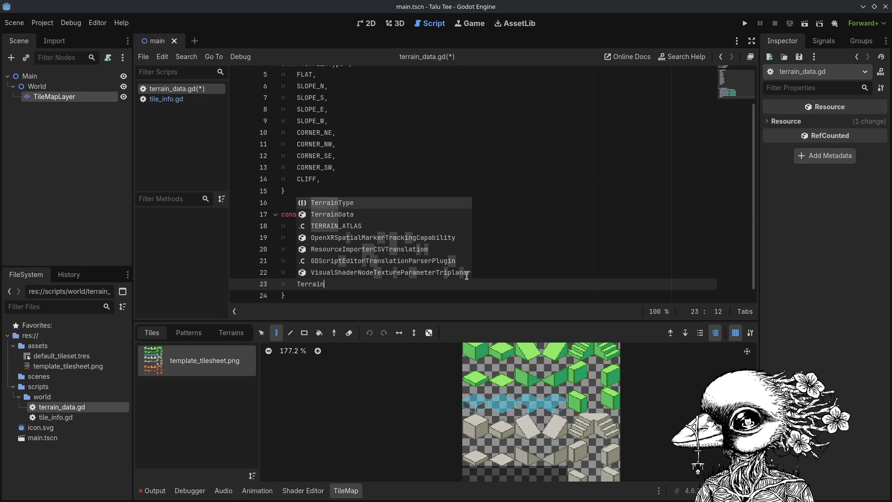
pyautogui.write('Type.')
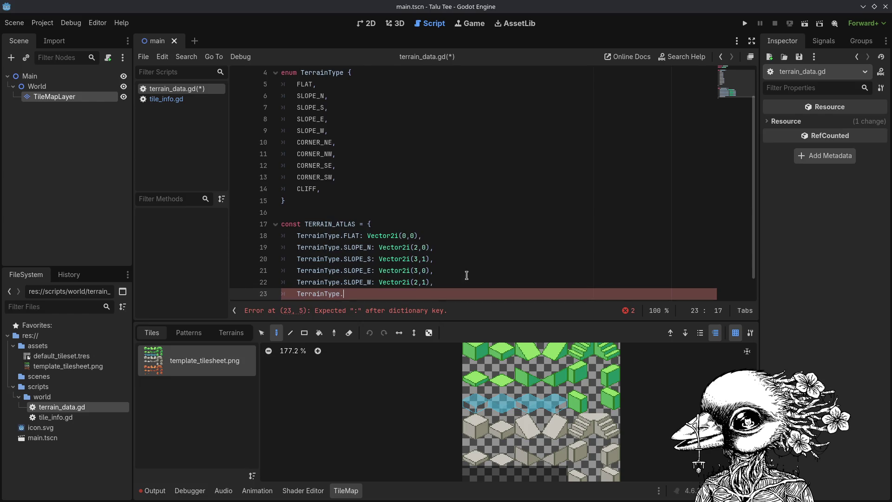
pyautogui.write('Cor')
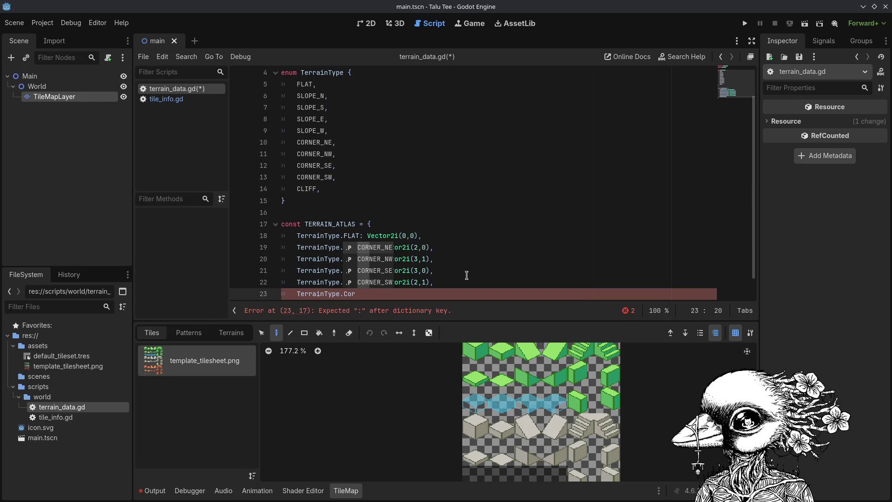
# Complete the key as TerrainType.CORNER_NE and map it to placeholder Vector2i(0,0).
pyautogui.press('Return')
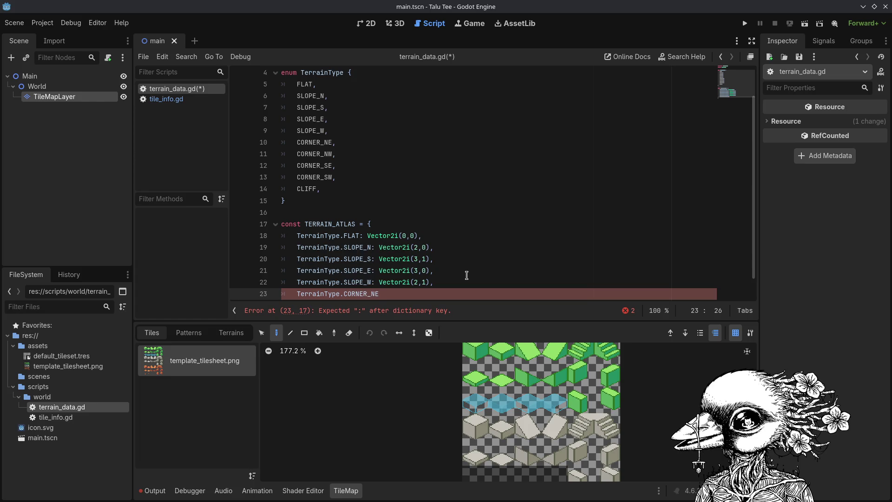
pyautogui.write(': vector')
pyautogui.press('BackSpace')
pyautogui.press('BackSpace')
pyautogui.press('BackSpace')
pyautogui.write('Vector')
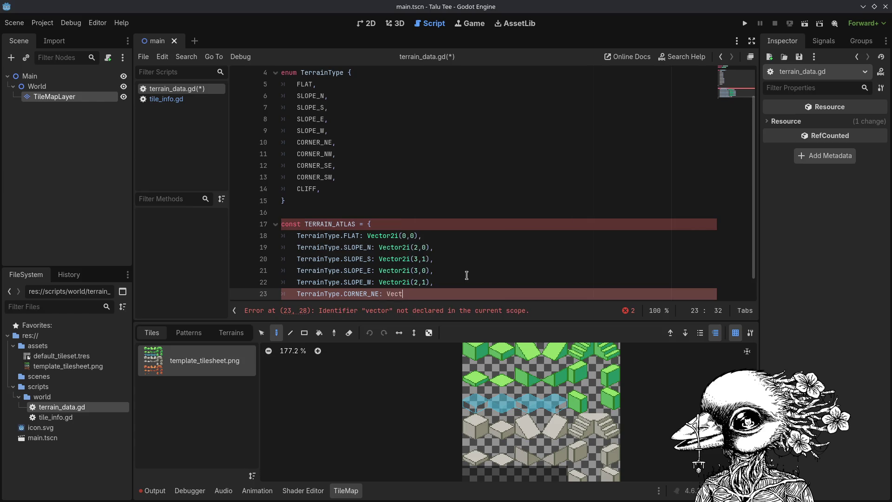
pyautogui.press('Return')
pyautogui.write('0,0)')
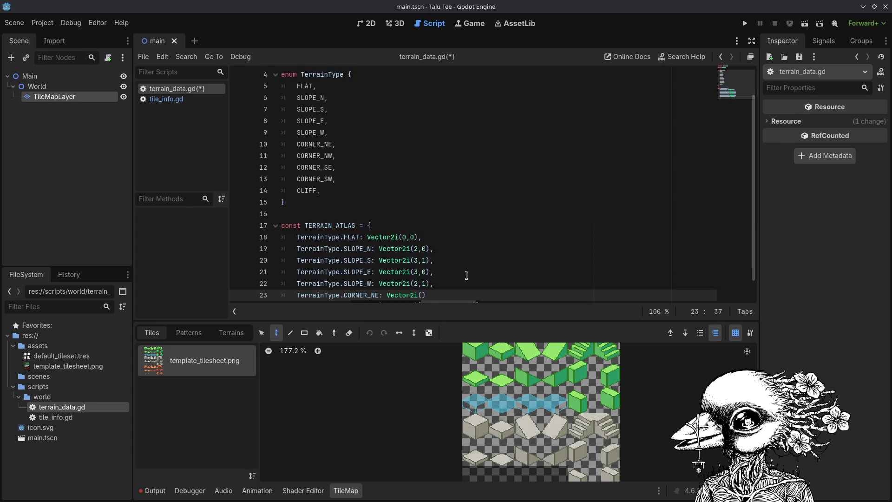
pyautogui.press('Return')
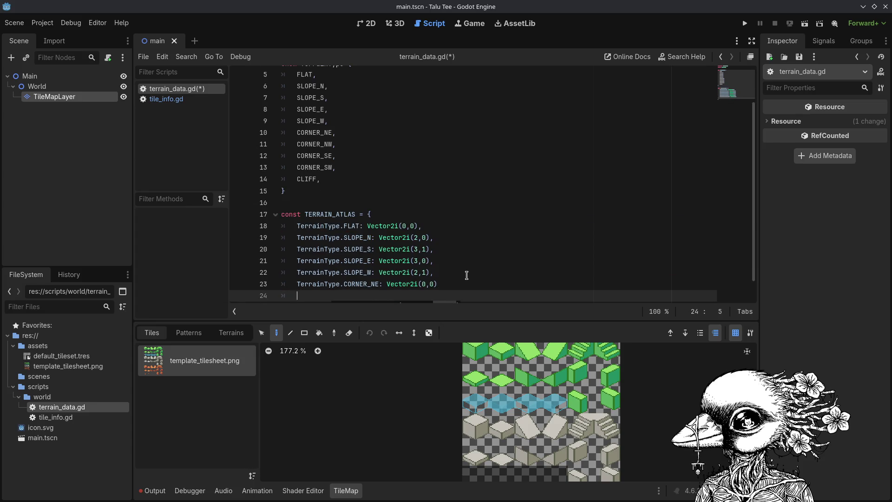
pyautogui.press('BackSpace')
pyautogui.press('BackSpace')
# Comma-terminate the CORNER_NE entry and paste three copies of it directly below.
pyautogui.write(',')
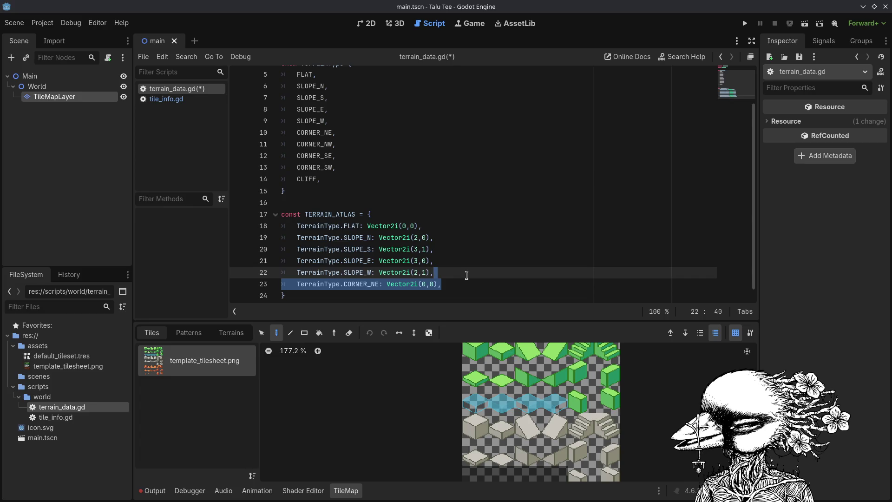
pyautogui.hotkey('ctrl', 'c')
pyautogui.press('Right')
pyautogui.press('Return')
pyautogui.hotkey('ctrl', 'v')
pyautogui.press('Return')
pyautogui.hotkey('ctrl', 'v')
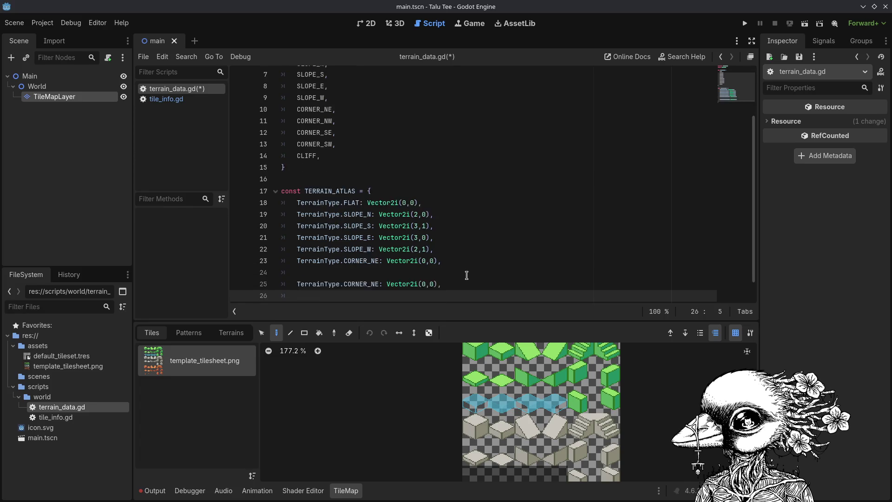
pyautogui.press('Return')
pyautogui.hotkey('ctrl', 'v')
pyautogui.click(467, 275)
pyautogui.press('Down')
pyautogui.press('BackSpace')
pyautogui.press('BackSpace')
pyautogui.press('Up')
pyautogui.press('BackSpace')
pyautogui.press('BackSpace')
pyautogui.press('Up')
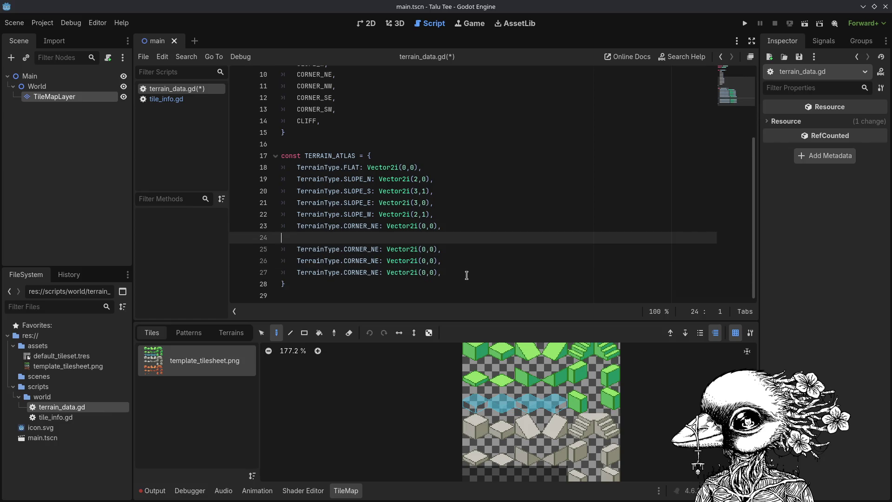
pyautogui.press('BackSpace')
pyautogui.press('BackSpace')
pyautogui.press('Down')
pyautogui.press('Left')
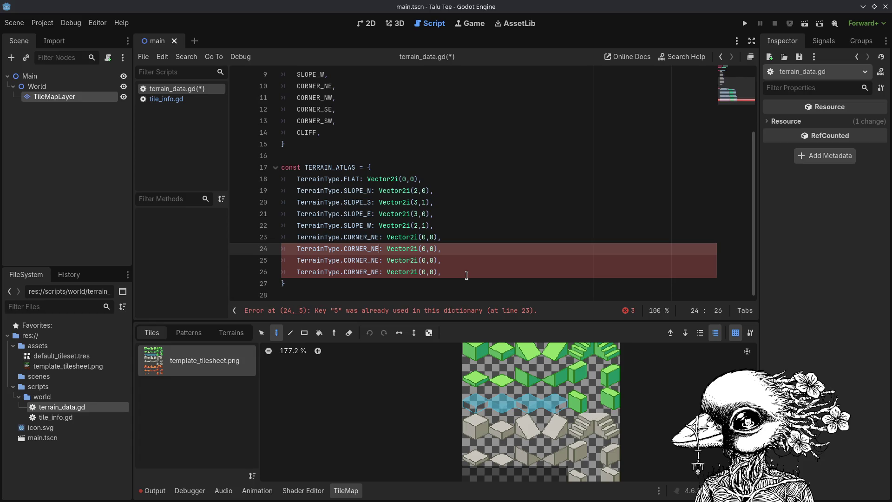
# Rename the copied keys to CORNER_NW, CORNER_SE and CORNER_SW and save.
pyautogui.press('Left')
pyautogui.press('Left')
pyautogui.press('Left')
pyautogui.press('BackSpace')
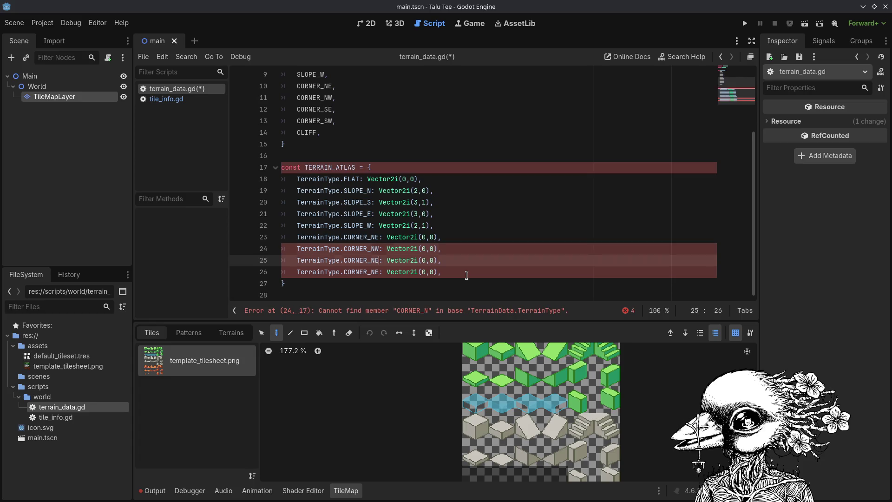
pyautogui.write('W')
pyautogui.press('Down')
pyautogui.press('BackSpace')
pyautogui.press('BackSpace')
pyautogui.write('SE')
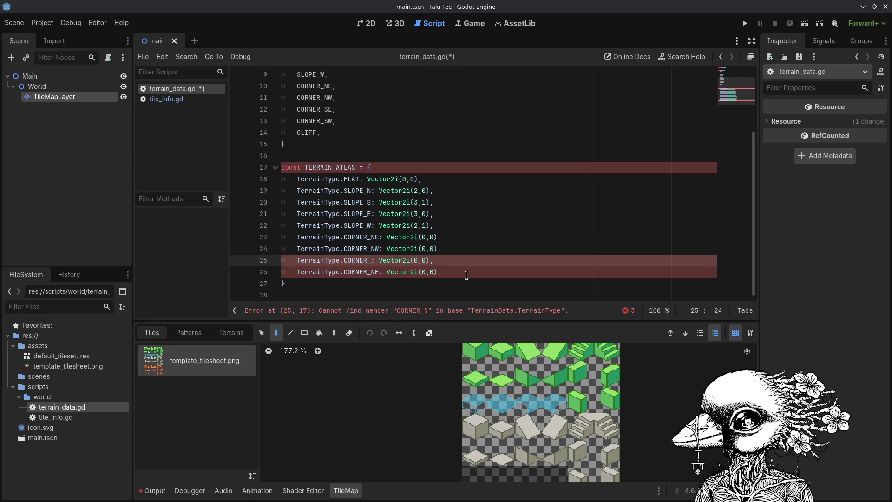
pyautogui.press('Down')
pyautogui.press('Down')
pyautogui.press('Up')
pyautogui.press('BackSpace')
pyautogui.press('BackSpace')
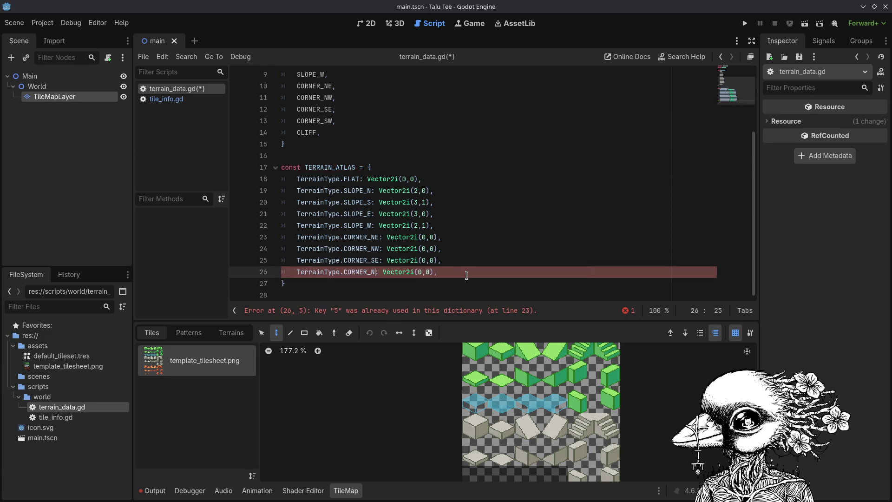
pyautogui.write('SW')
pyautogui.hotkey('ctrl', 's')
# Add a final CLIFF entry mapped to Vector2i(0,0) and save the script.
pyautogui.press('Right')
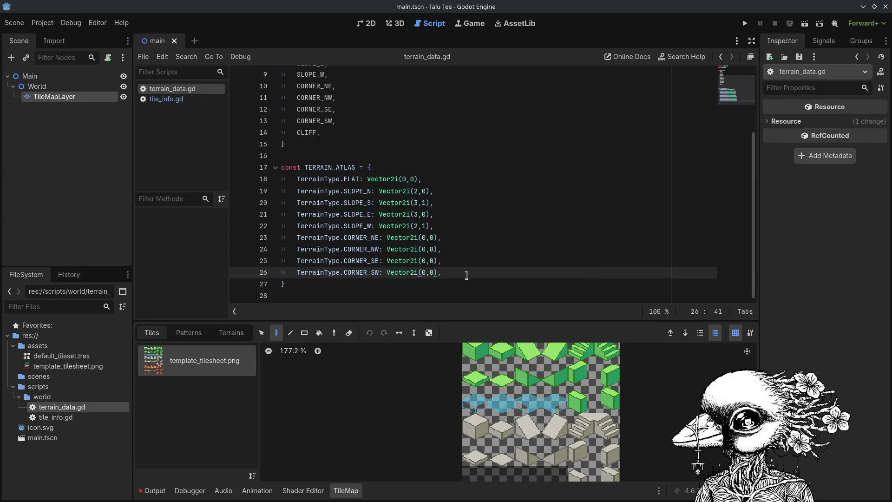
pyautogui.press('Return')
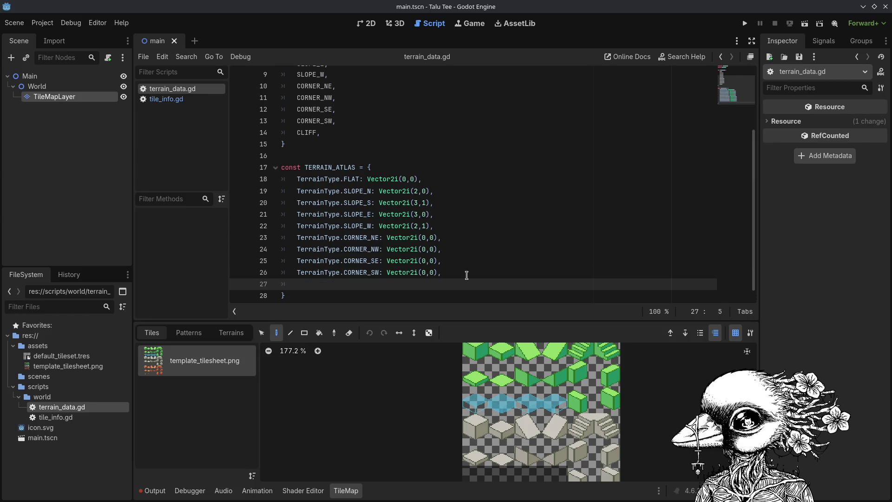
pyautogui.hotkey('ctrl', 'v')
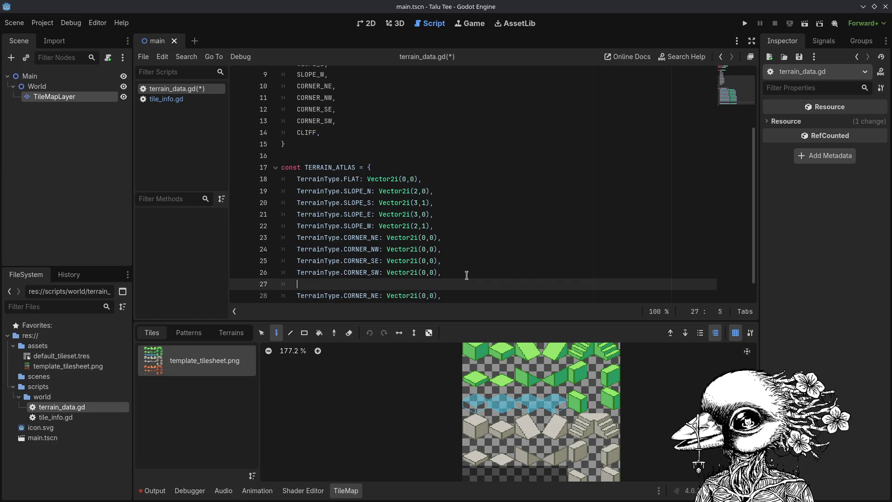
pyautogui.press('Left')
pyautogui.press('Left')
pyautogui.press('Left')
pyautogui.press('BackSpace')
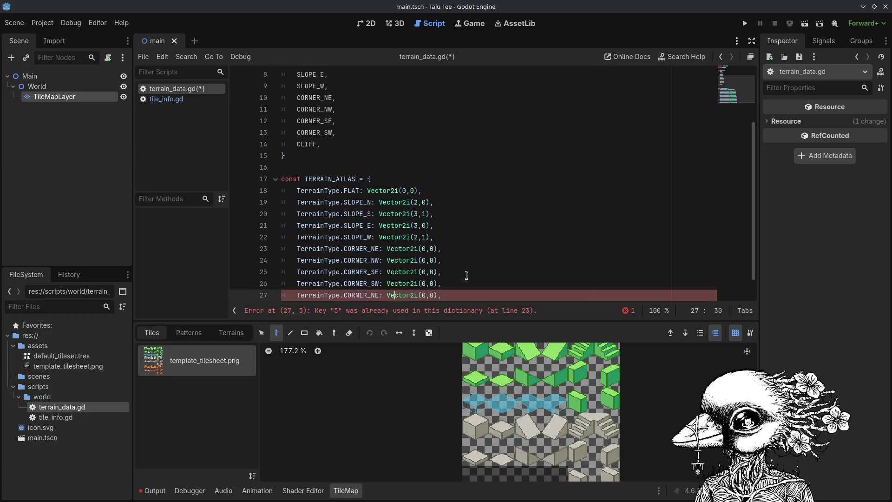
pyautogui.press('BackSpace')
pyautogui.press('BackSpace')
pyautogui.press('BackSpace')
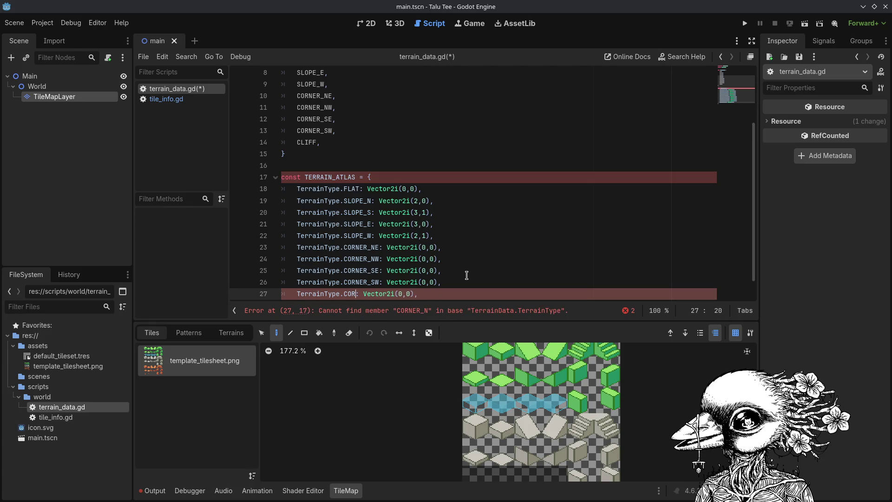
pyautogui.write('CLIFF')
pyautogui.hotkey('ctrl', 's')
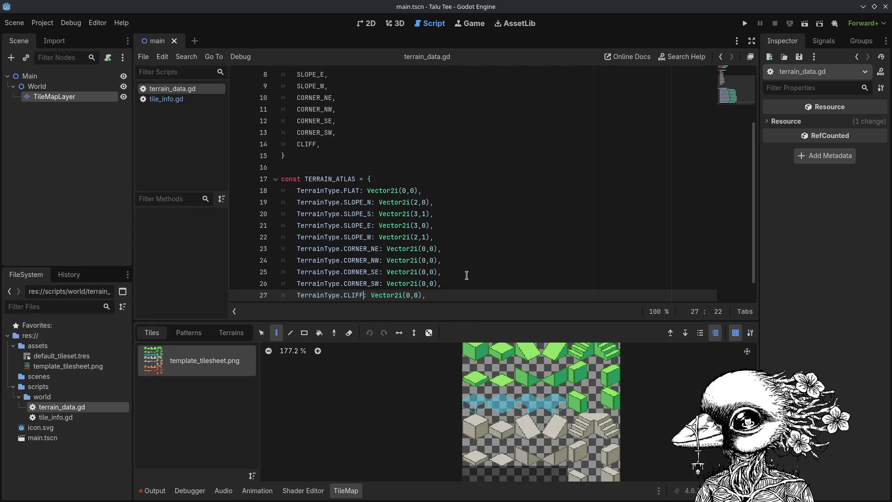
pyautogui.press('Right')
pyautogui.press('Right')
pyautogui.press('Right')
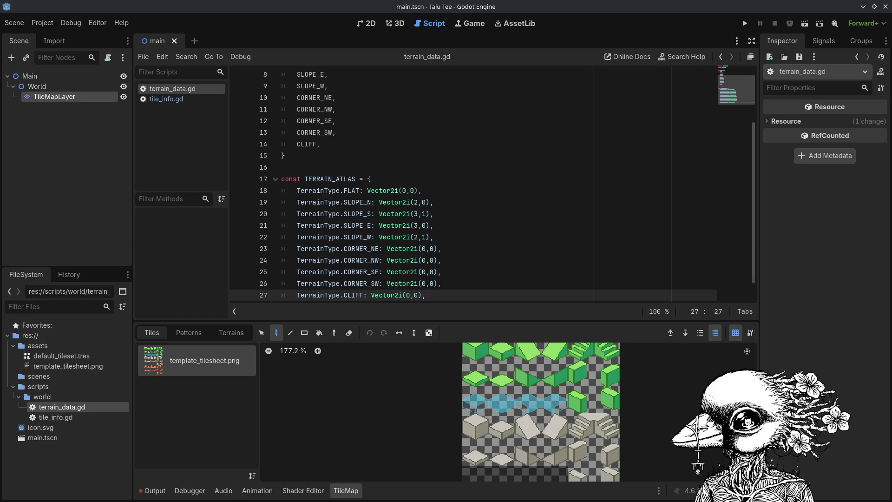
pyautogui.scroll(-2, 297, 210)
pyautogui.scroll(3, 446, 284)
pyautogui.scroll(-3, 446, 284)
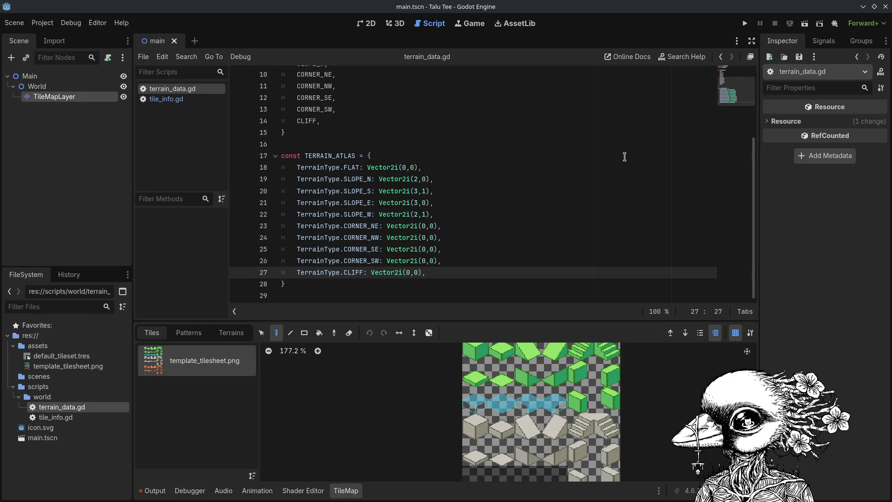
pyautogui.click(467, 293)
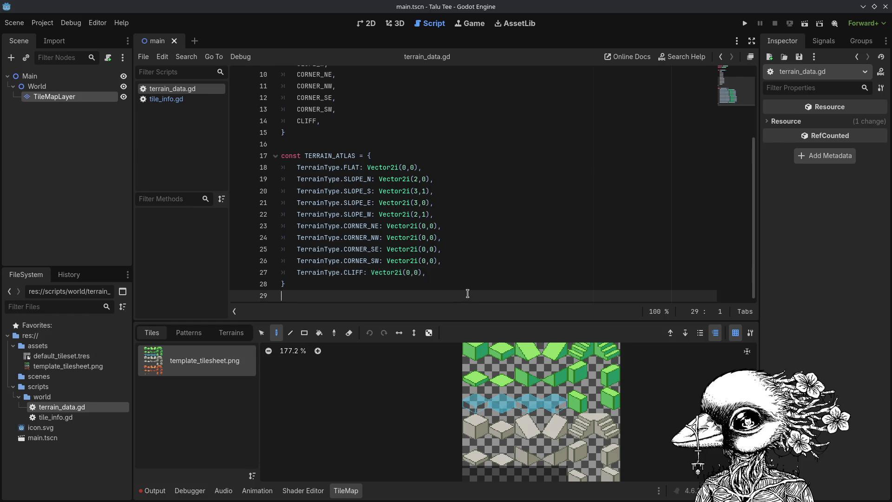
pyautogui.scroll(-1, 468, 293)
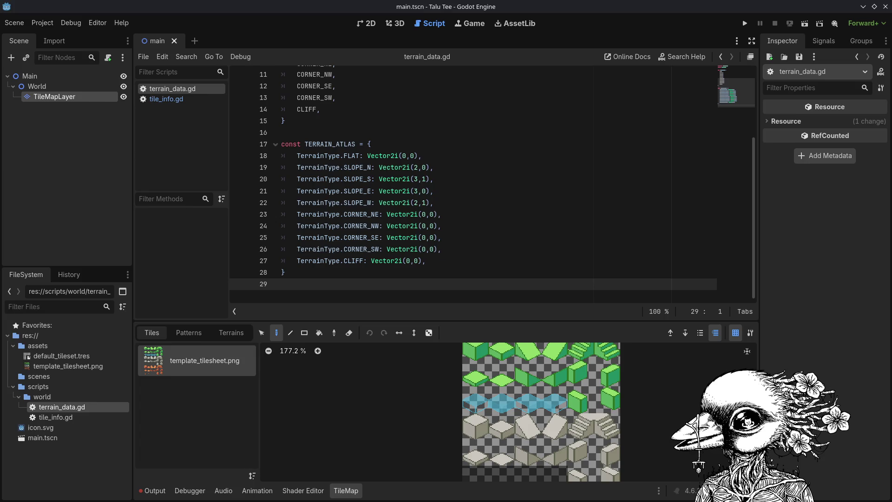
pyautogui.click(459, 292)
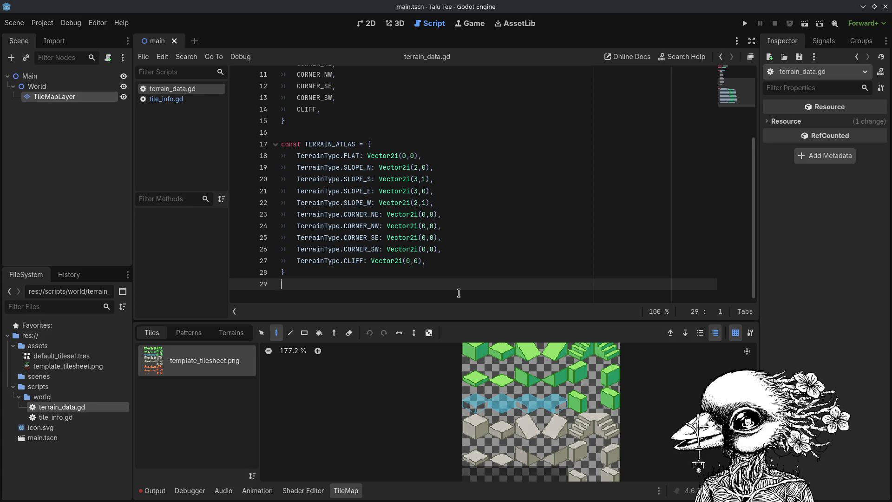
# Declare var map_size: Vector2i and var base_elevation: int = 0 below TERRAIN_ATLAS.
pyautogui.press('Return')
pyautogui.write('var ma')
pyautogui.write('p:')
pyautogui.write('size: Vector')
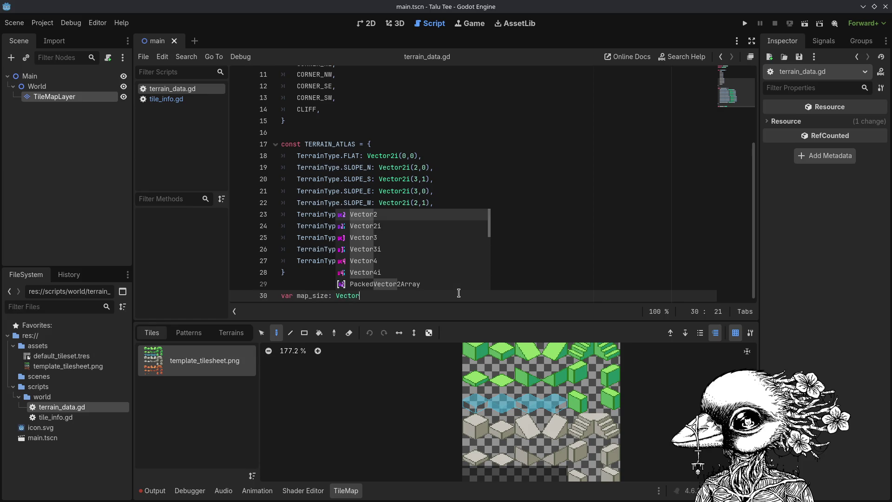
pyautogui.write('i')
pyautogui.press('Return')
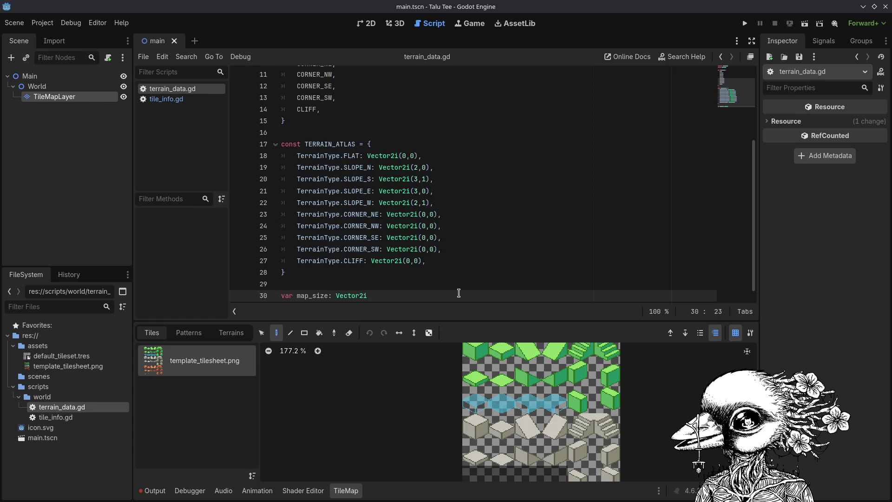
pyautogui.press('Return')
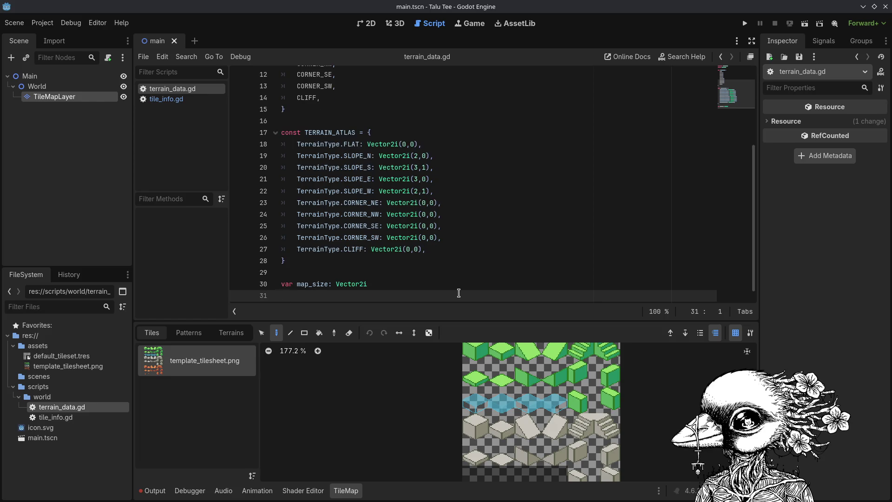
pyautogui.write('var base_elevatio')
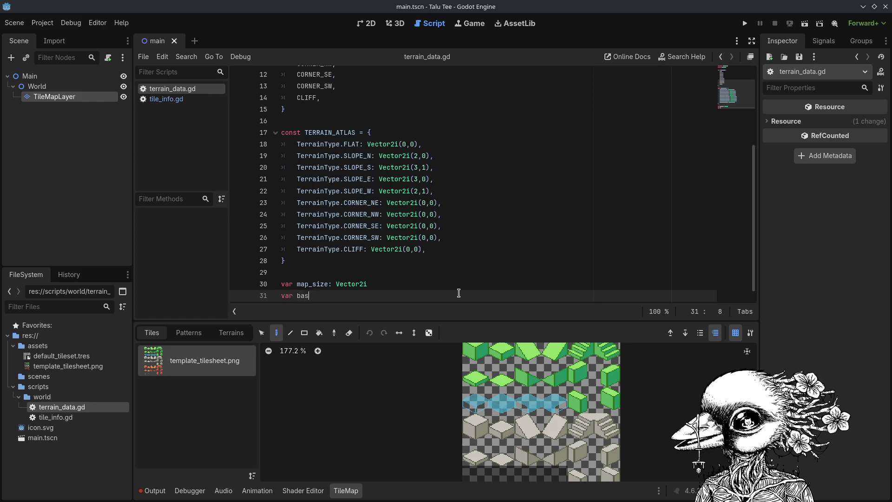
pyautogui.write('n')
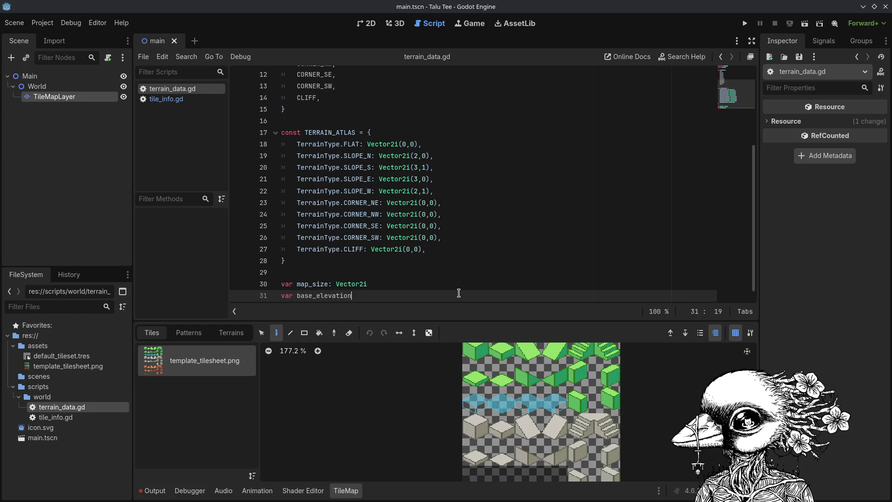
pyautogui.write(': int = 0')
# Add var _tiles: Array[TileInfo] = [] and save the script.
pyautogui.press('Return')
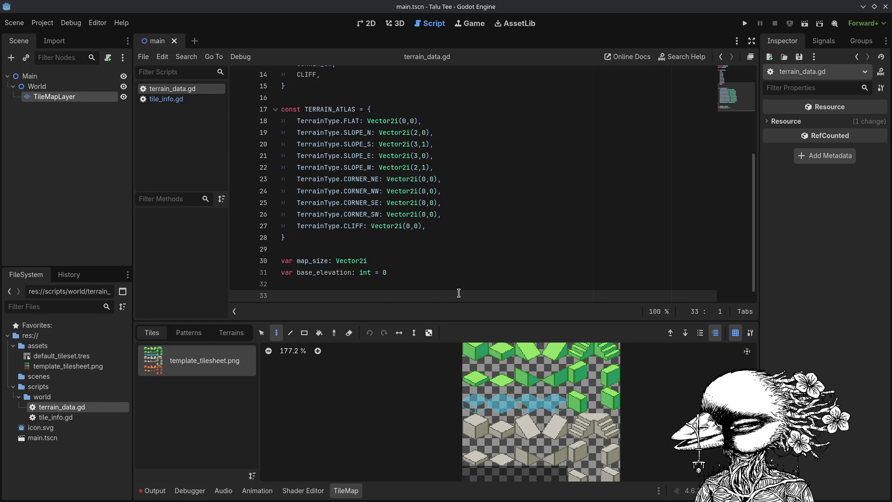
pyautogui.press('Return')
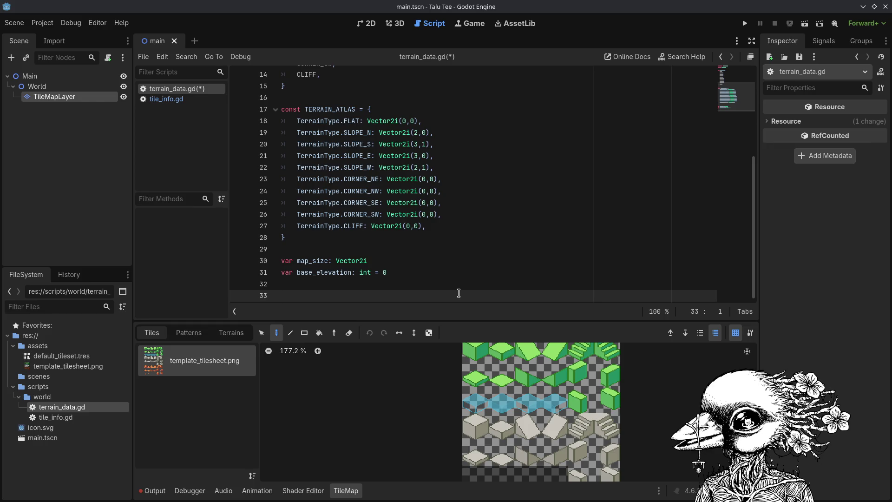
pyautogui.write('var ')
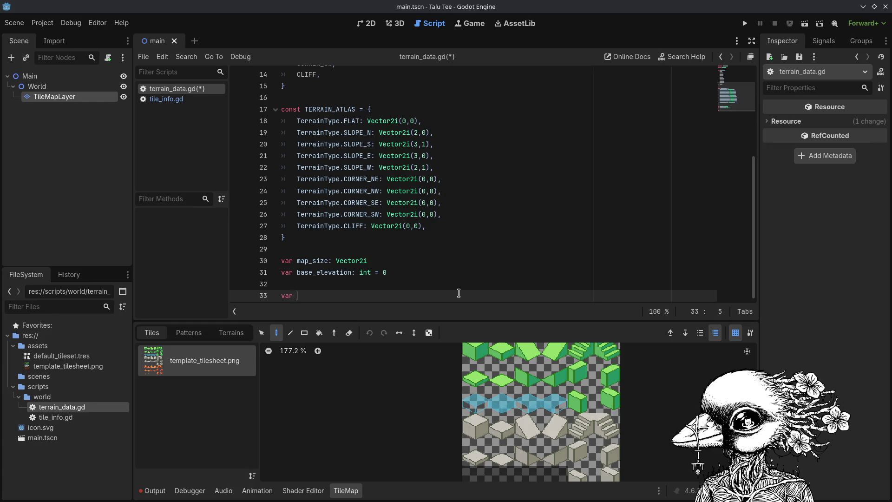
pyautogui.write('_tiles: Array[')
pyautogui.write('TileIn')
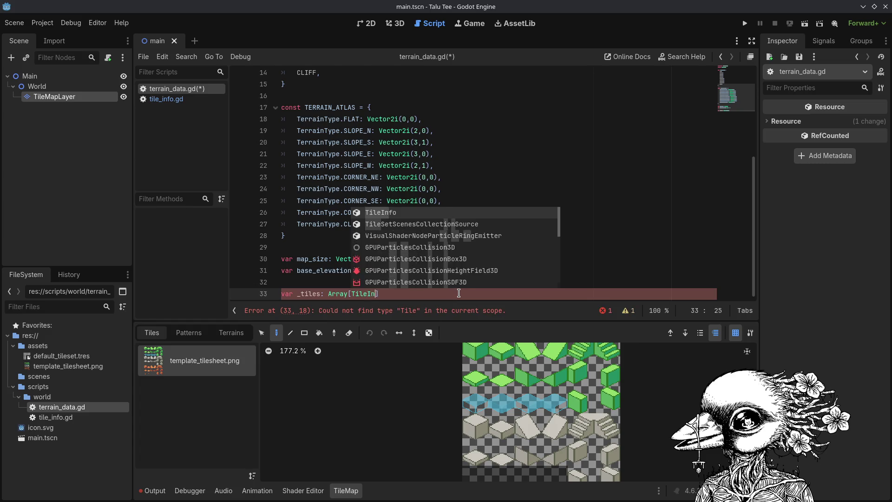
pyautogui.press('Return')
pyautogui.write('[]')
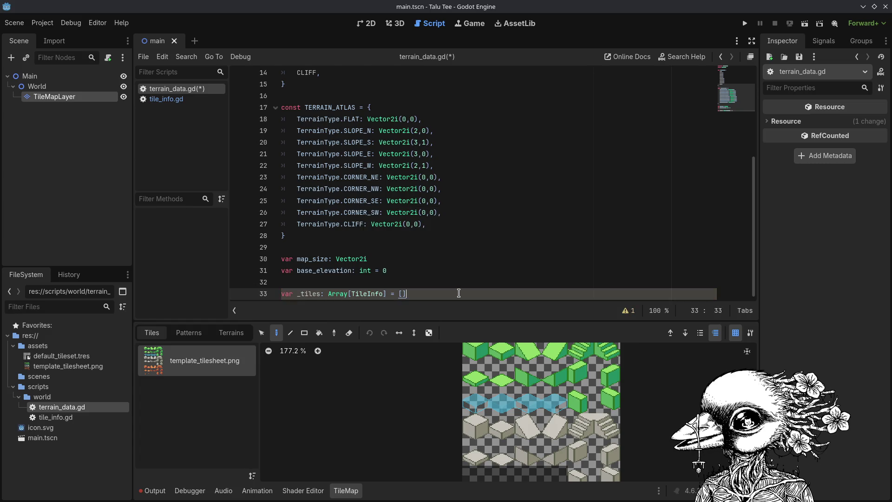
pyautogui.hotkey('ctrl', 's')
pyautogui.press('Return')
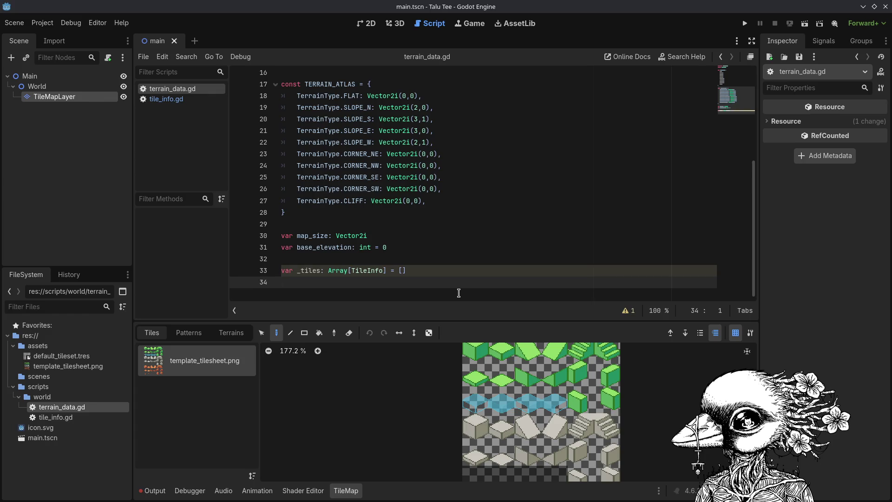
pyautogui.write('f')
pyautogui.press('BackSpace')
# Add func _init(size: Vector2i) -> void: whose body sets map_size = size.
pyautogui.press('Return')
pyautogui.write('func _uin')
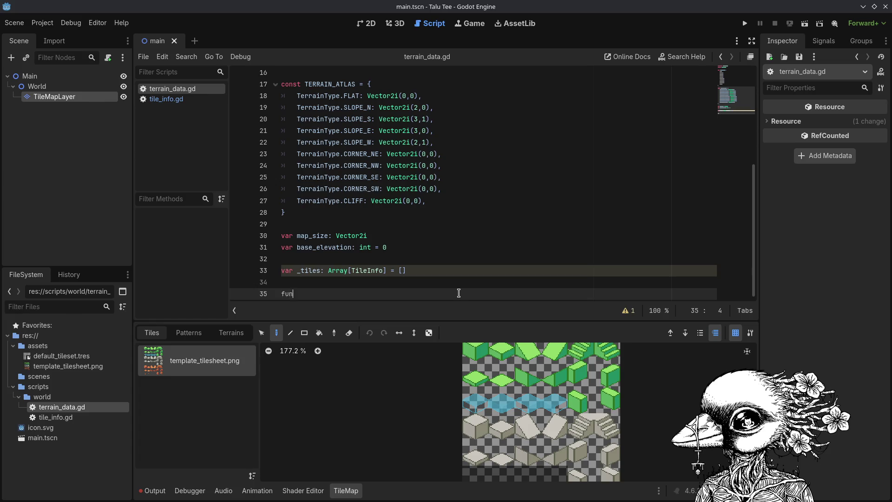
pyautogui.press('BackSpace')
pyautogui.press('BackSpace')
pyautogui.press('BackSpace')
pyautogui.write('init')
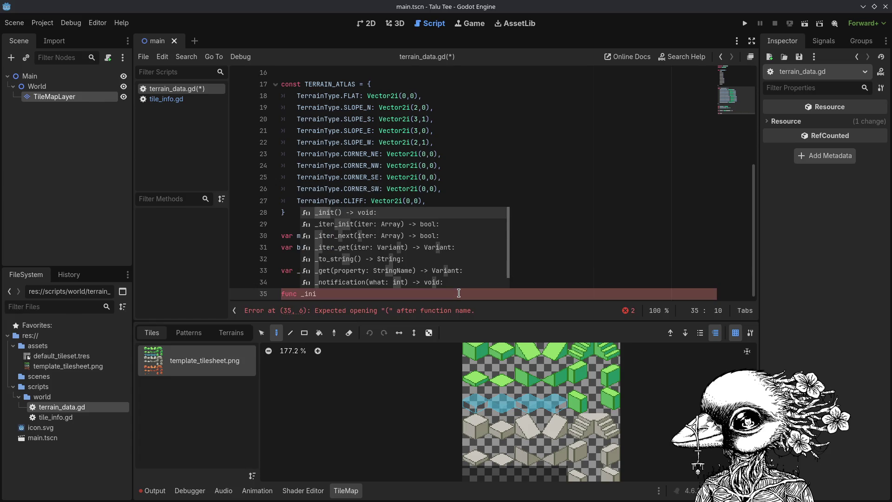
pyautogui.write('(size:')
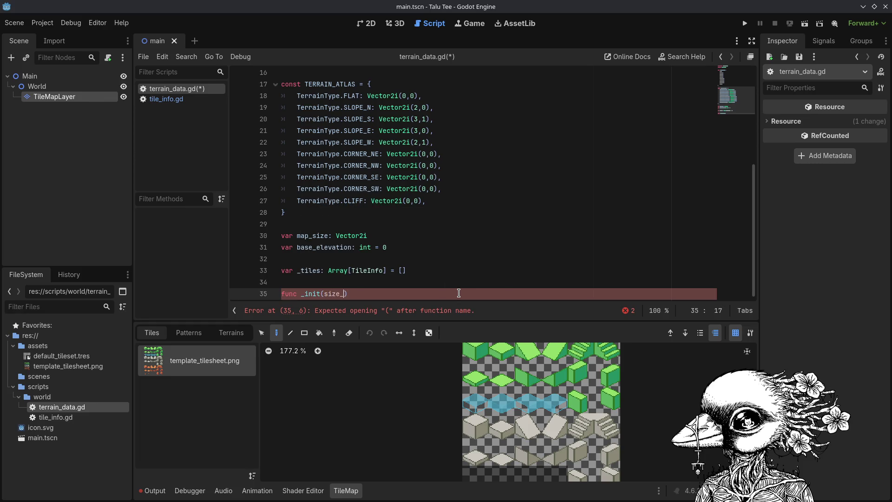
pyautogui.write(' Vect')
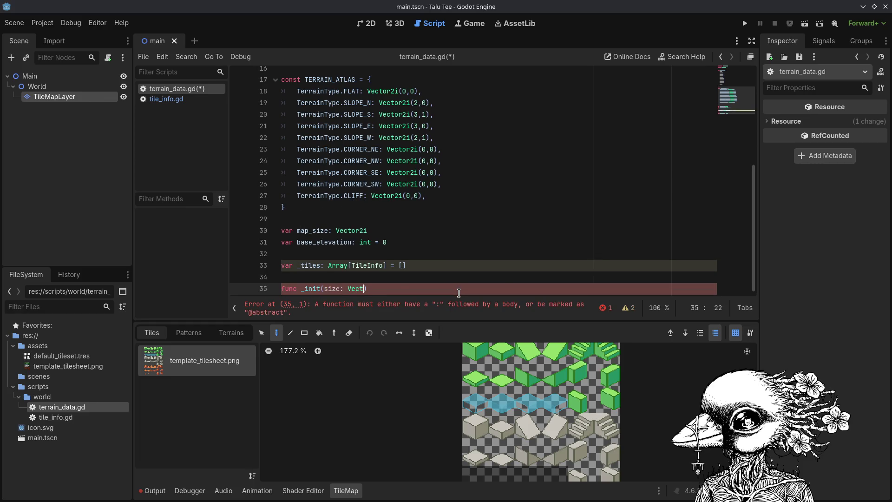
pyautogui.press('Down')
pyautogui.press('Return')
pyautogui.write(')')
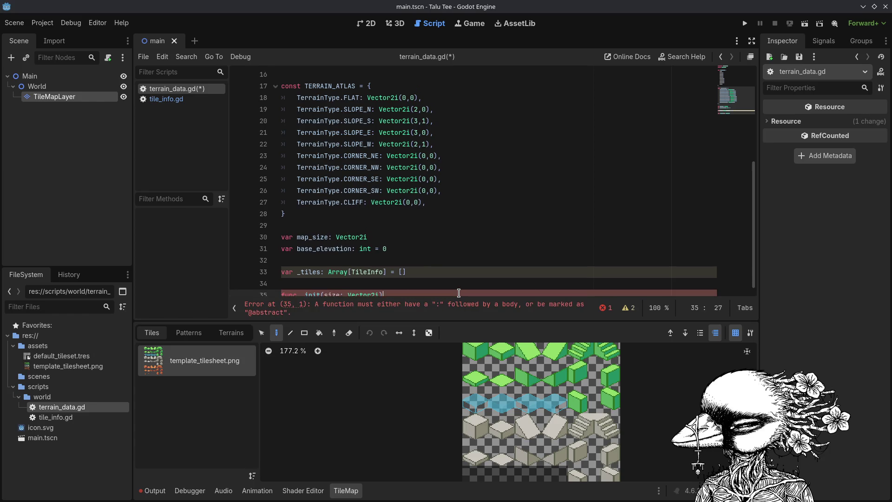
pyautogui.write(' -> void:')
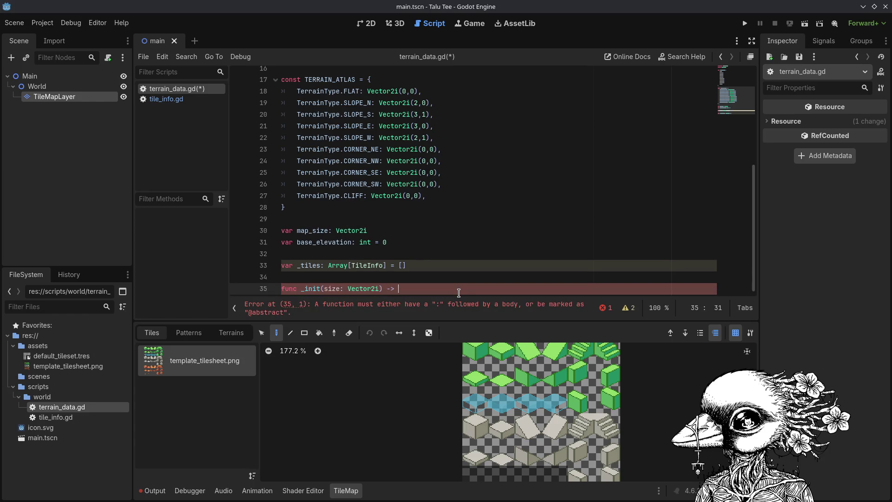
pyautogui.press('Return')
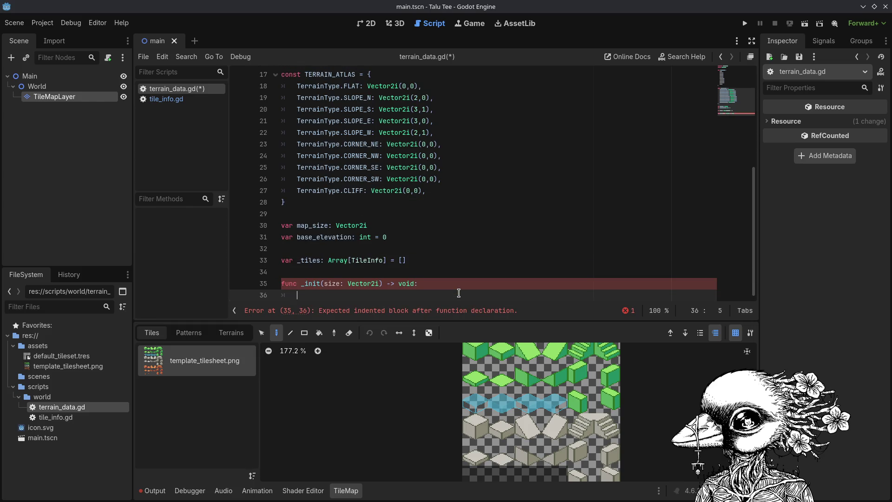
pyautogui.write('map_size')
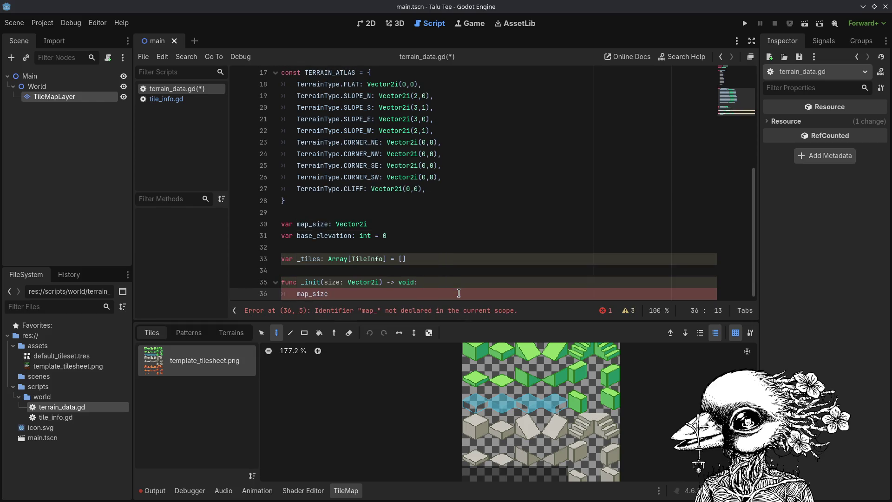
pyautogui.write(' = size')
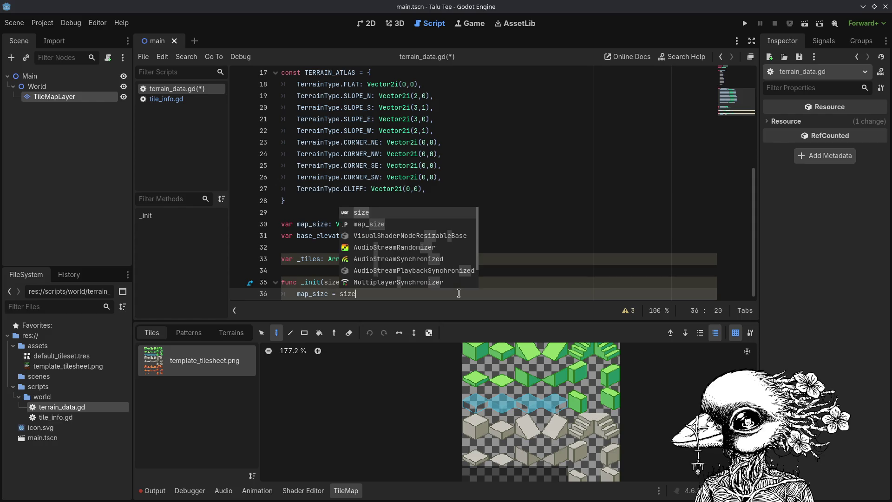
# Call _allocate() at the end of _init, save, and begin func _allocate() -> void: below.
pyautogui.press('Return')
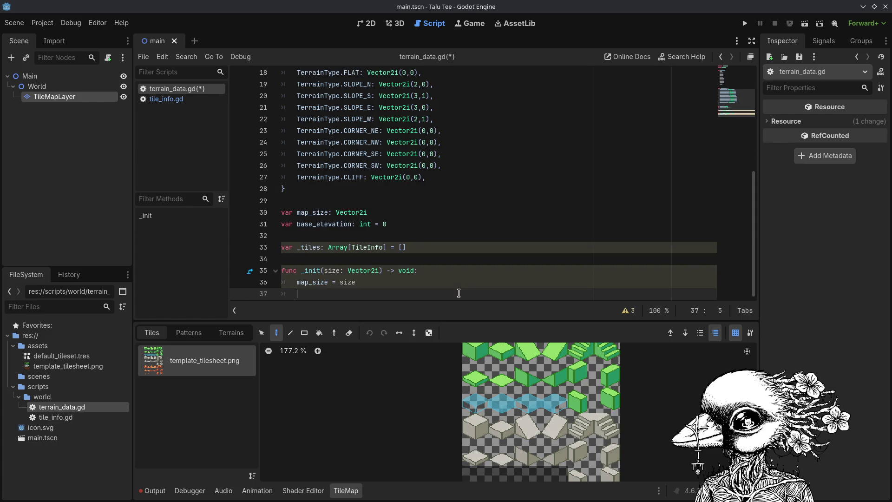
pyautogui.write('_')
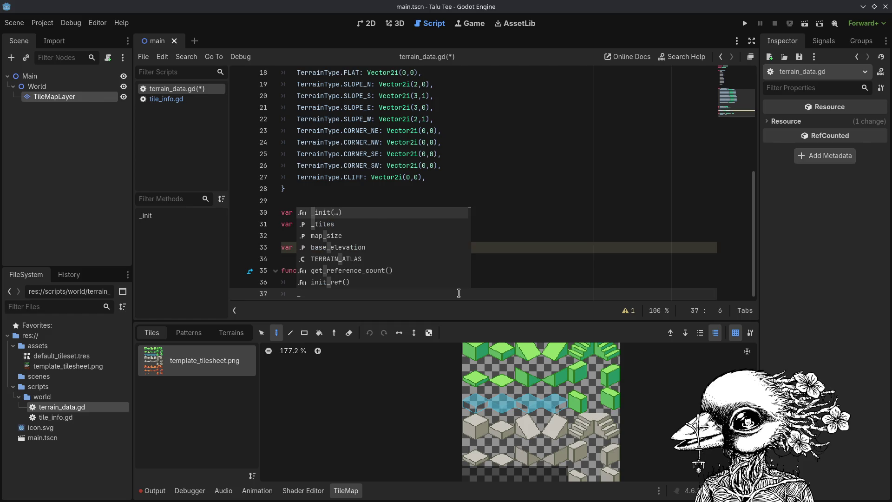
pyautogui.write('allocate(')
pyautogui.hotkey('ctrl', 's')
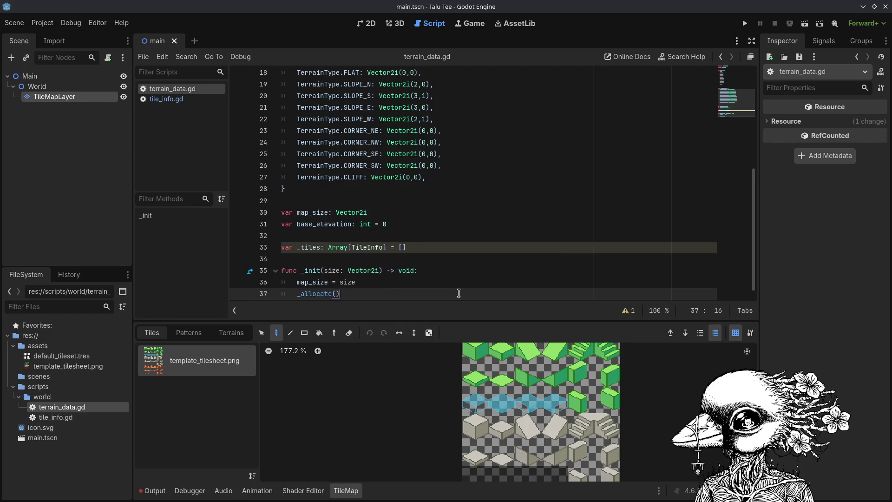
pyautogui.press('Return')
pyautogui.press('Return')
pyautogui.press('Return')
pyautogui.write('func ')
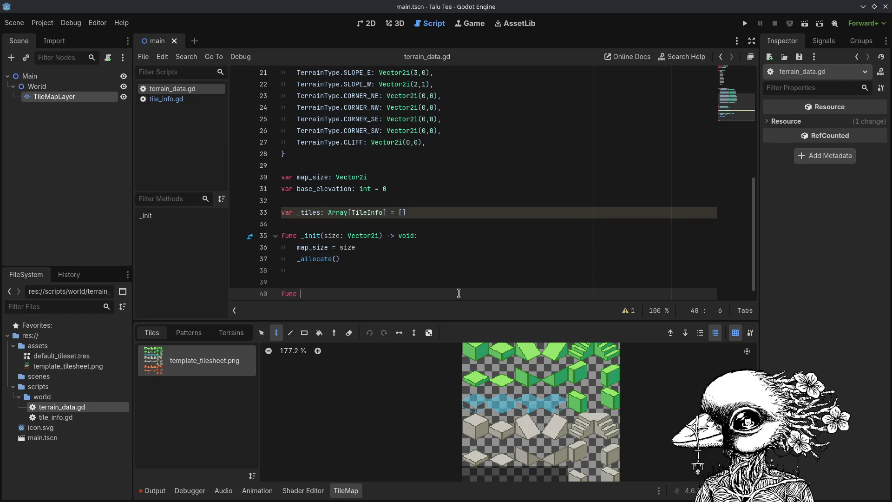
pyautogui.write('_allocate(')
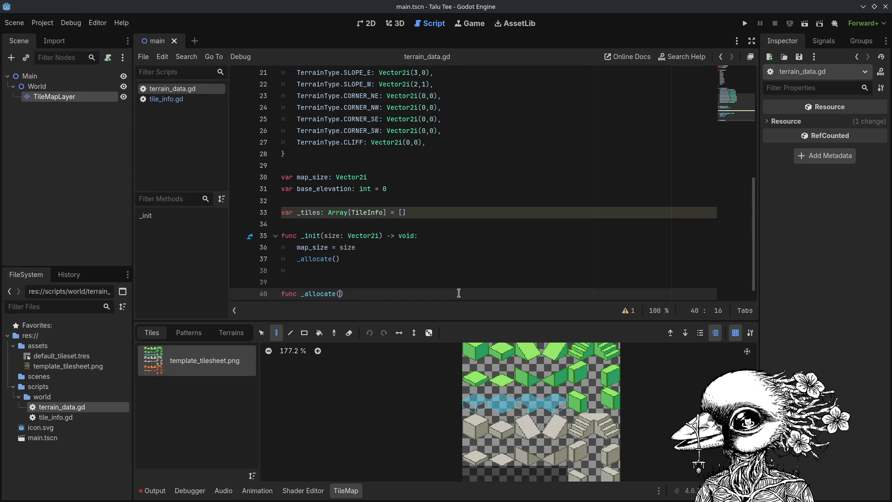
pyautogui.write(') -> void:')
pyautogui.press('Return')
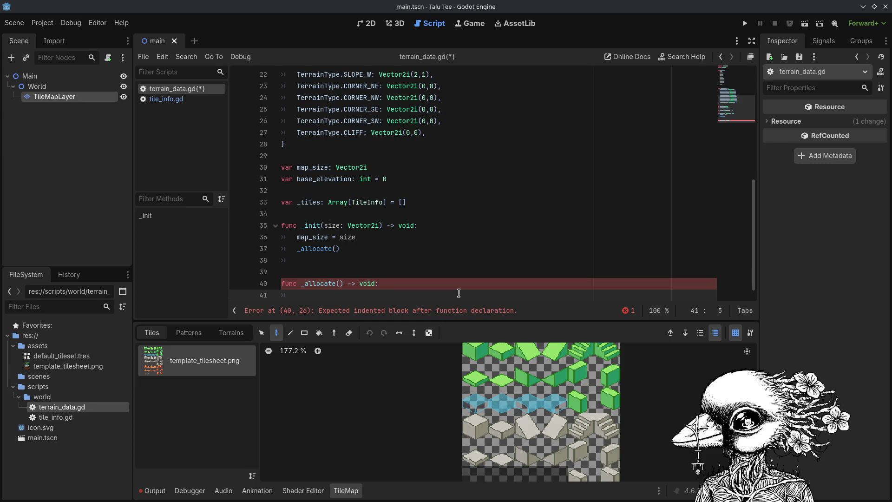
# Write _tiles.resize(map_size.x * map_size.y) as the first line of _allocate and save.
pyautogui.write('_tiles.resz')
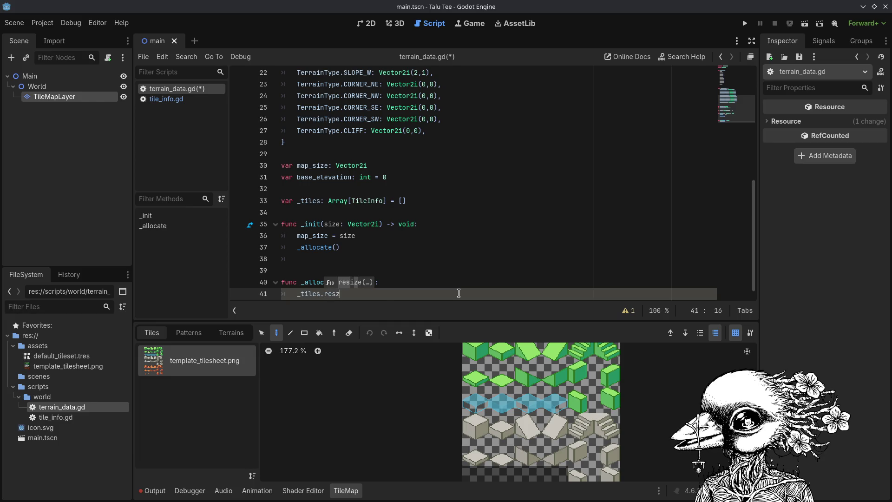
pyautogui.press('Return')
pyautogui.write('map_si')
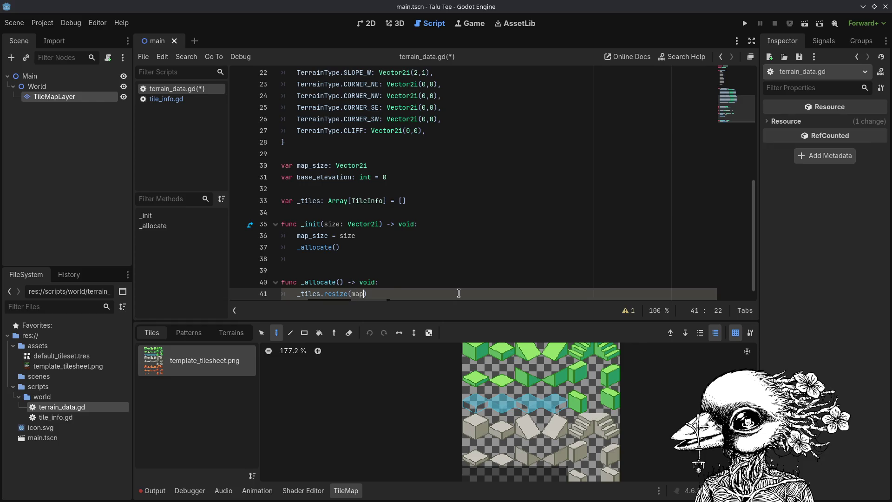
pyautogui.press('Return')
pyautogui.write('.x * ')
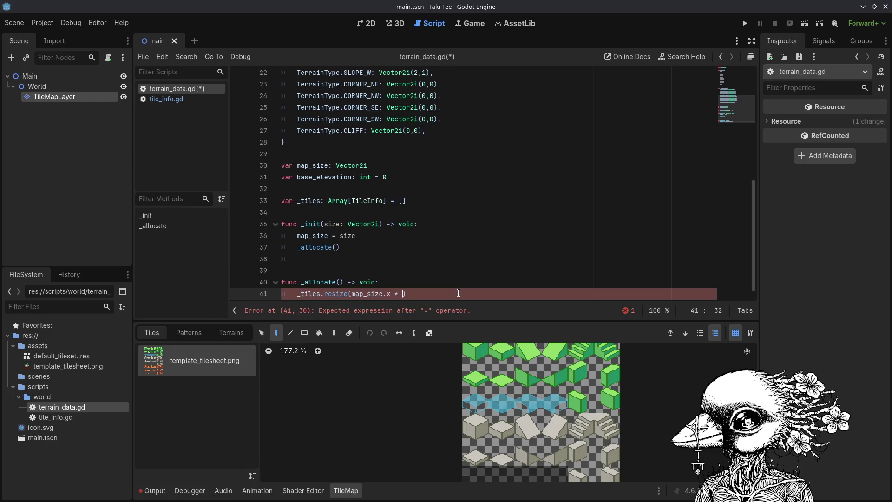
pyautogui.write('map_size.y)')
pyautogui.hotkey('ctrl', 's')
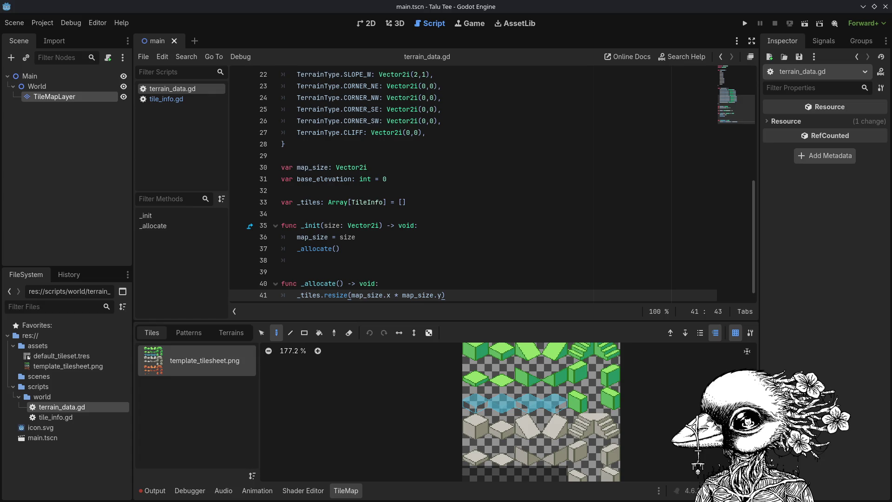
# Add a for loop over range(_tiles.size()) setting each _tiles[i] = TileInfo.new(base_elevation), then save.
pyautogui.click(469, 260)
pyautogui.scroll(-1, 482, 265)
pyautogui.press('Return')
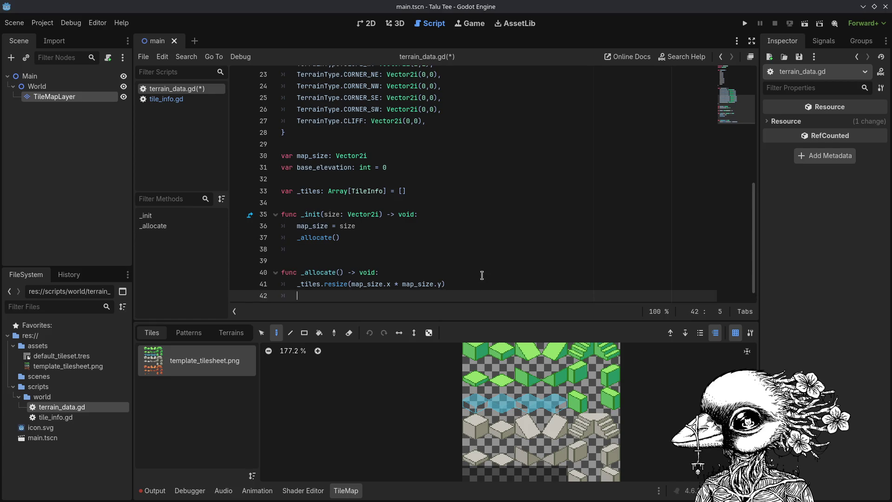
pyautogui.press('Return')
pyautogui.write('or ')
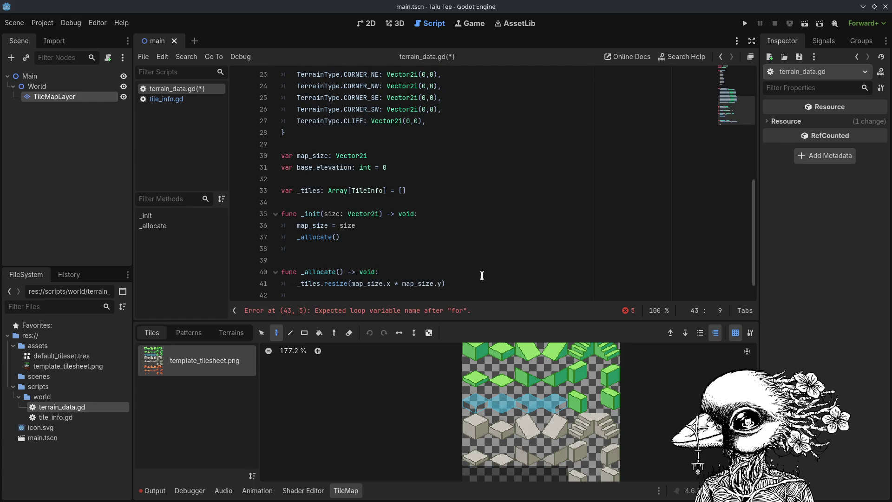
pyautogui.write('i ')
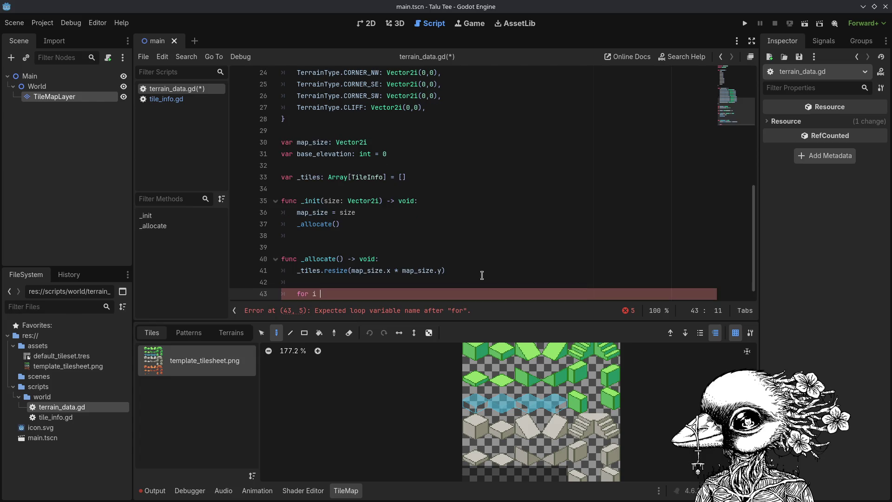
pyautogui.write('in range(_tiles.size())')
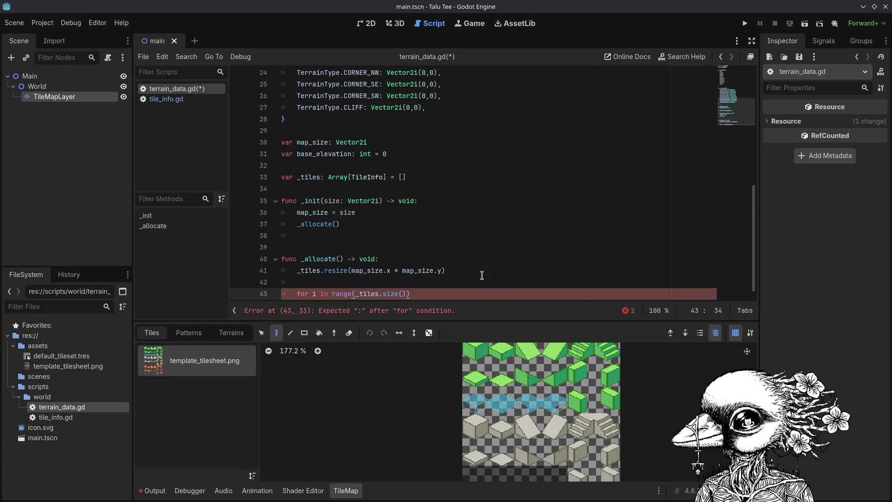
pyautogui.write(':')
pyautogui.write(':')
pyautogui.press('Return')
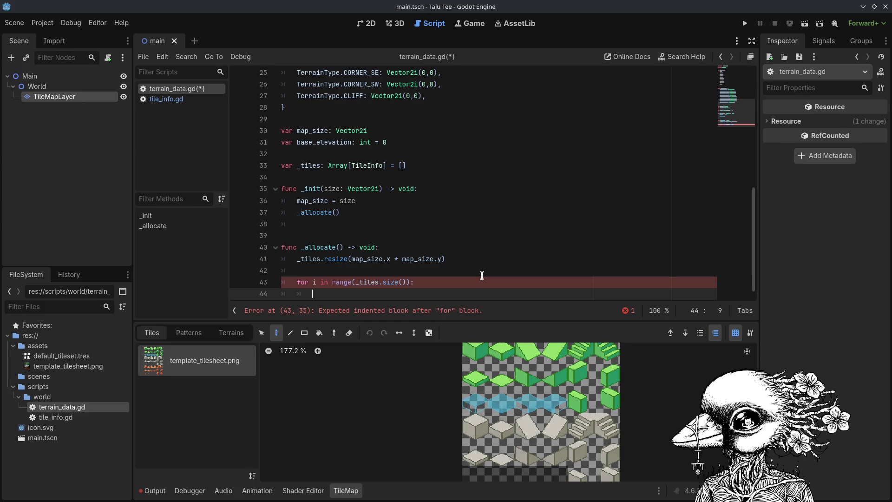
pyautogui.write('_tiles[i')
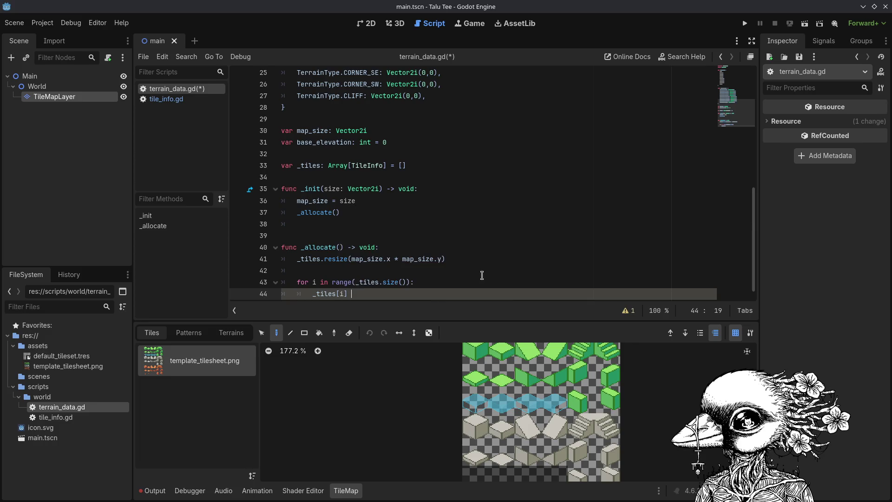
pyautogui.write('= Tile')
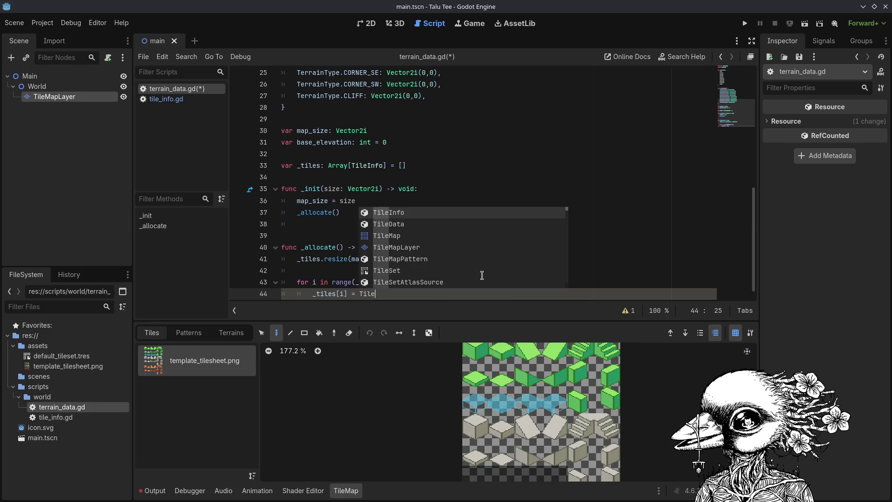
pyautogui.press('Return')
pyautogui.write('.new()')
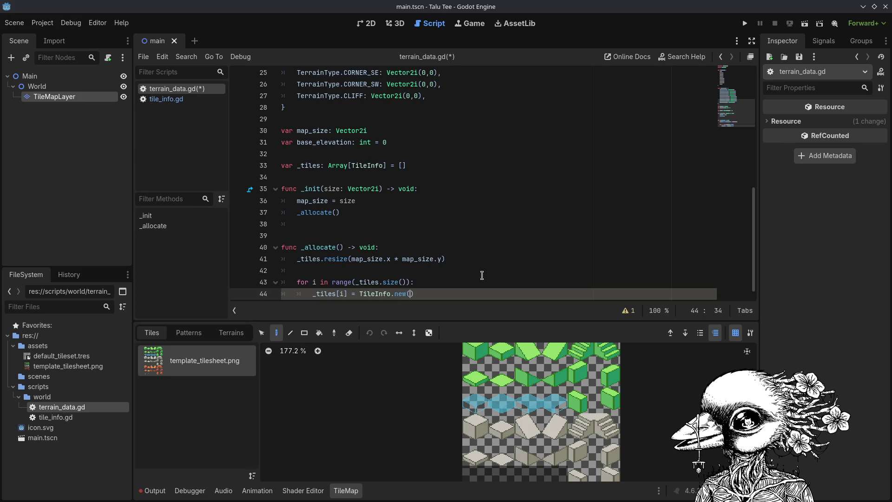
pyautogui.write('b')
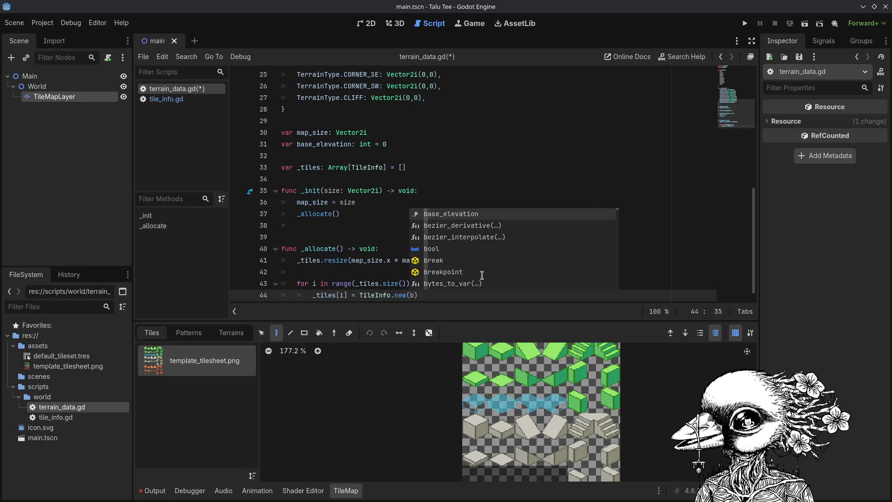
pyautogui.press('Return')
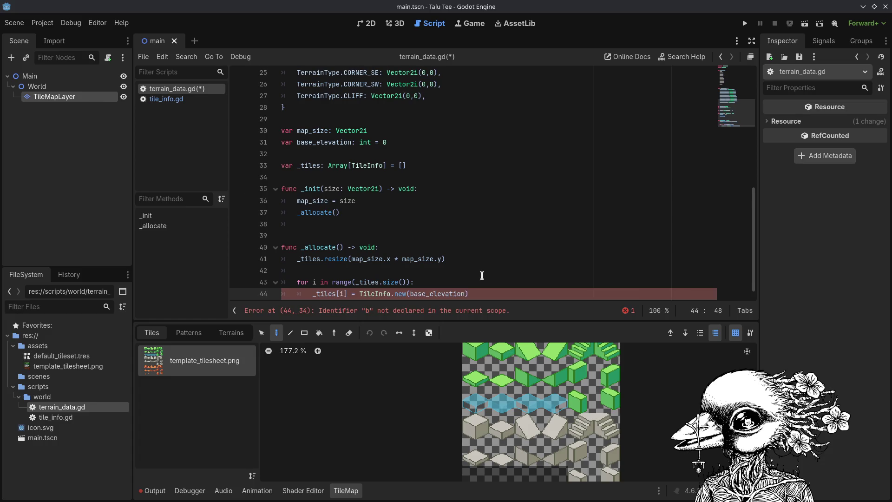
pyautogui.hotkey('ctrl', 's')
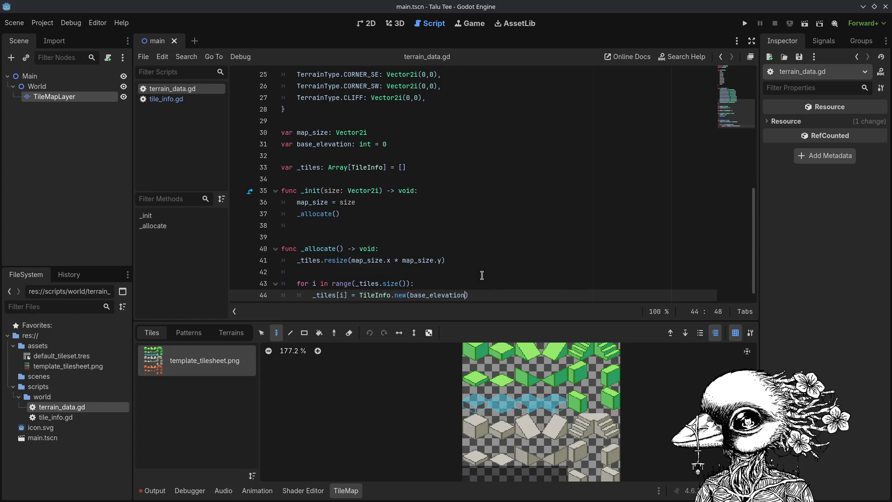
# End the loop with an unindented blank line after the _allocate function.
pyautogui.press('Return')
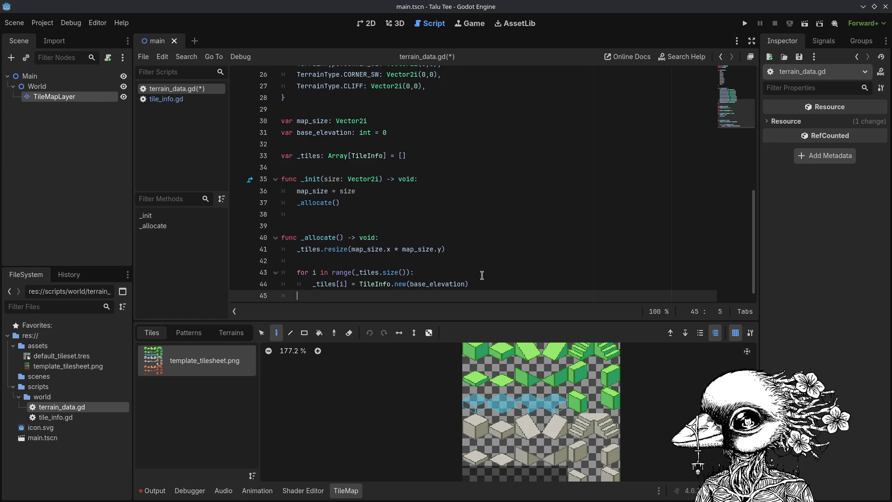
pyautogui.press('BackSpace')
pyautogui.press('Return')
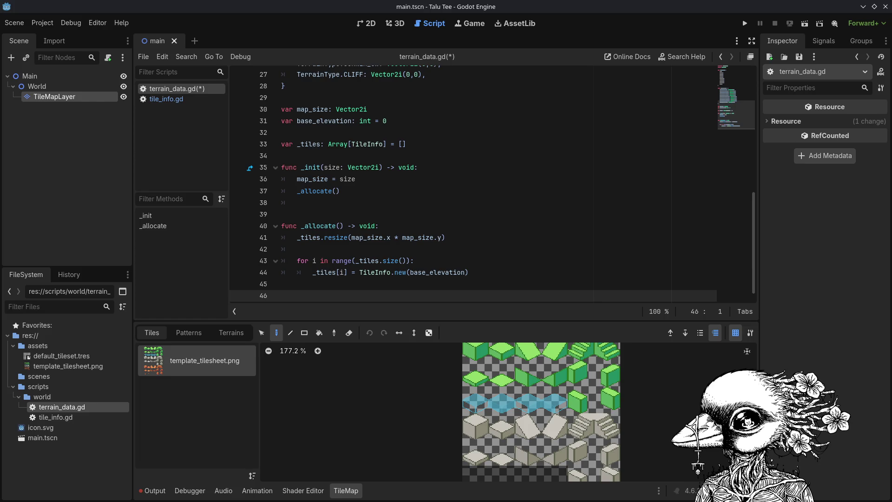
pyautogui.scroll(7, 415, 268)
pyautogui.scroll(2, 415, 268)
# Save terrain_data.gd, check the TileInfo constructor in tile_info.gd, then return to _allocate.
pyautogui.click(466, 145)
pyautogui.hotkey('ctrl', 's')
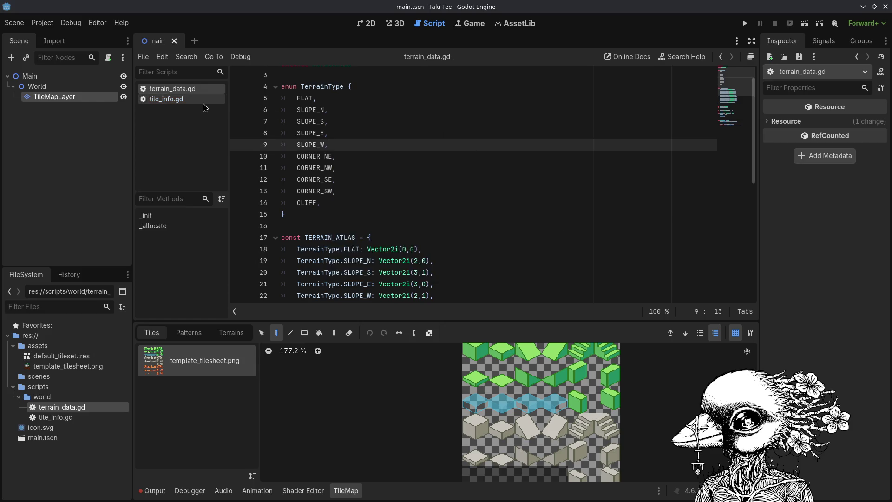
pyautogui.click(204, 103)
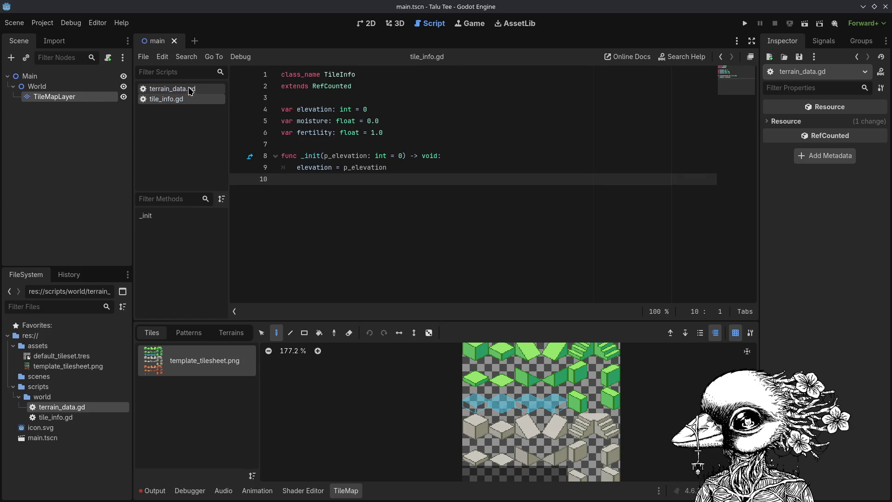
pyautogui.click(191, 90)
pyautogui.scroll(-8, 454, 147)
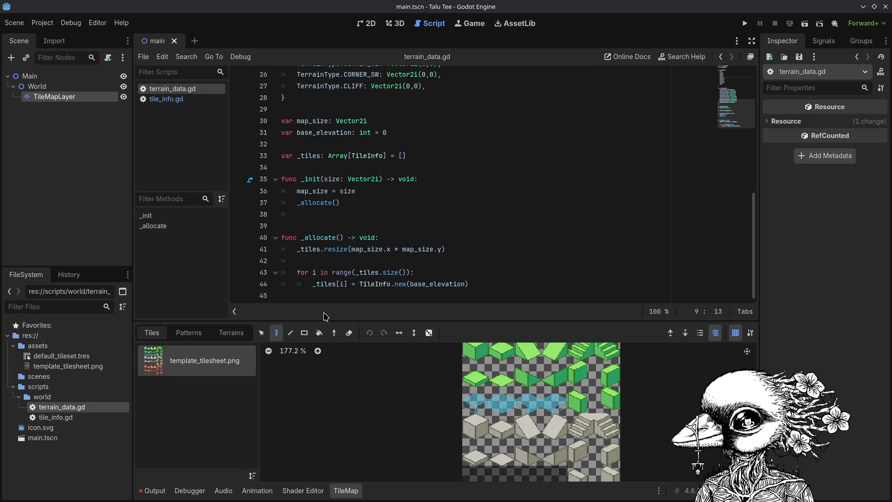
# Below _allocate, add func _index(x: int, y: int) -> int: returning y* map_size.x + x.
pyautogui.click(331, 297)
pyautogui.press('Return')
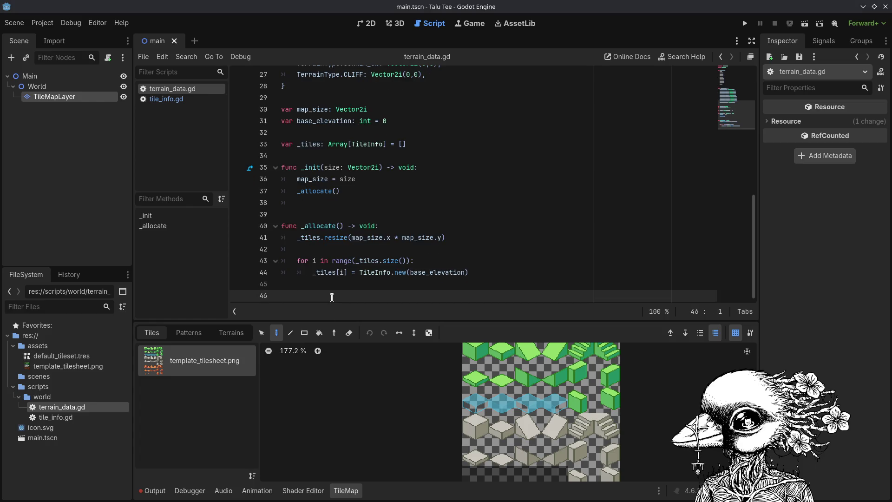
pyautogui.write('fun')
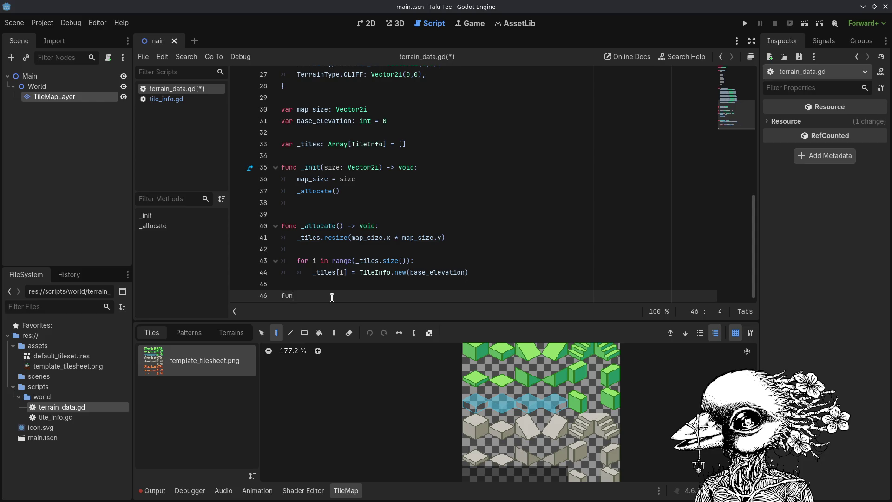
pyautogui.write('c _index(')
pyautogui.write('x: int, ')
pyautogui.write('y: int ) -')
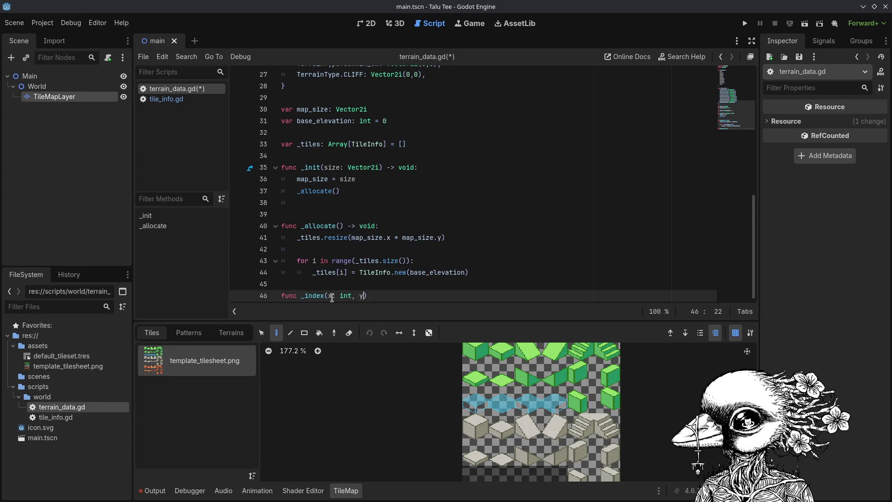
pyautogui.write('> in')
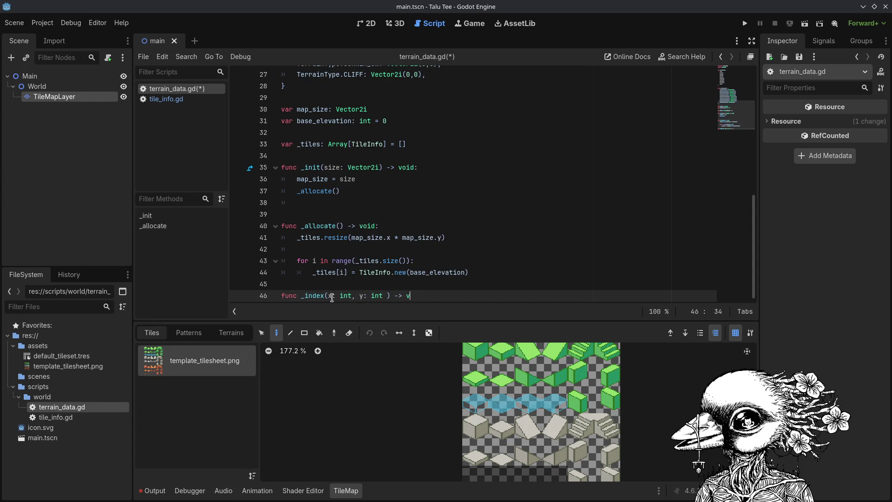
pyautogui.write('t:')
pyautogui.press('Return')
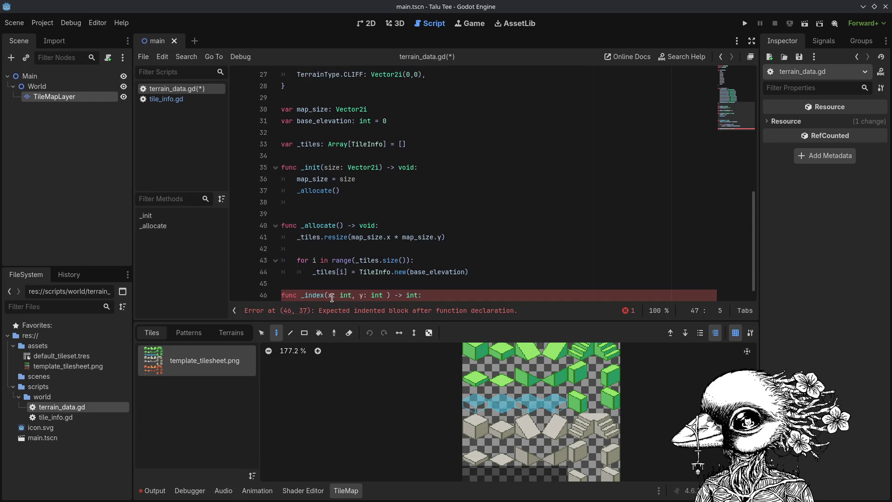
pyautogui.write('return y* ')
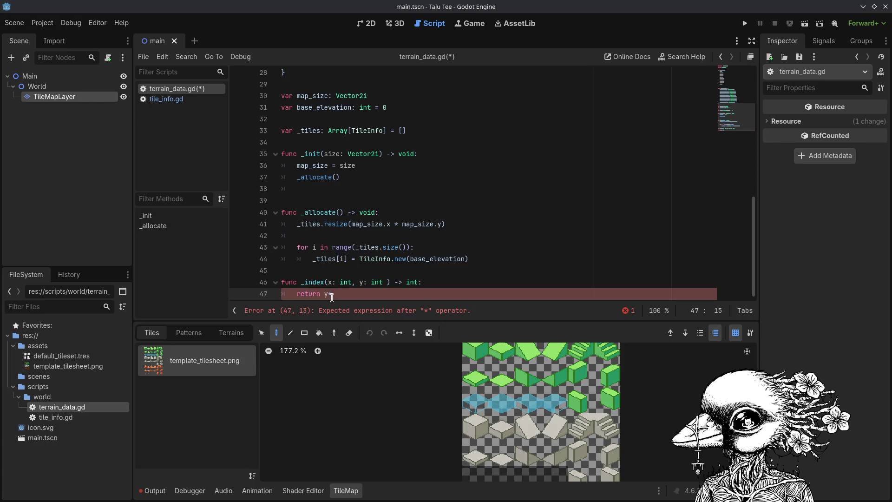
pyautogui.write('map_size')
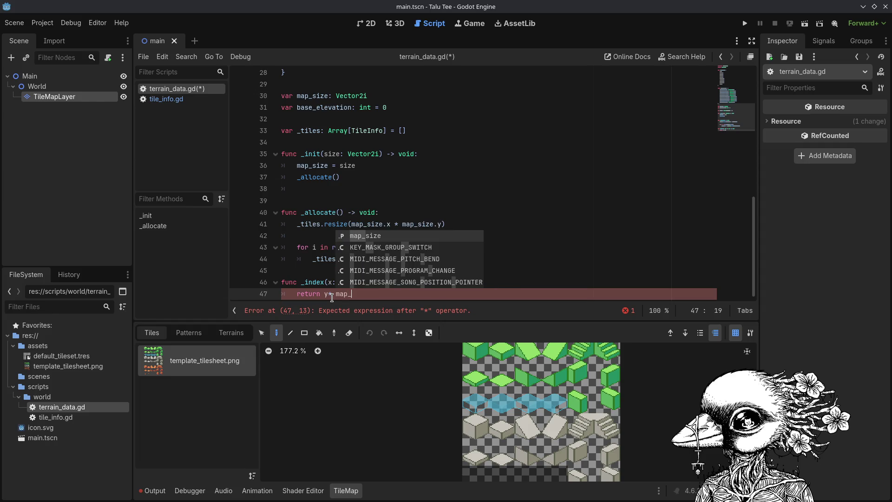
pyautogui.press('Return')
pyautogui.write('.x +')
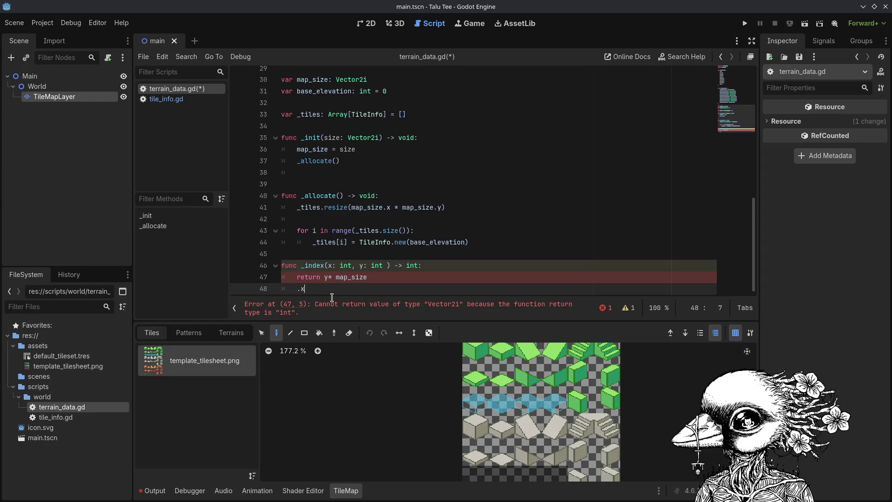
pyautogui.press('BackSpace')
pyautogui.press('BackSpace')
pyautogui.press('BackSpace')
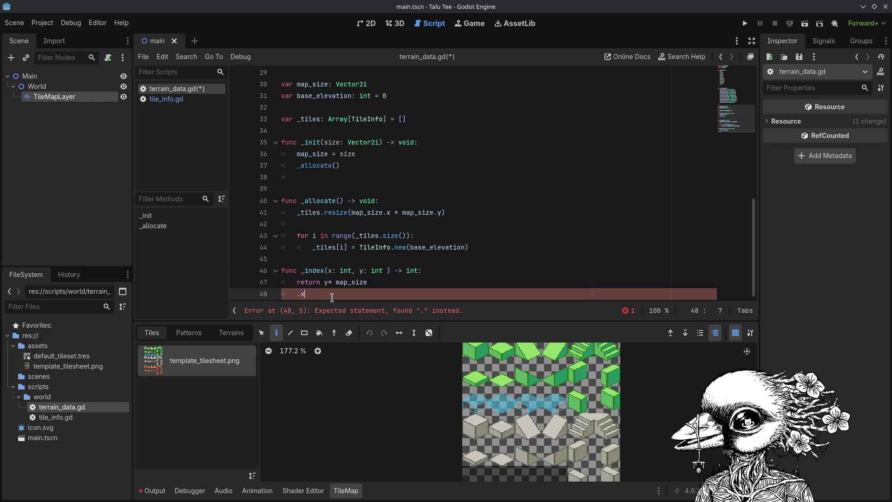
pyautogui.press('BackSpace')
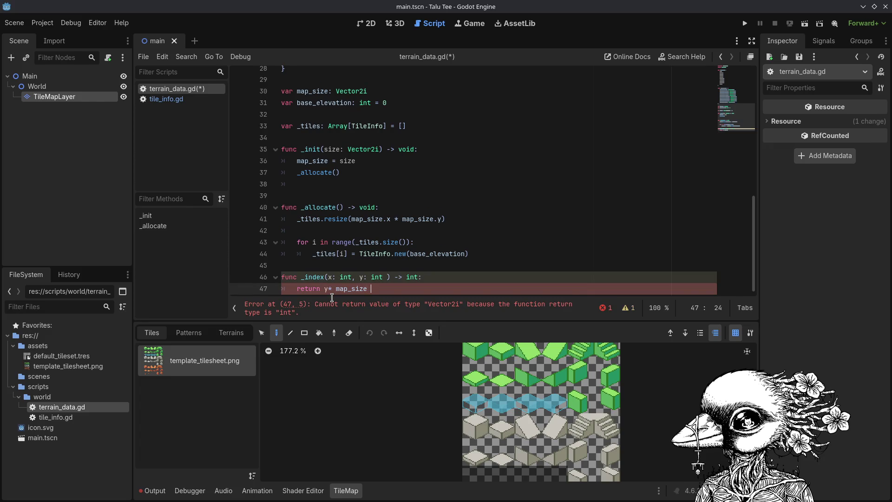
pyautogui.write('.x+ x')
pyautogui.press('Return')
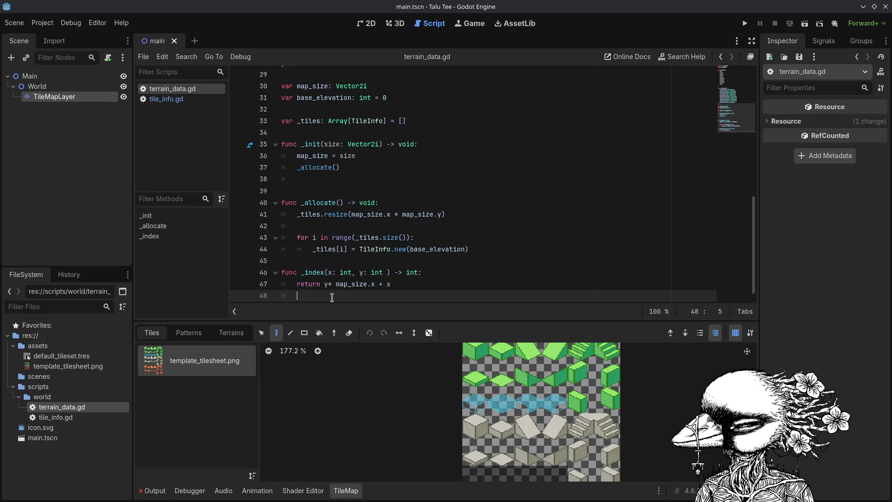
pyautogui.press('Return')
pyautogui.press('Return')
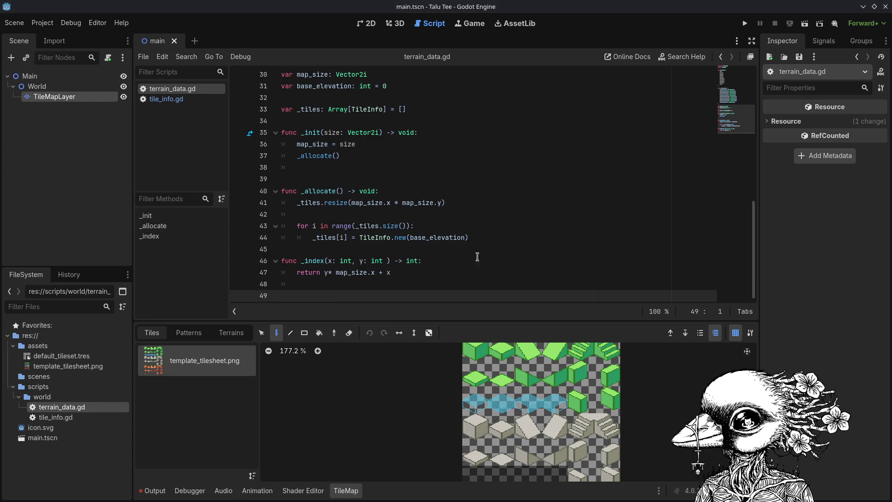
pyautogui.click(437, 272)
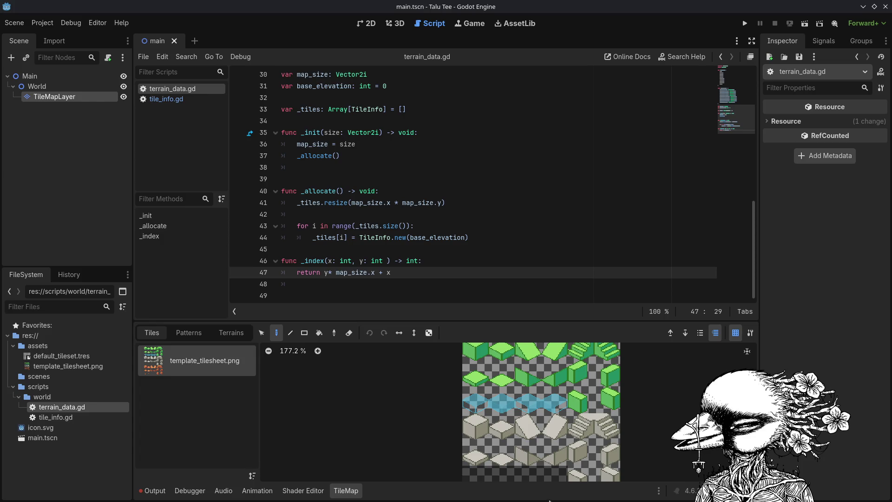
pyautogui.hotkey('alt', 'Tab')
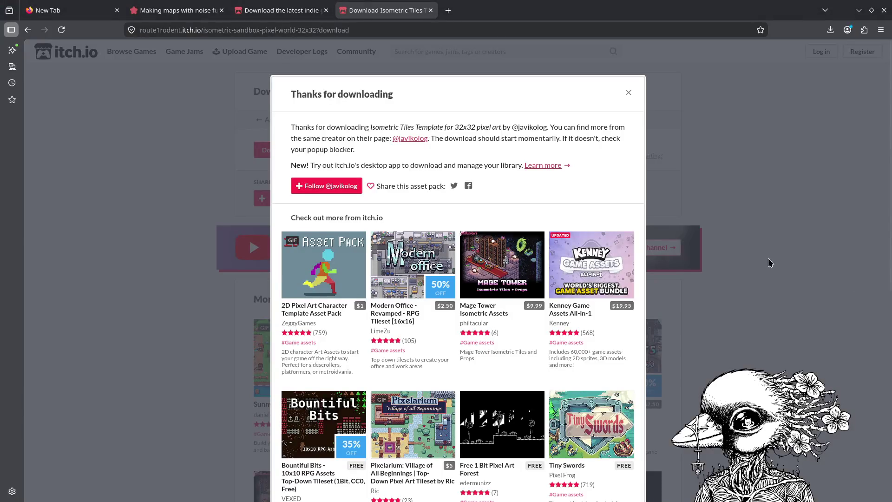
# Open the two copied game screenshot links in new Firefox tabs.
pyautogui.hotkey('ctrl', 't')
pyautogui.hotkey('ctrl', 'v')
pyautogui.press('Return')
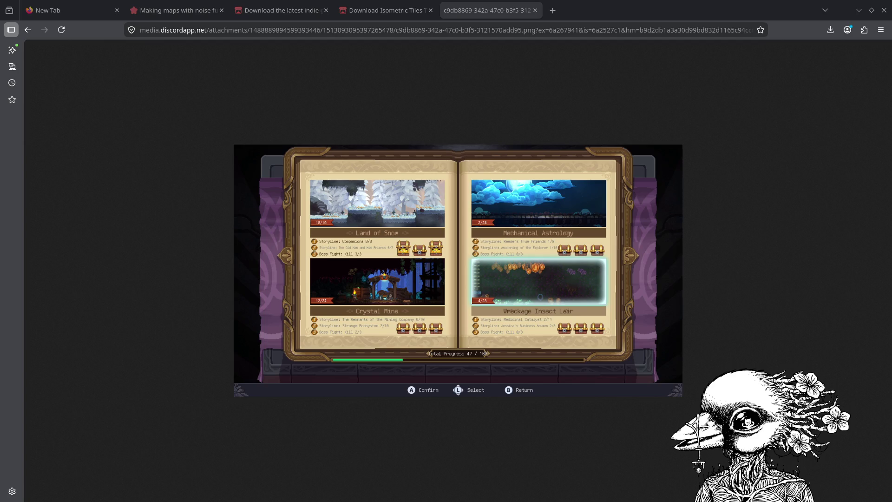
pyautogui.hotkey('ctrl', 't')
pyautogui.hotkey('ctrl', 'v')
pyautogui.press('Return')
# Look over both screenshots, including the Land of Snow skill tree, then return to Godot.
pyautogui.hotkey('alt', 'Left')
pyautogui.click(504, 21)
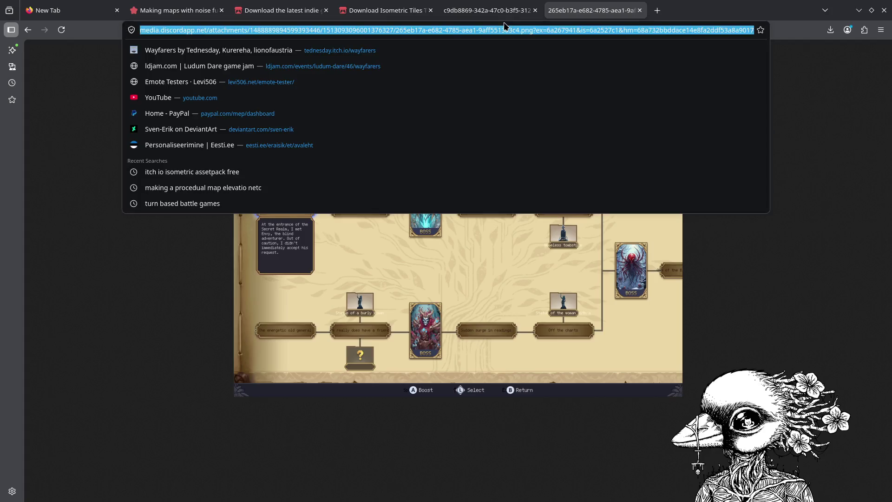
pyautogui.click(503, 12)
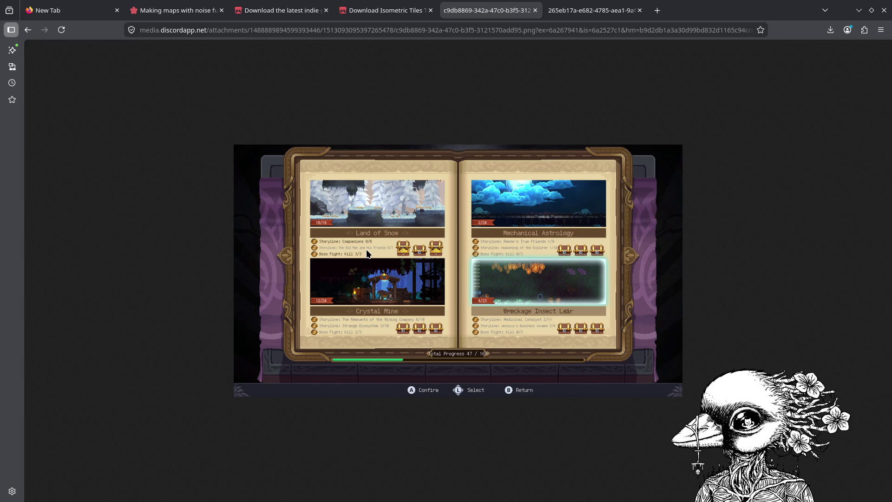
pyautogui.click(575, 10)
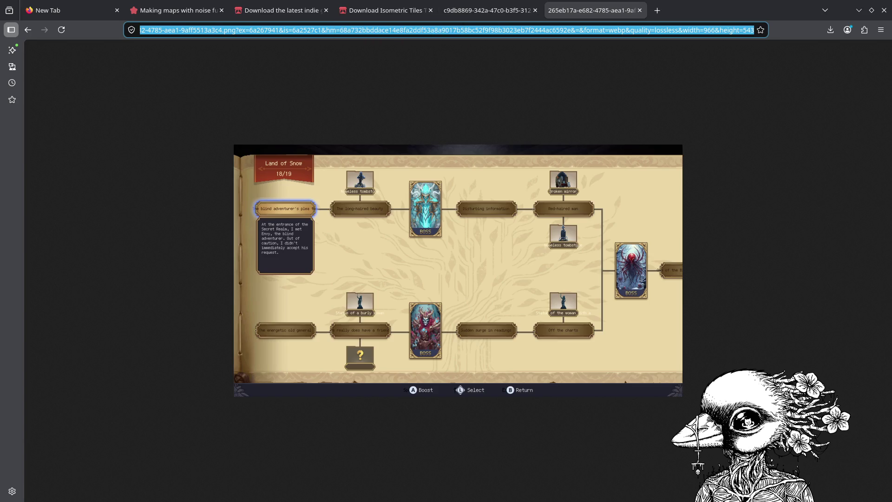
pyautogui.hotkey('alt', 'Tab')
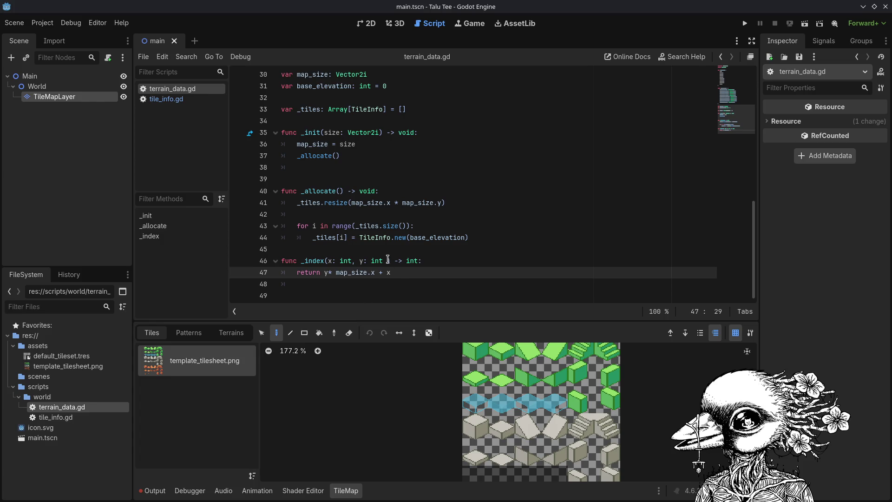
# Remove the indent and extra blank line after _index, save terrain_data.gd, and start line 49.
pyautogui.click(400, 284)
pyautogui.press('BackSpace')
pyautogui.press('Delete')
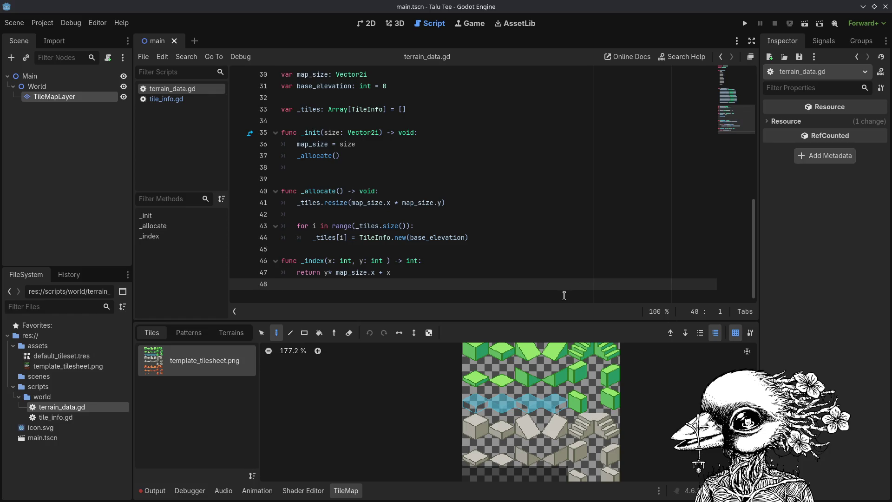
pyautogui.hotkey('ctrl', 's')
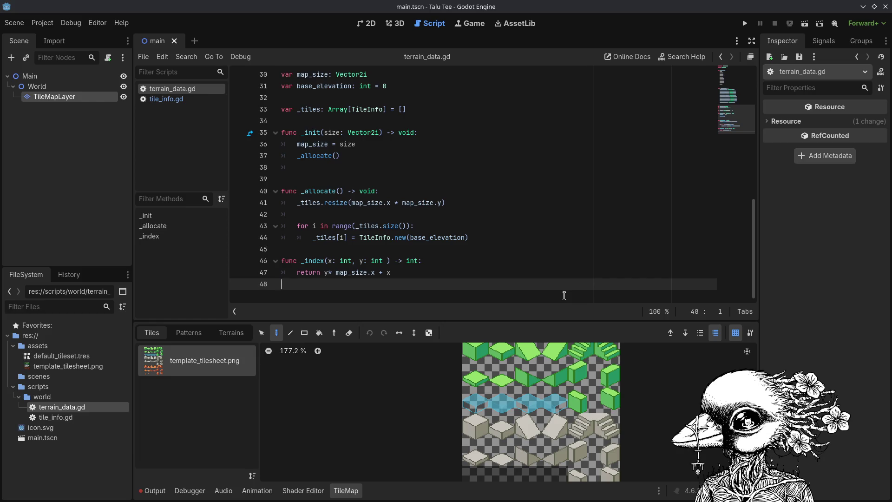
pyautogui.press('Return')
# Begin the signature func in_bounds(x: int,) on line 49 below _index.
pyautogui.write('func ')
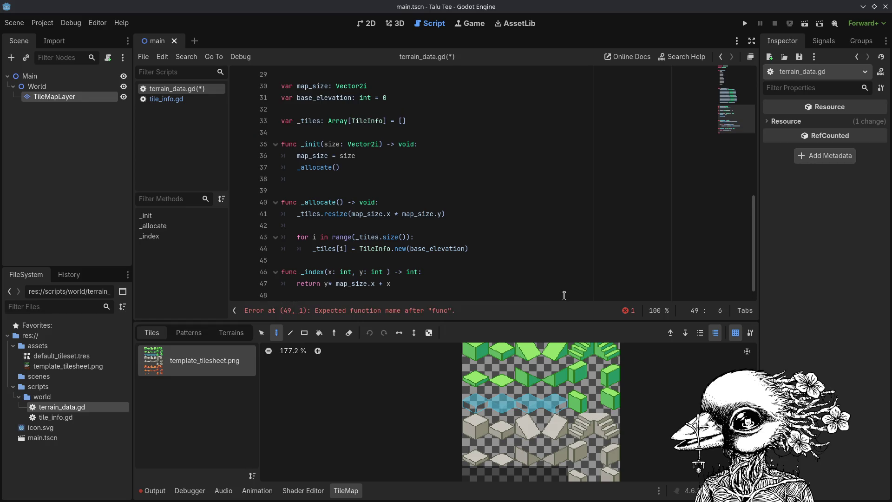
pyautogui.write('in_bounds(')
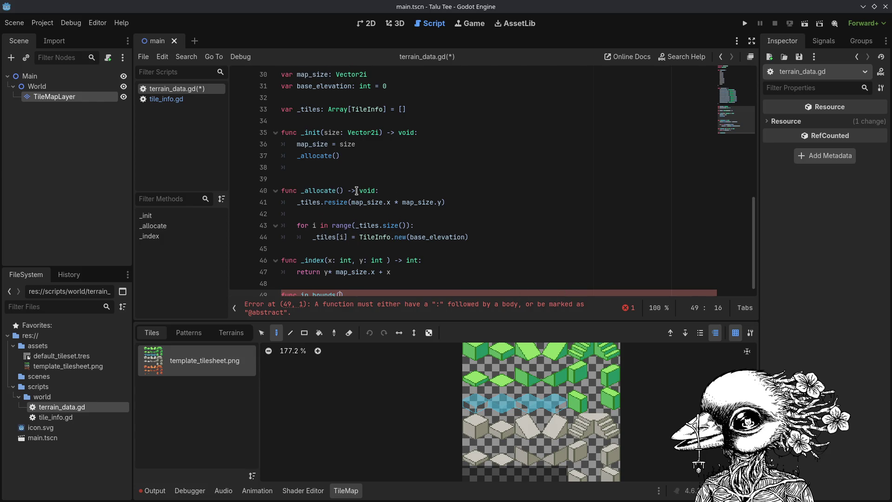
pyautogui.scroll(-1, 357, 190)
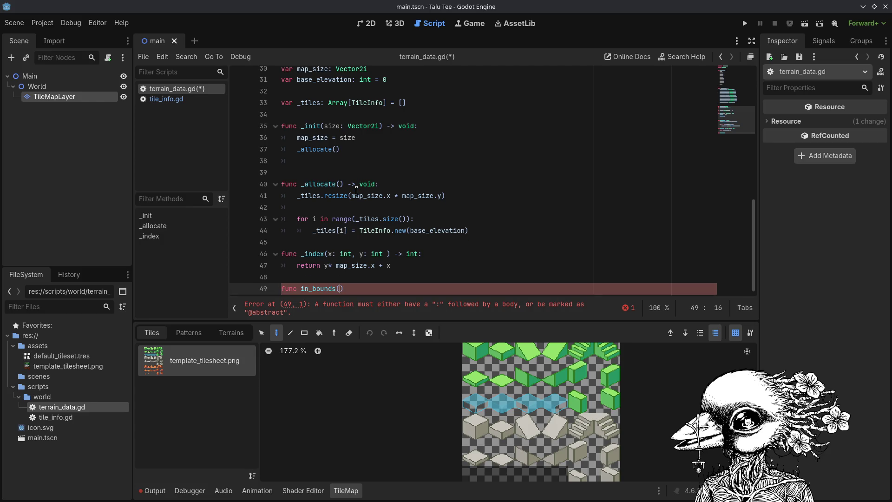
pyautogui.write('x')
pyautogui.write(': int')
pyautogui.write(',')
pyautogui.hotkey('ctrl', 's')
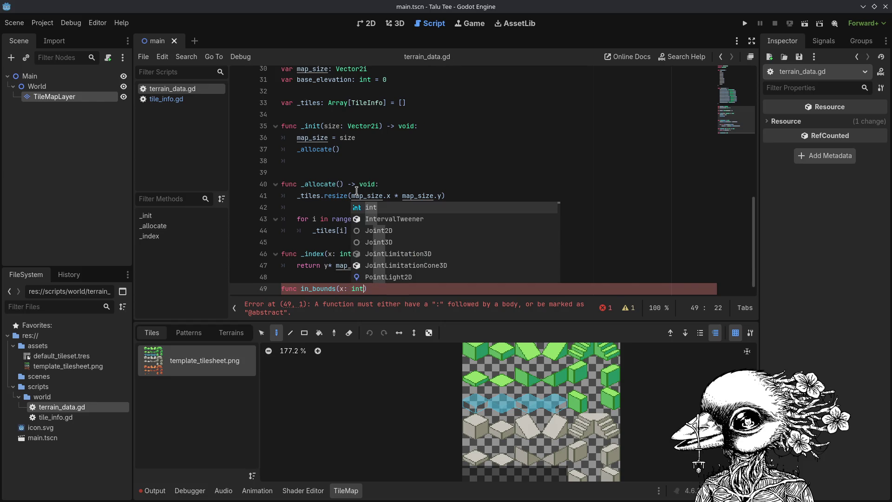
pyautogui.press('Escape')
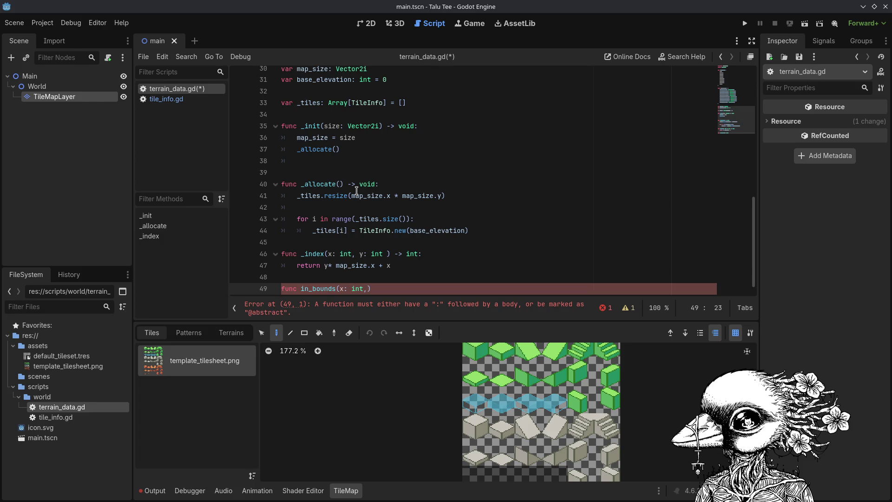
# Complete the signature as in_bounds(x: int, y: int) -> bool: and save the script.
pyautogui.write('y')
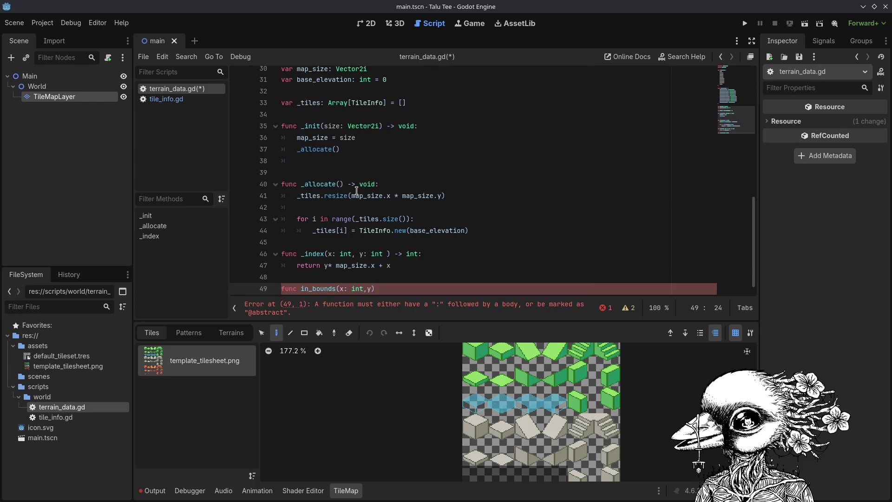
pyautogui.press('BackSpace')
pyautogui.write('y: int')
pyautogui.hotkey('ctrl', 's')
pyautogui.press('End')
pyautogui.write('-')
pyautogui.write('> v')
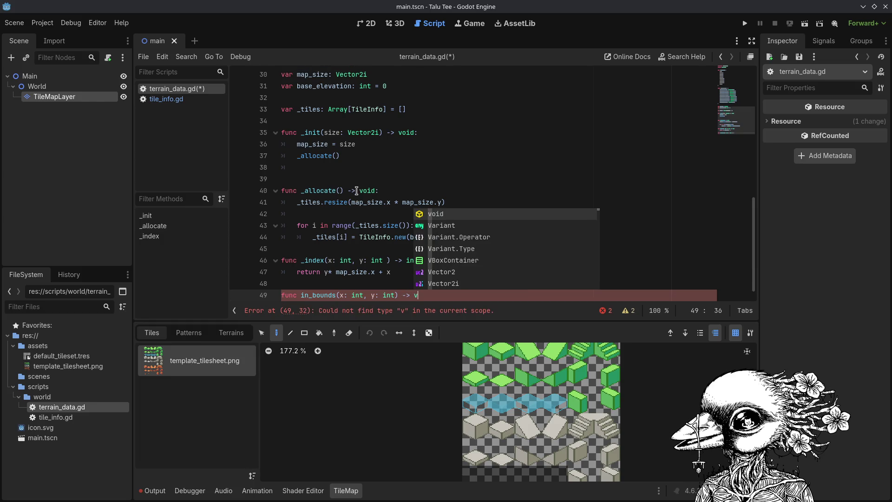
pyautogui.press('BackSpace')
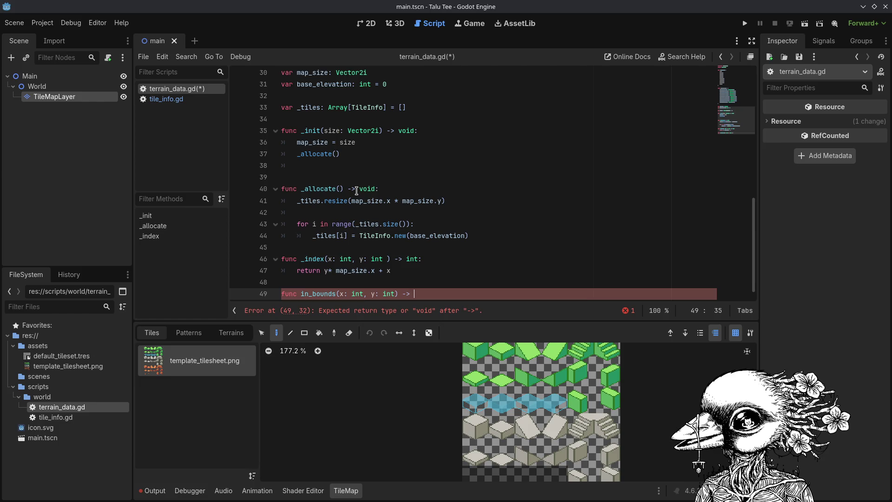
pyautogui.write('bool')
pyautogui.write(':')
# Start the body with a grouped return ( ... ) whose first check is x >= 0, and save.
pyautogui.press('Return')
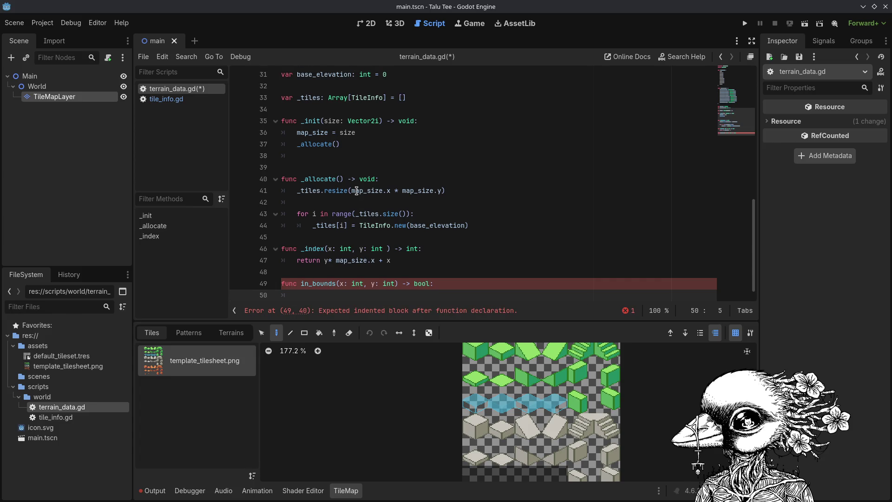
pyautogui.write('return (')
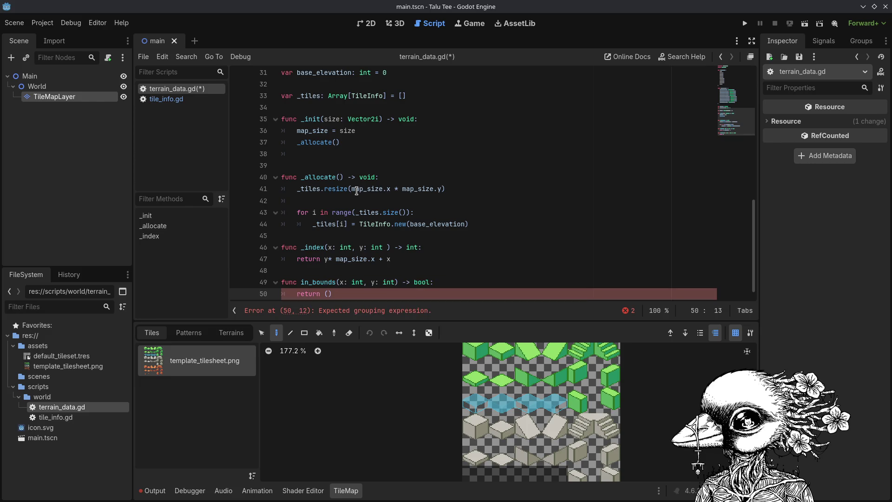
pyautogui.press('Return')
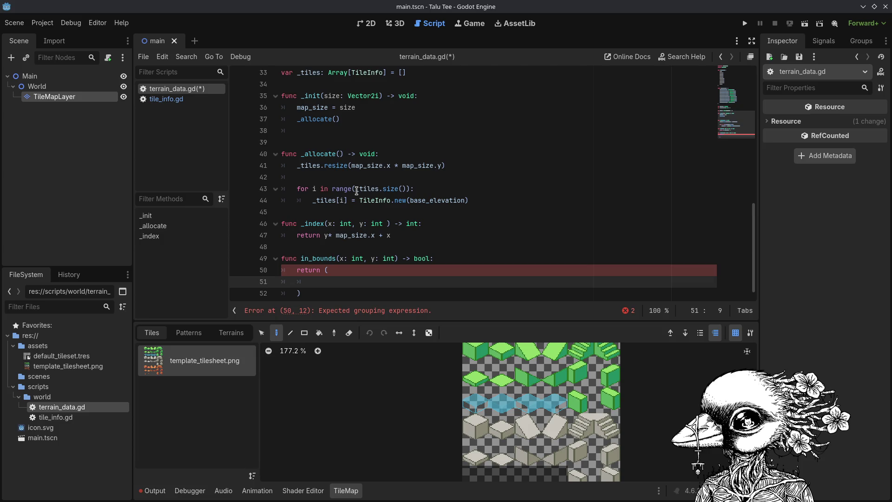
pyautogui.write('x >=')
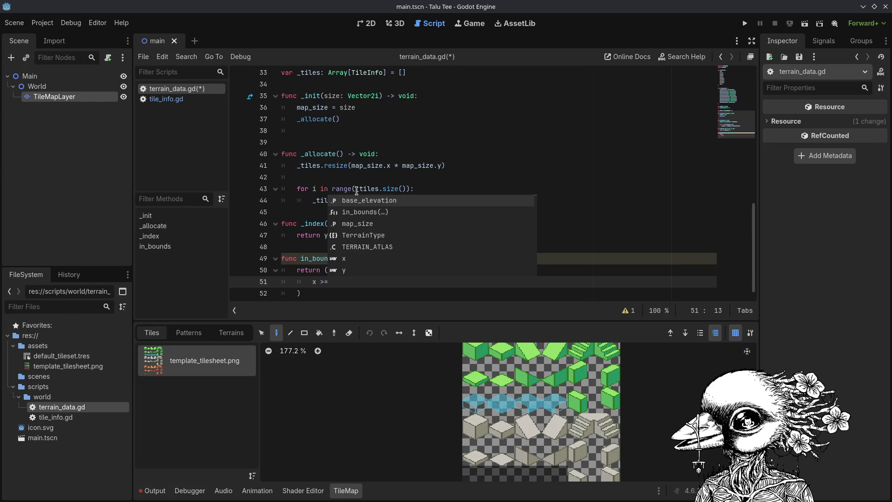
pyautogui.write(' 0')
pyautogui.hotkey('ctrl', 's')
pyautogui.press('Return')
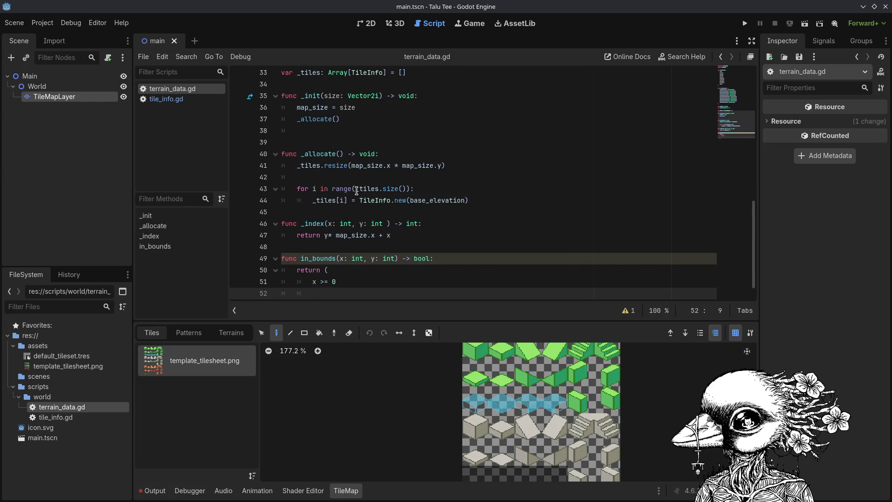
# Add the conditions 'and y >= 0', 'and x < map_size.x' and 'and y < map_size.y', then save.
pyautogui.write('and y')
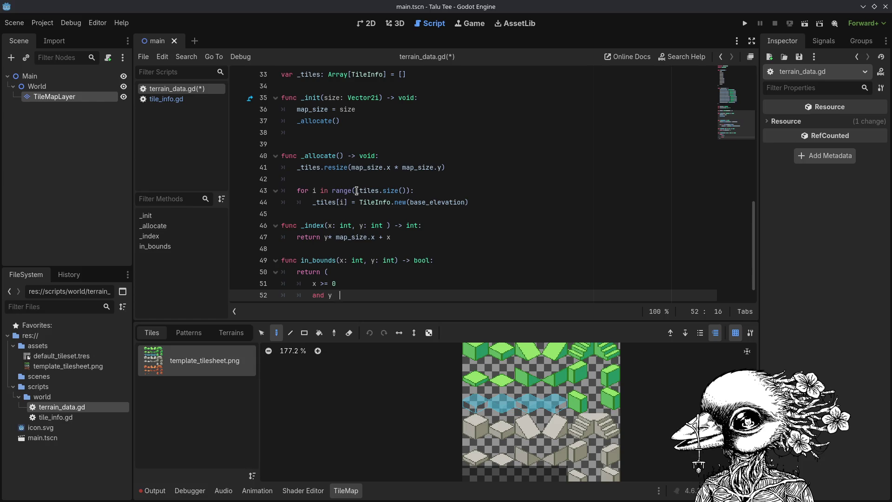
pyautogui.write(' >= ')
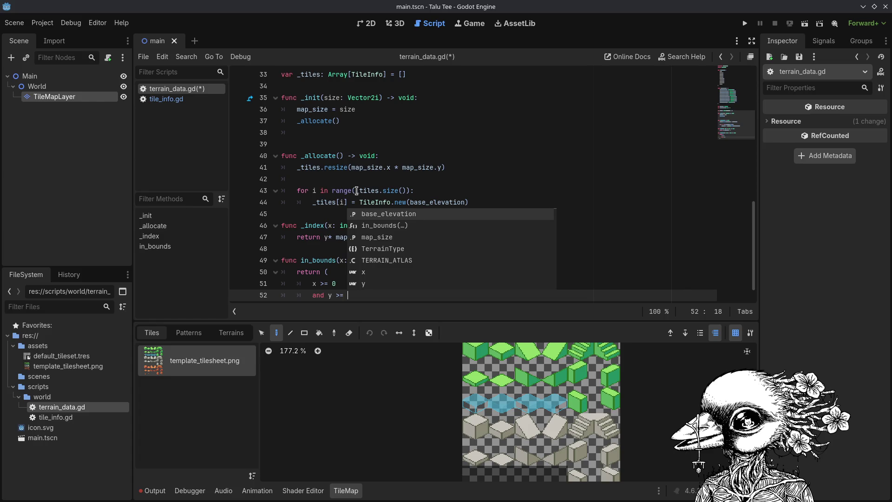
pyautogui.write('0')
pyautogui.press('Return')
pyautogui.write('and ')
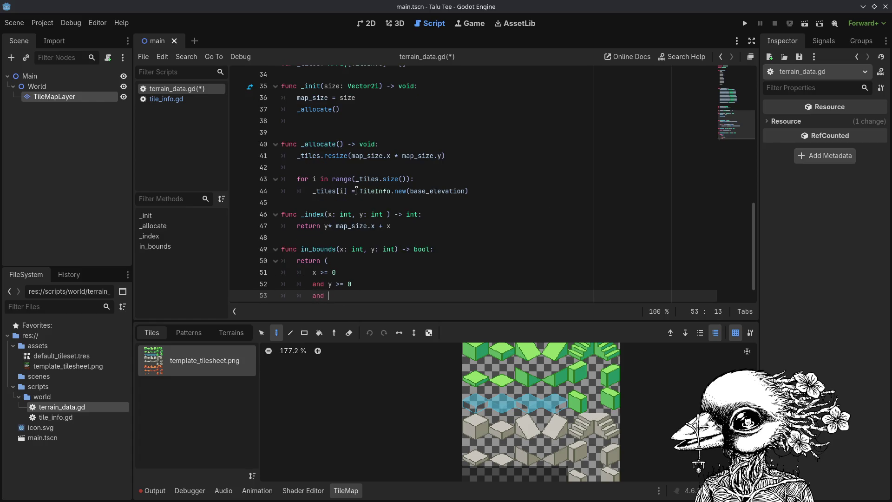
pyautogui.write('x  <')
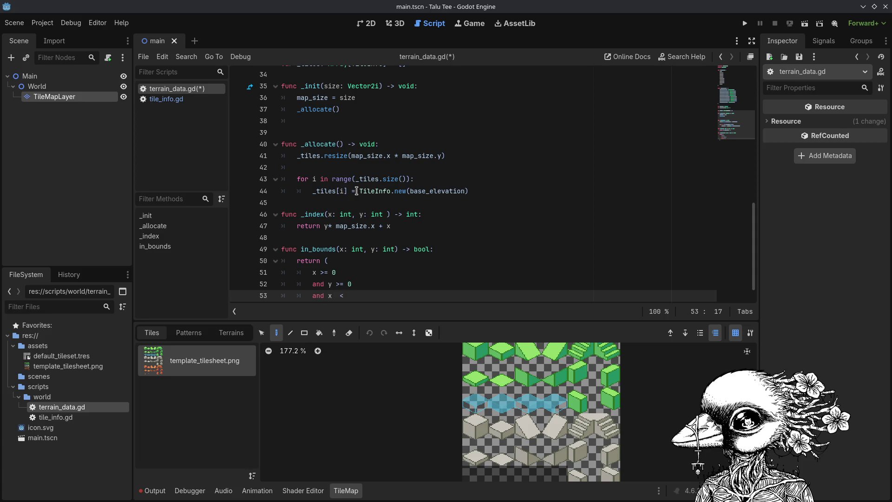
pyautogui.press('BackSpace')
pyautogui.press('BackSpace')
pyautogui.write('<')
pyautogui.write(' map')
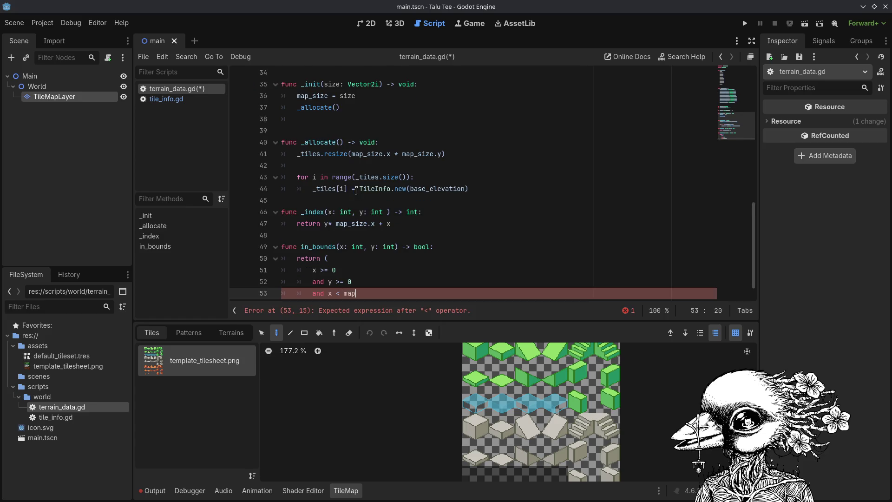
pyautogui.write('_size.x')
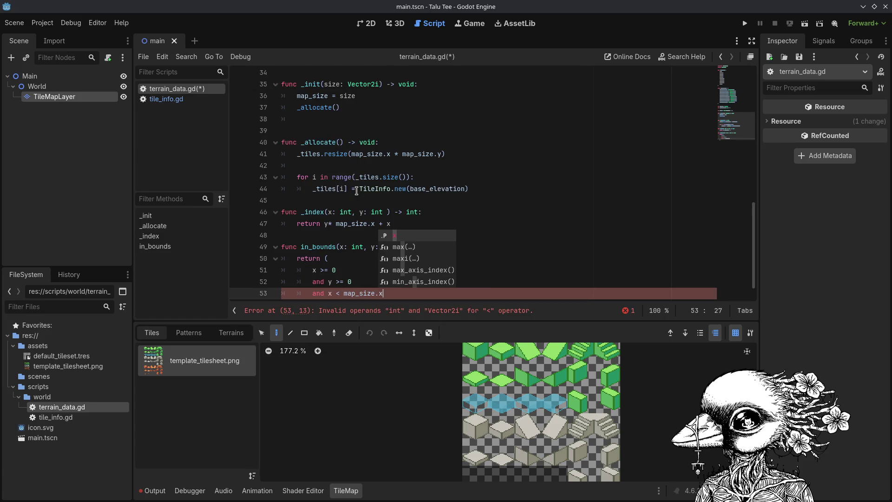
pyautogui.press('Return')
pyautogui.write('and y ')
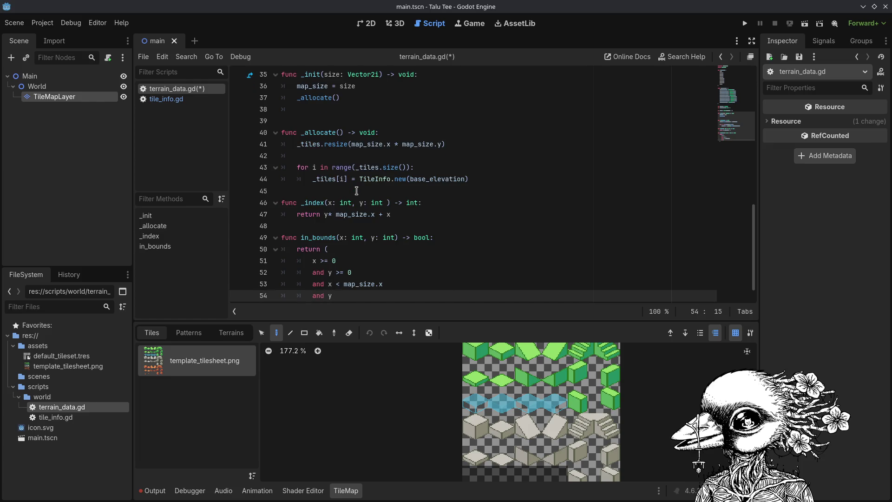
pyautogui.write('< map_size.y')
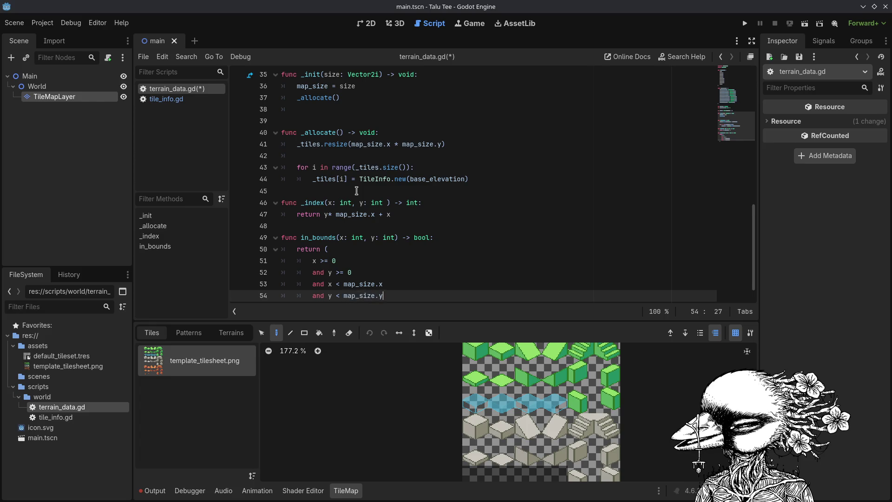
pyautogui.hotkey('ctrl', 's')
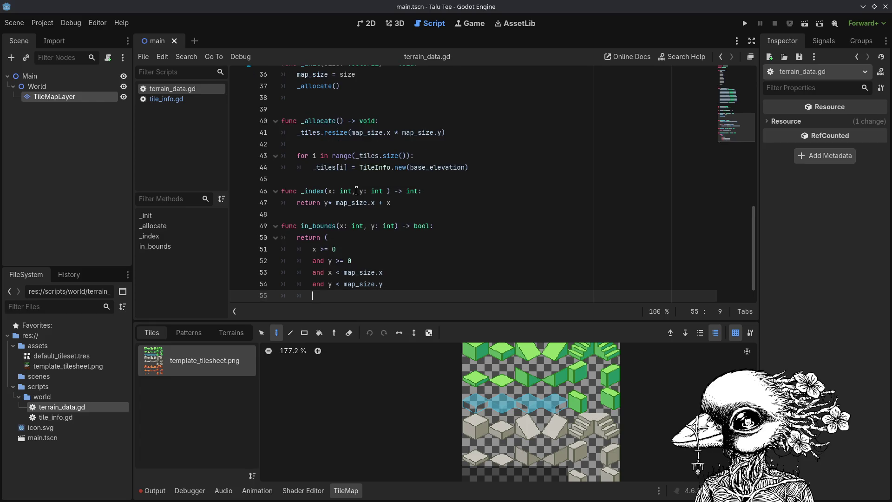
# Remove the extra blank line and place the cursor on an unindented line below in_bounds.
pyautogui.press('Return')
pyautogui.press('Down')
pyautogui.hotkey('ctrl', 'z')
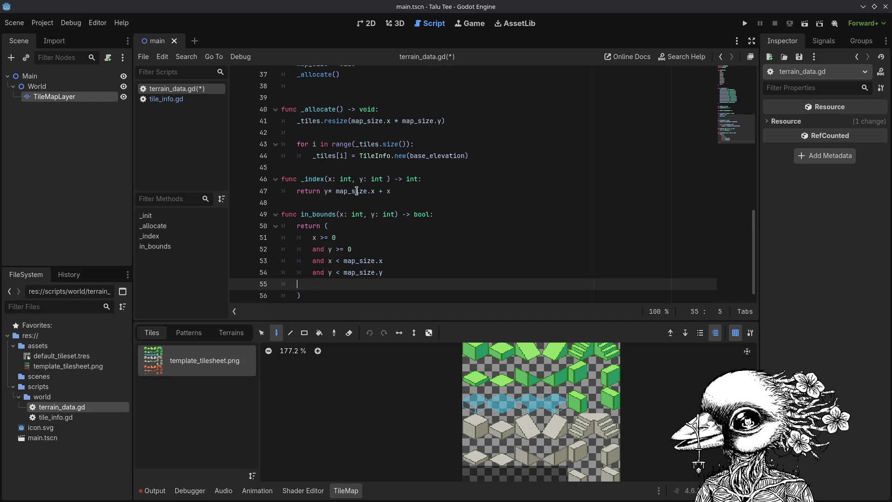
pyautogui.press('Up')
pyautogui.press('Down')
pyautogui.press('Down')
pyautogui.press('Tab')
pyautogui.press('Return')
pyautogui.press('BackSpace')
# Type 'func get_tile(' on the new line below in_bounds, fixing the 'funf' typo.
pyautogui.write('funf')
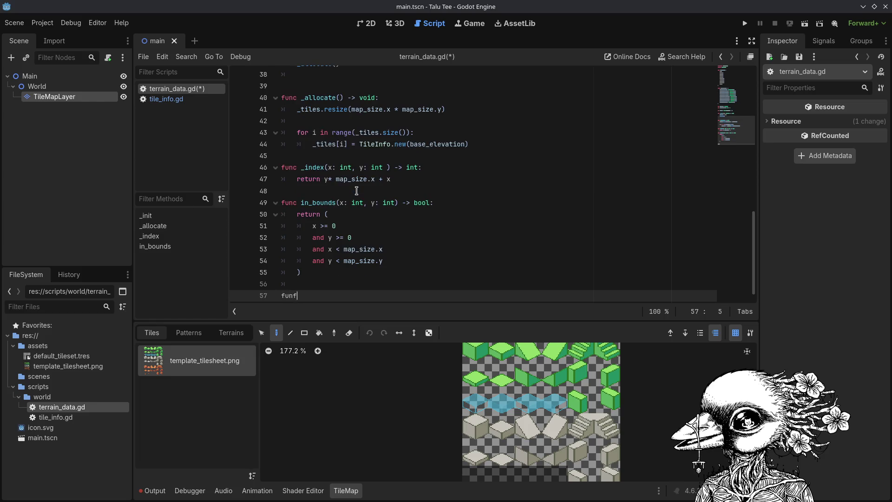
pyautogui.press('BackSpace')
pyautogui.write('c')
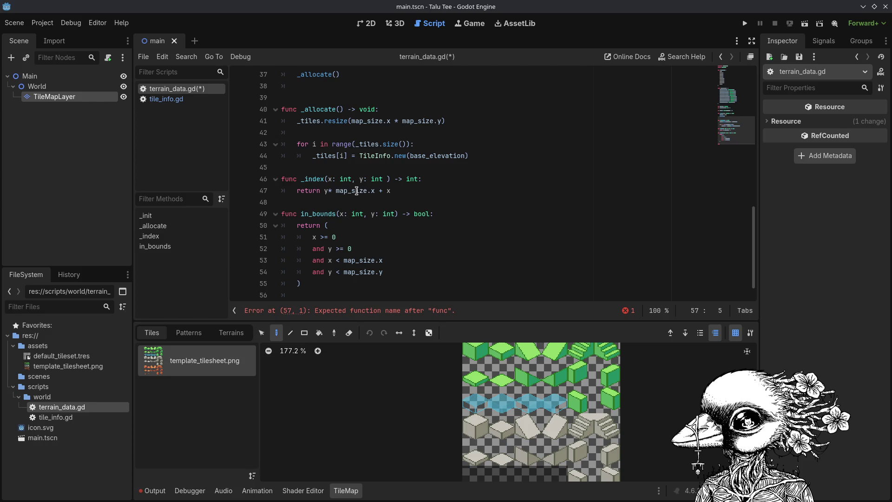
pyautogui.scroll(-1, 356, 190)
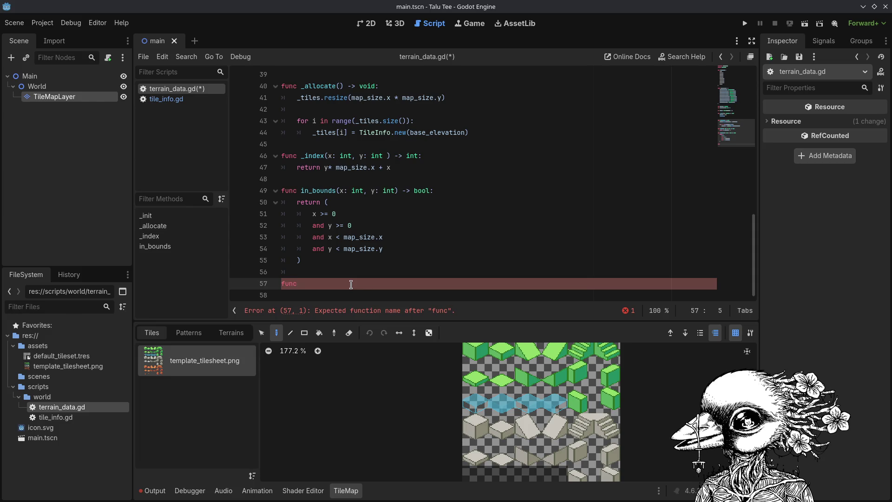
pyautogui.write(' g')
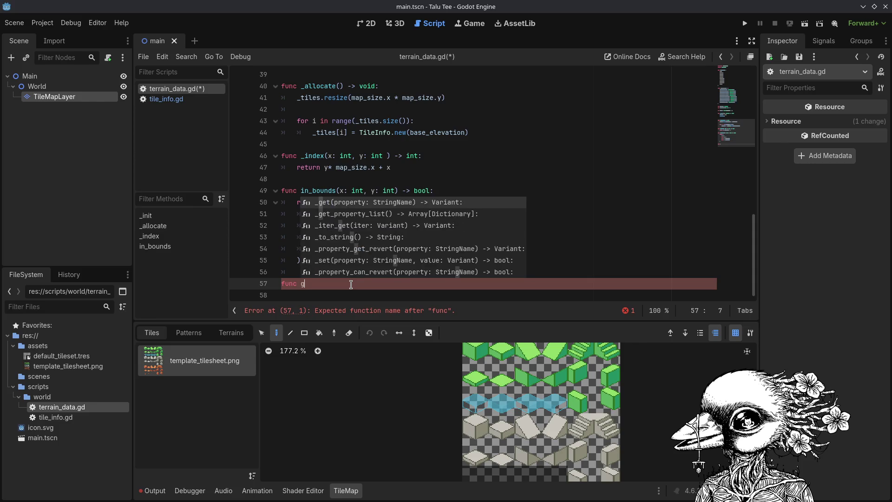
pyautogui.write('et_tile(')
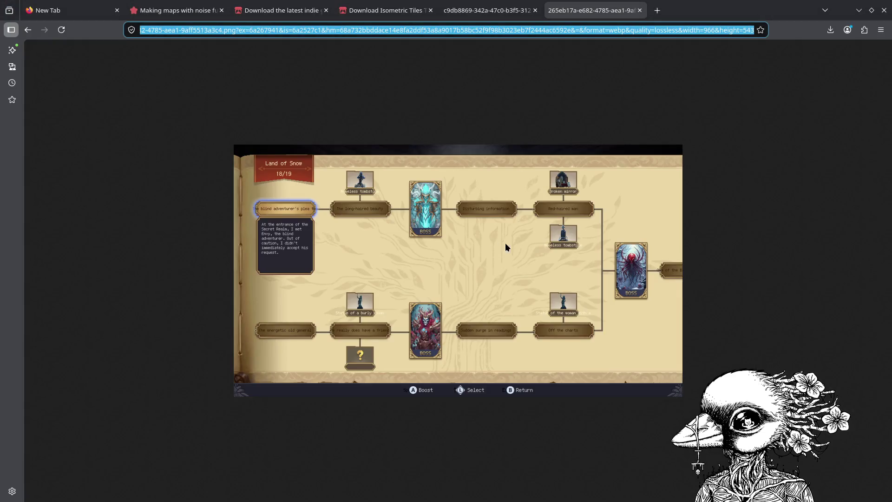
pyautogui.click(398, 237)
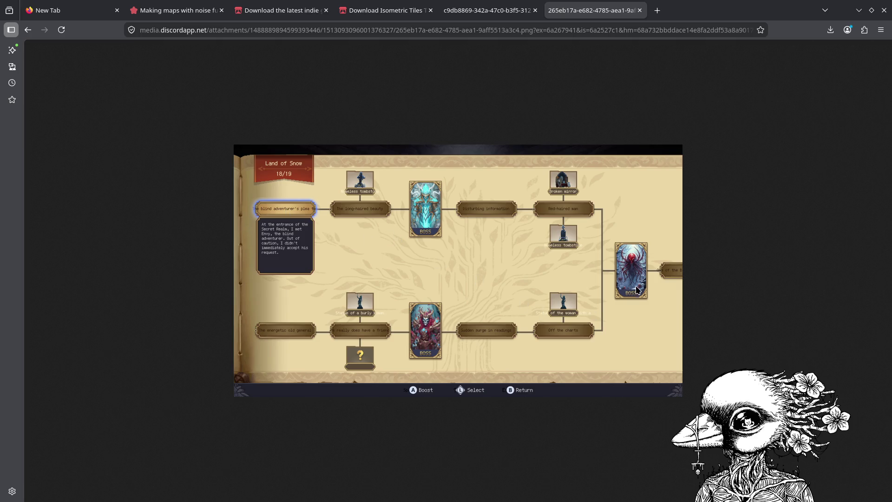
# View the chapter overview book screenshot tab, then open a new empty tab.
pyautogui.moveTo(482, 13)
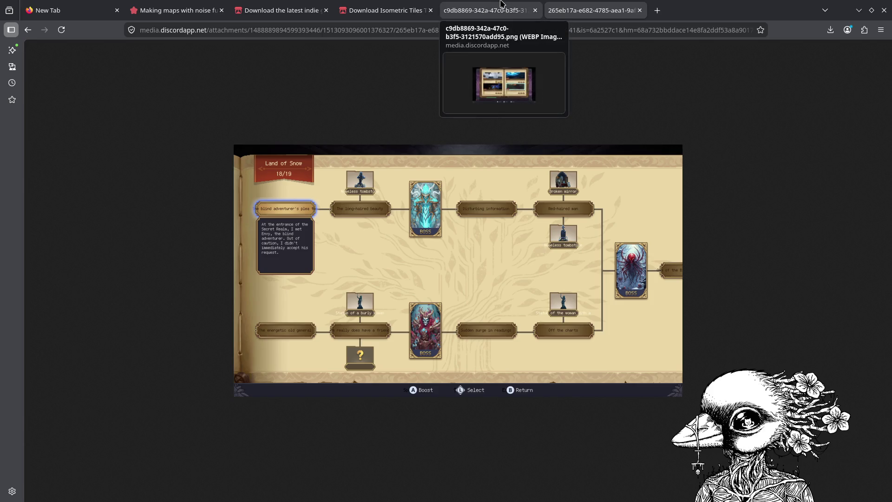
pyautogui.click(502, 4)
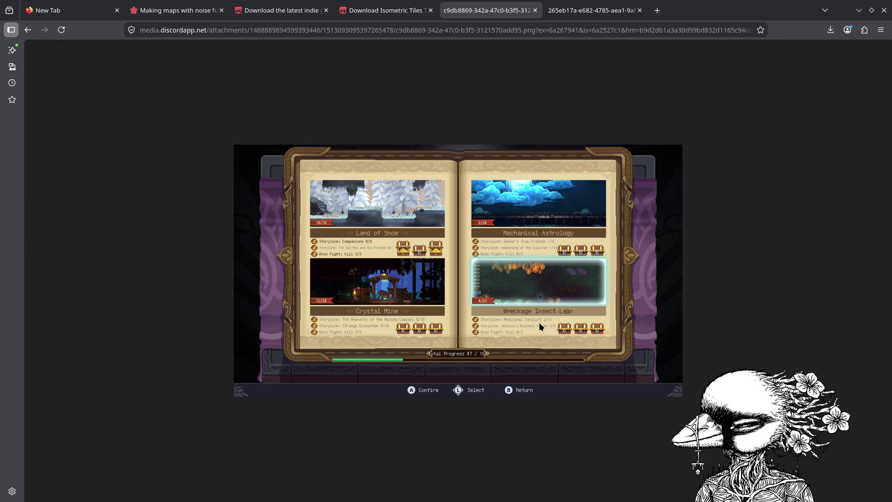
pyautogui.hotkey('ctrl', 't')
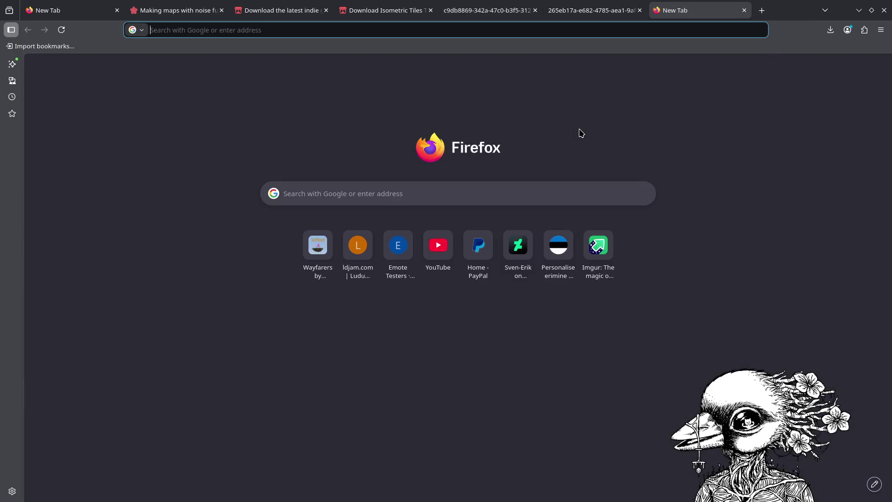
# Search the web for '7th domain' and browse the game's Steam store page.
pyautogui.write('7th domain')
pyautogui.press('Return')
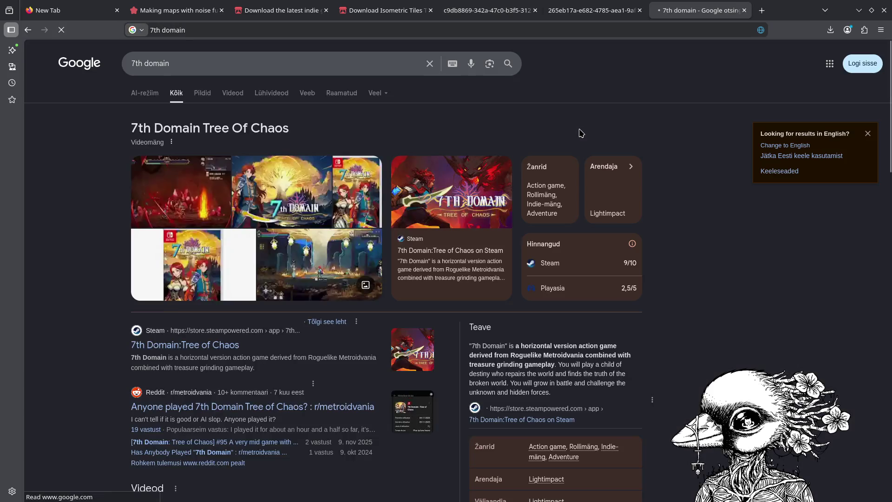
pyautogui.click(199, 351)
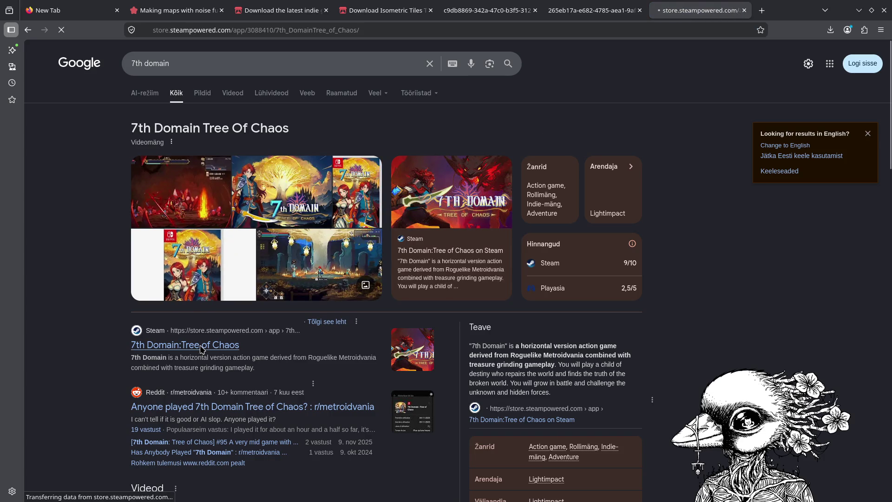
pyautogui.scroll(-5, 311, 299)
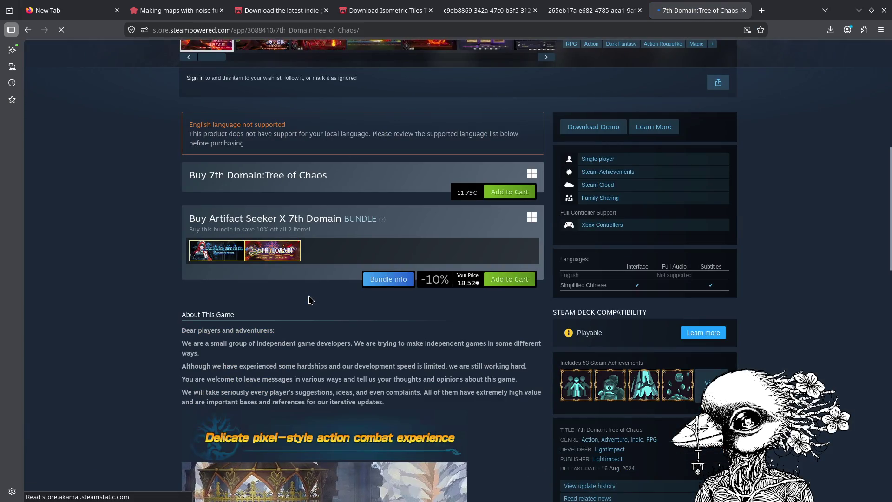
pyautogui.scroll(-10, 309, 297)
pyautogui.scroll(-8, 309, 297)
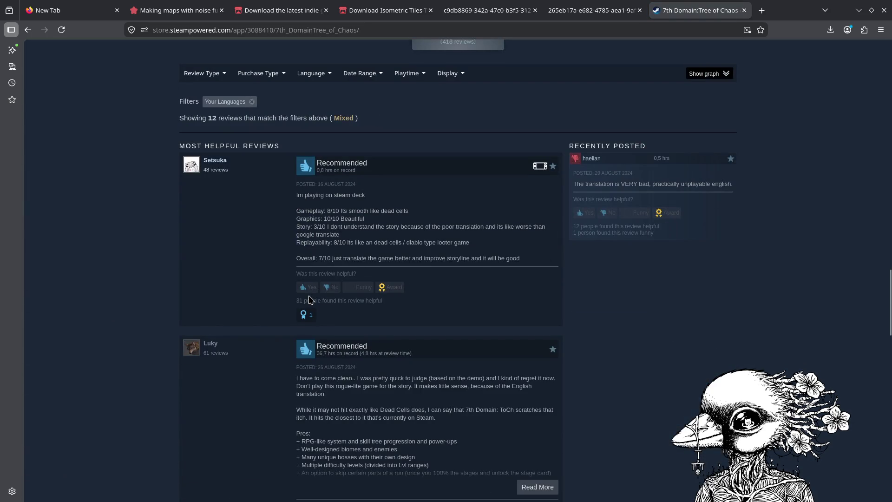
pyautogui.scroll(-8, 311, 300)
pyautogui.scroll(-5, 310, 300)
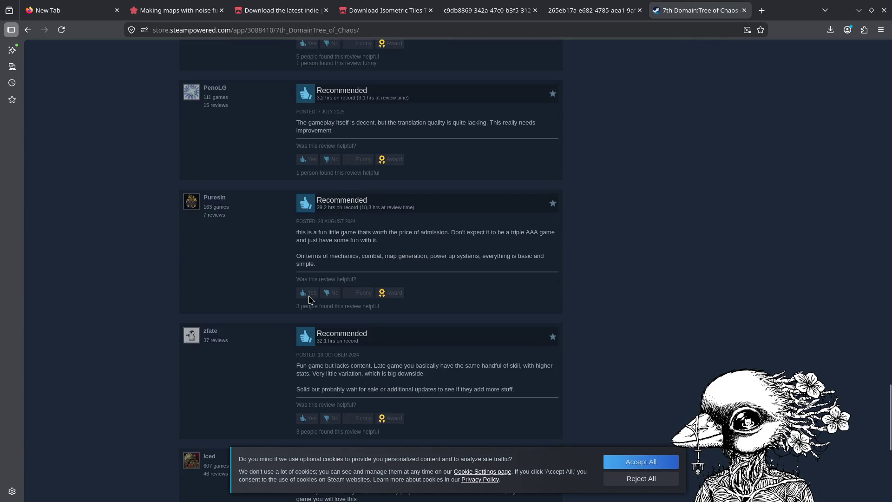
pyautogui.scroll(-5, 311, 300)
pyautogui.scroll(3, 310, 300)
pyautogui.scroll(15, 311, 300)
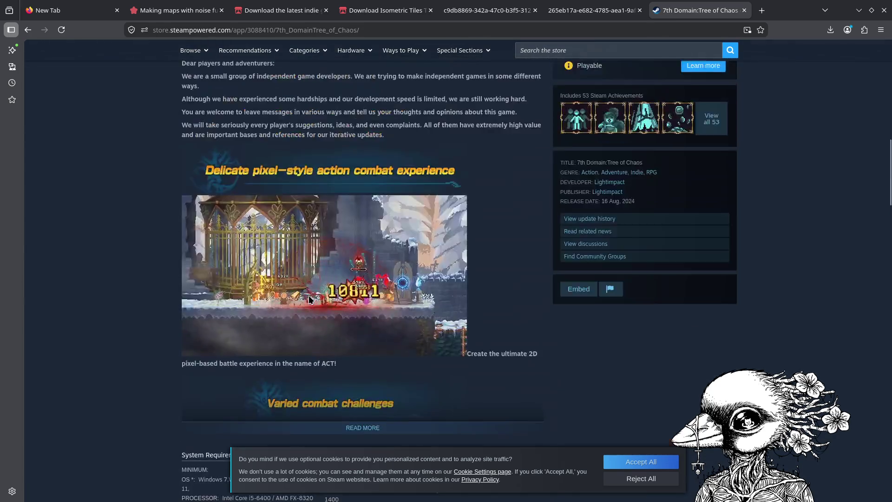
pyautogui.scroll(-10, 309, 295)
pyautogui.scroll(10, 290, 297)
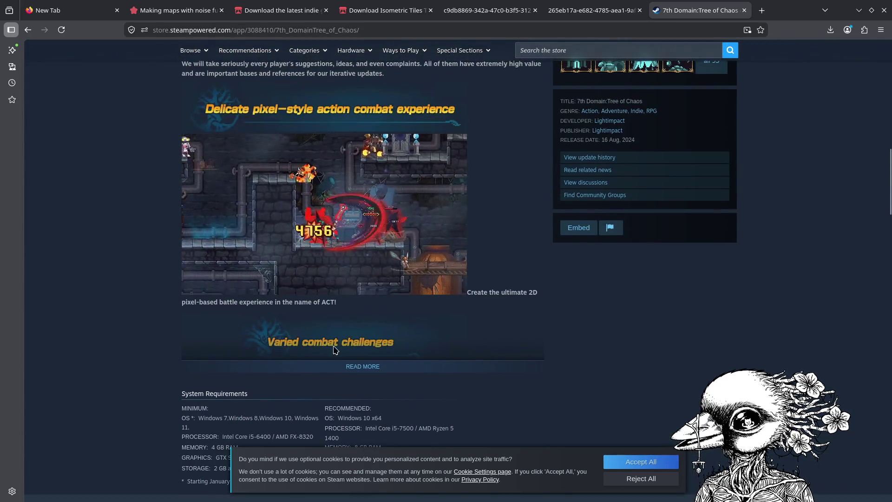
# Expand and read the full 7th Domain: Tree of Chaos description.
pyautogui.click(362, 364)
pyautogui.scroll(-5, 336, 341)
pyautogui.scroll(20, 331, 333)
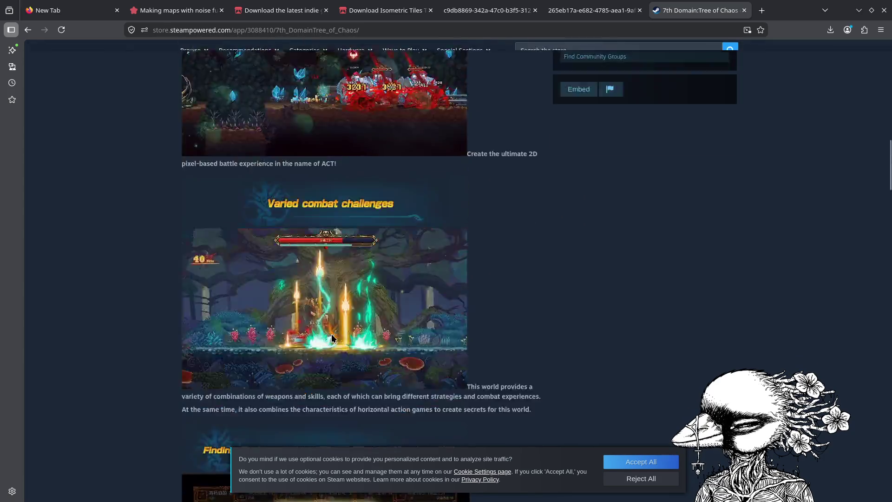
pyautogui.scroll(-15, 333, 338)
pyautogui.scroll(-15, 334, 338)
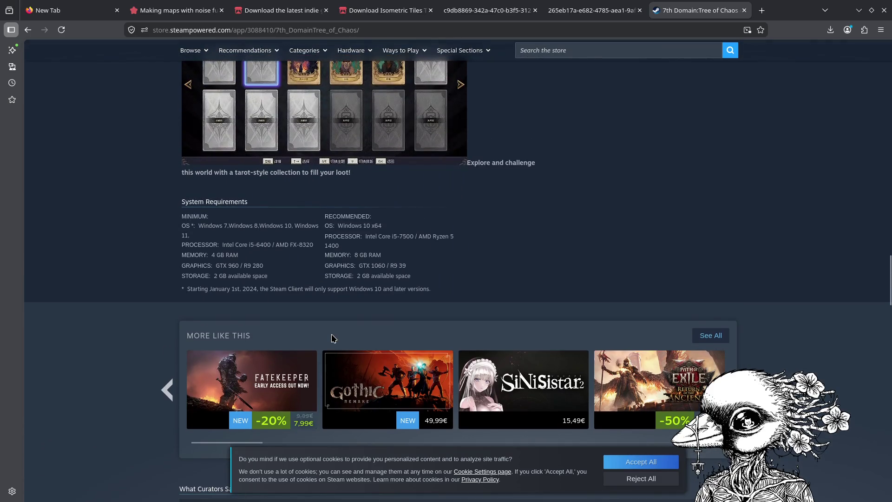
pyautogui.scroll(20, 334, 338)
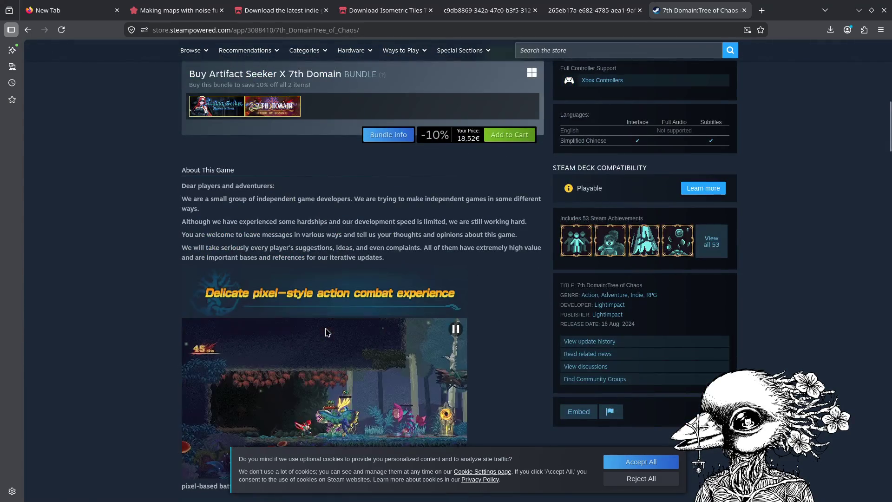
pyautogui.scroll(3, 327, 332)
# Find 'AI' on the store page up to match 4 of 16, then return to Google.
pyautogui.hotkey('ctrl', 'f')
pyautogui.write('AI')
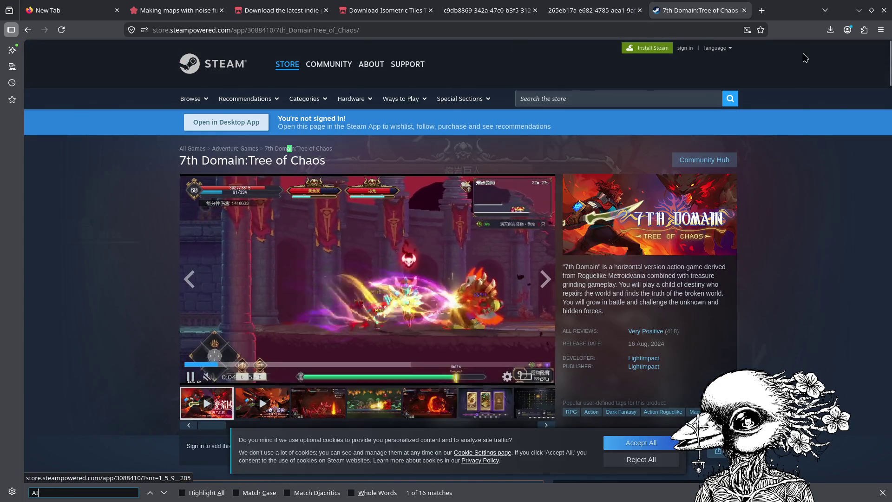
pyautogui.press('Return')
pyautogui.press('Return')
pyautogui.press('Return')
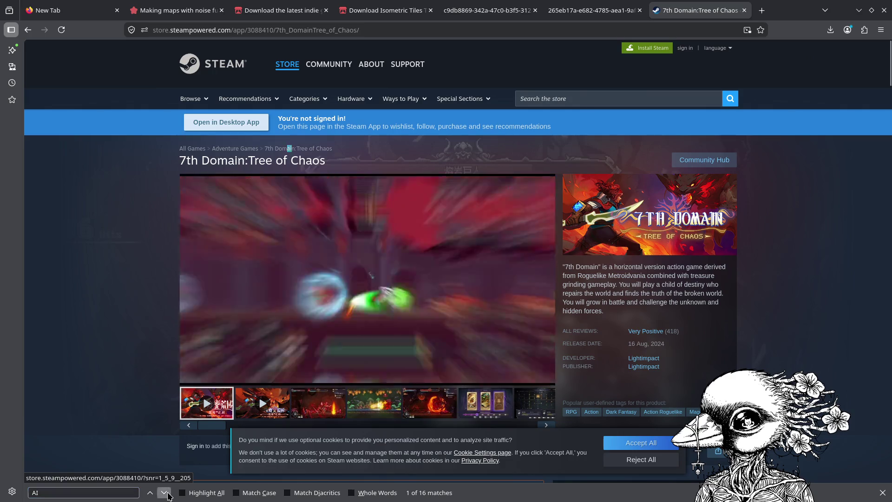
pyautogui.scroll(-4, 273, 207)
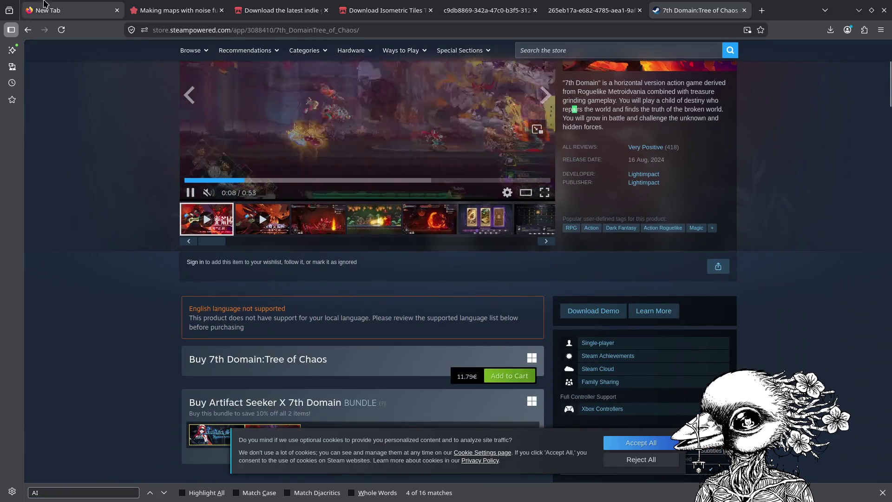
pyautogui.click(28, 30)
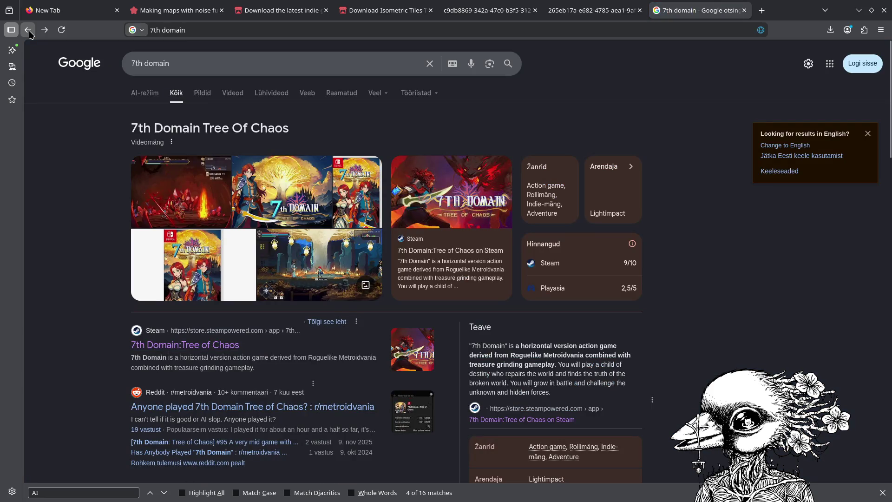
# Refine the Google search to '7th domain AI' and look over the results and images.
pyautogui.tripleClick(181, 65)
pyautogui.click(213, 66)
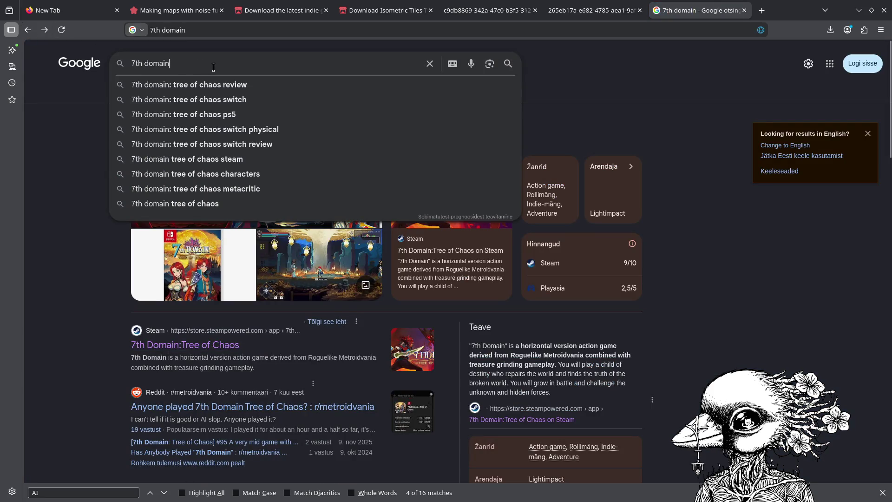
pyautogui.write(' AI')
pyautogui.press('Return')
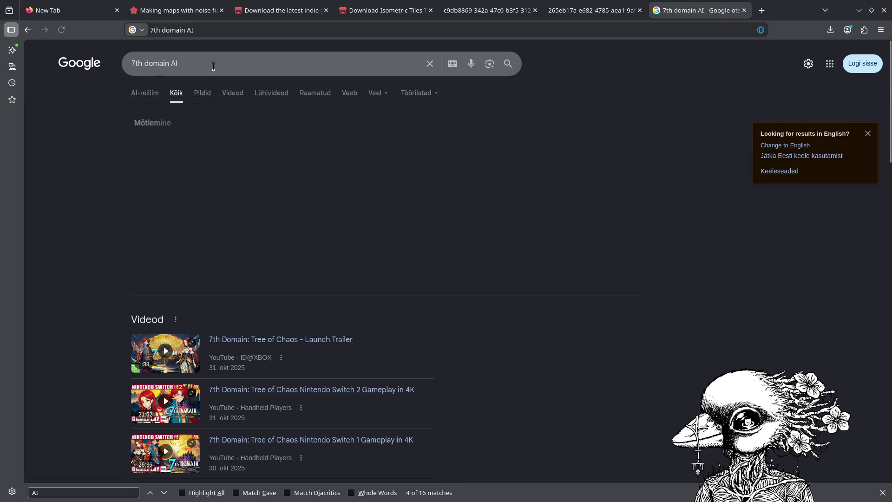
pyautogui.scroll(-5, 244, 165)
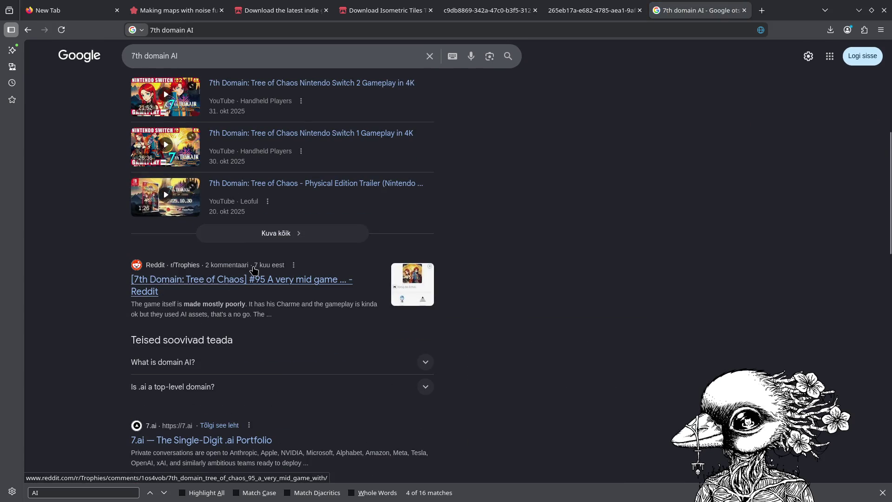
pyautogui.scroll(-1, 254, 283)
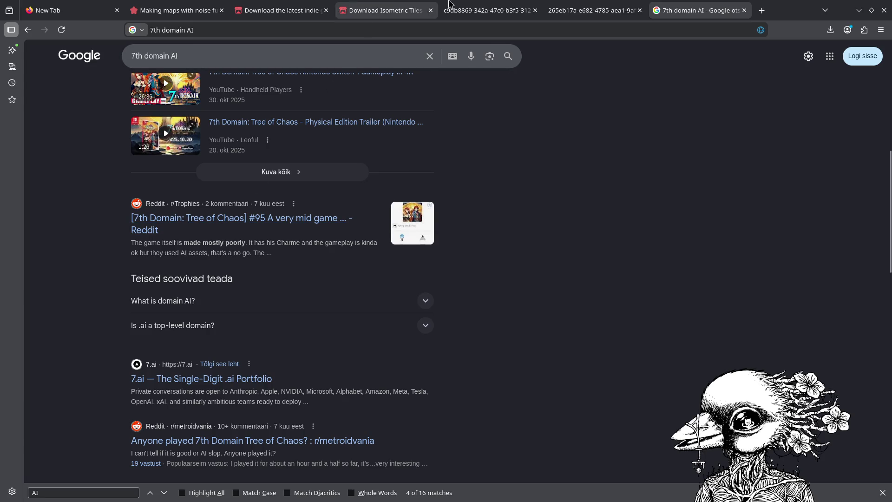
pyautogui.click(592, 10)
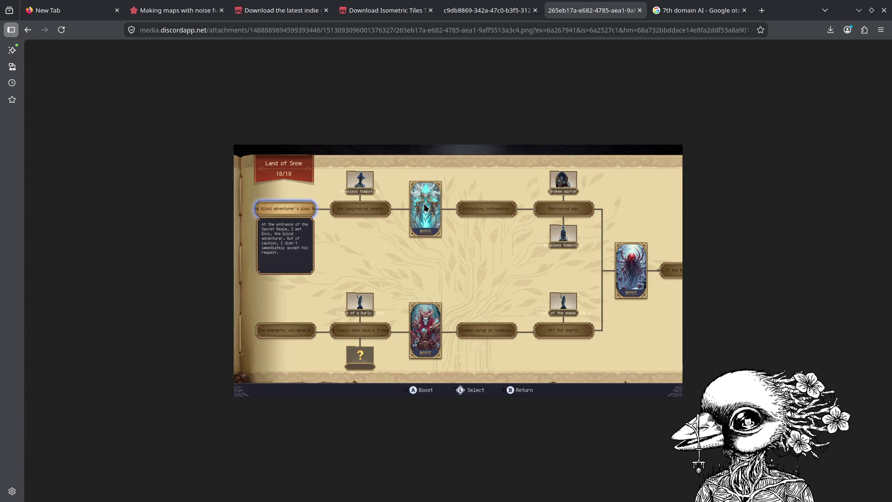
pyautogui.hotkey('ctrl', 'Tab')
pyautogui.scroll(10, 208, 112)
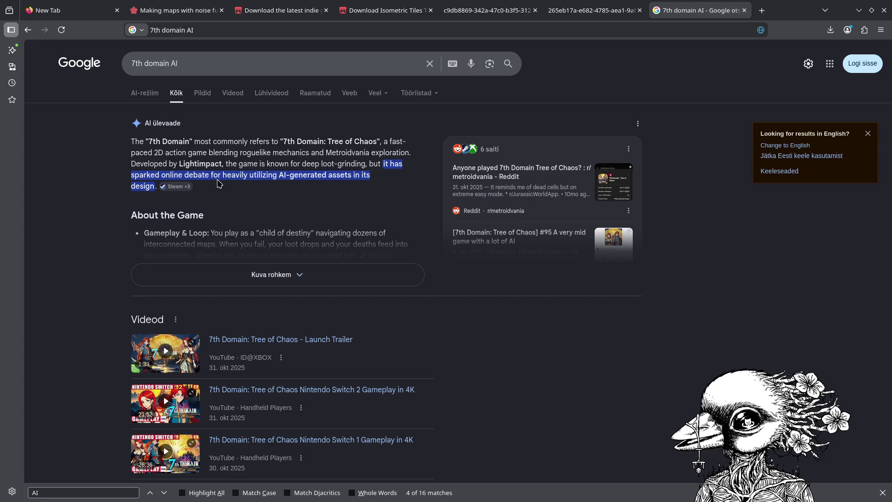
pyautogui.click(203, 93)
pyautogui.click(29, 30)
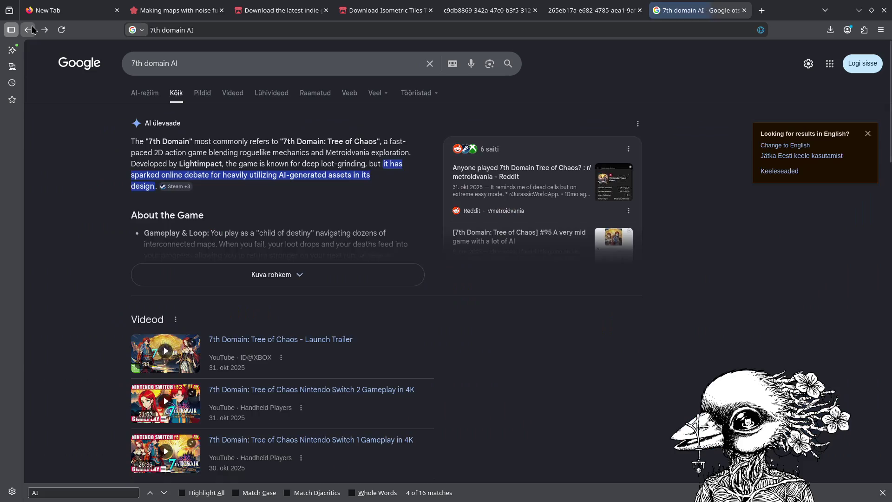
pyautogui.scroll(-8, 240, 232)
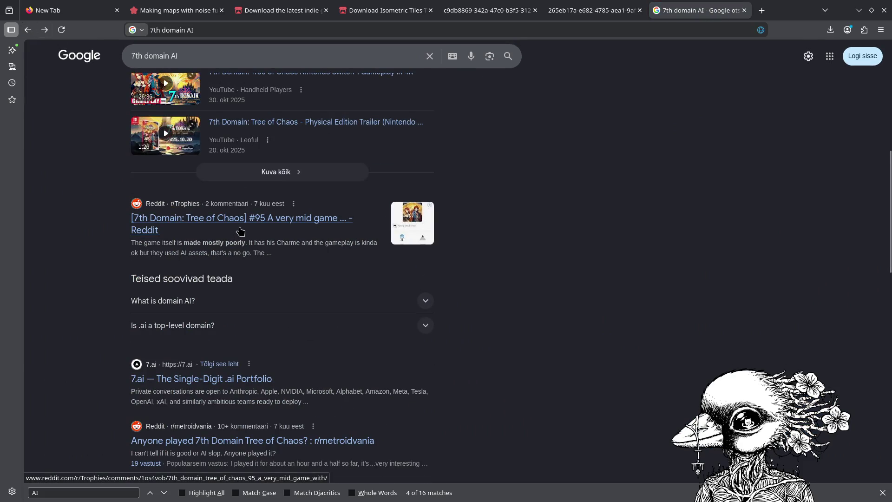
# Open and read the Reddit Trophies post criticising the game's AI assets.
pyautogui.click(239, 228)
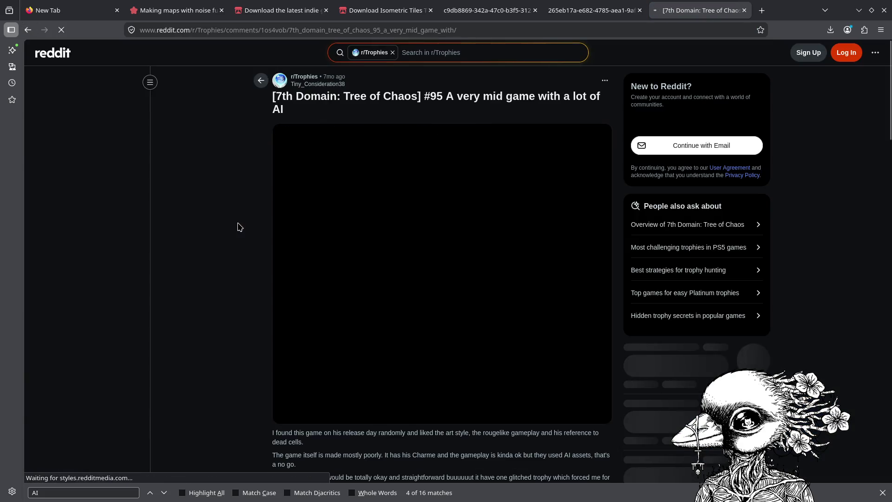
pyautogui.scroll(-8, 404, 267)
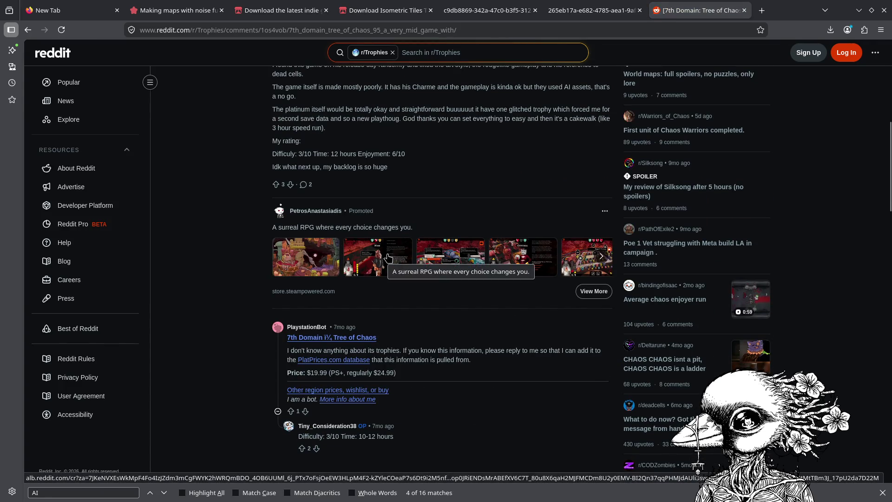
pyautogui.scroll(-8, 401, 262)
pyautogui.scroll(4, 389, 255)
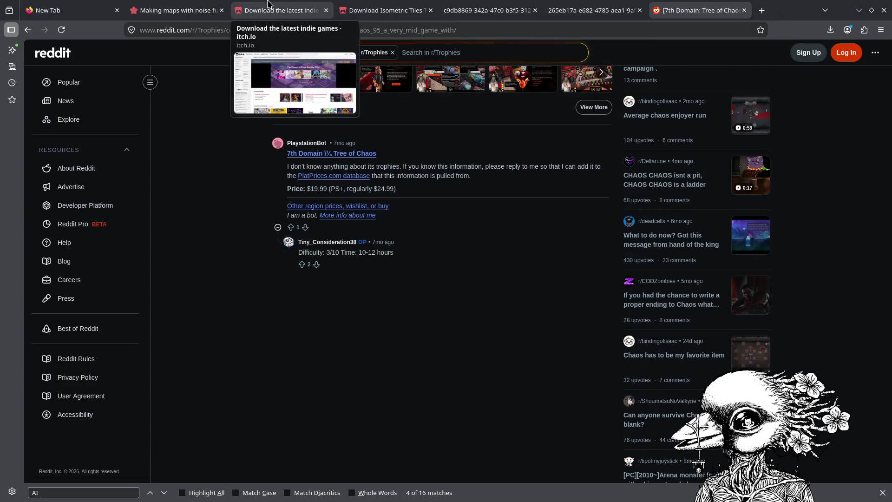
# Glance through the other tabs, close itch.io's thanks-for-downloading dialog and minimize Firefox.
pyautogui.click(385, 10)
pyautogui.click(282, 10)
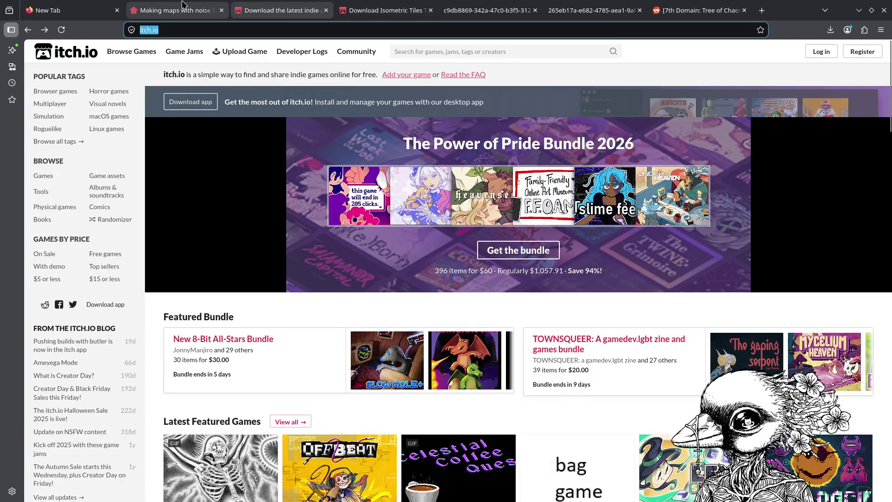
pyautogui.click(386, 10)
pyautogui.click(487, 10)
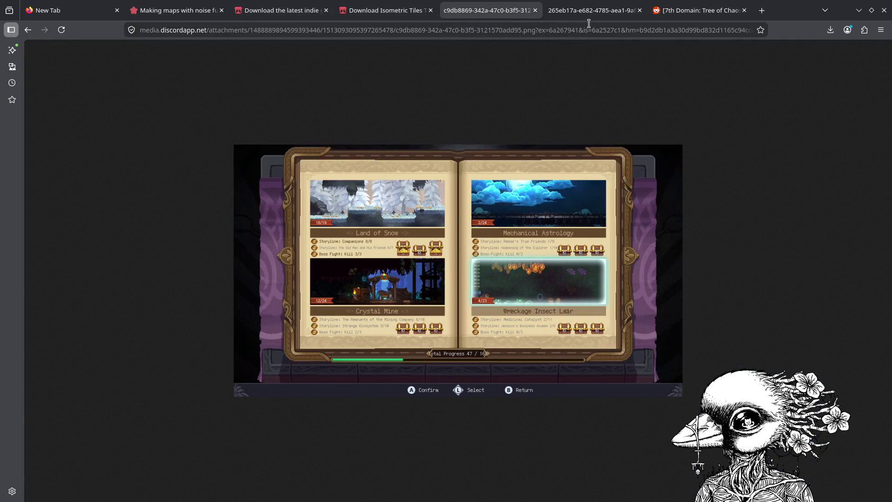
pyautogui.click(392, 11)
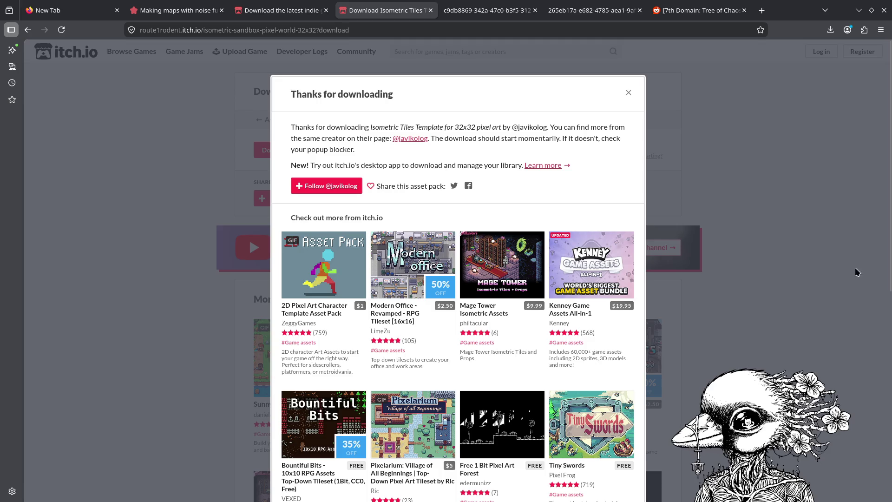
pyautogui.click(628, 93)
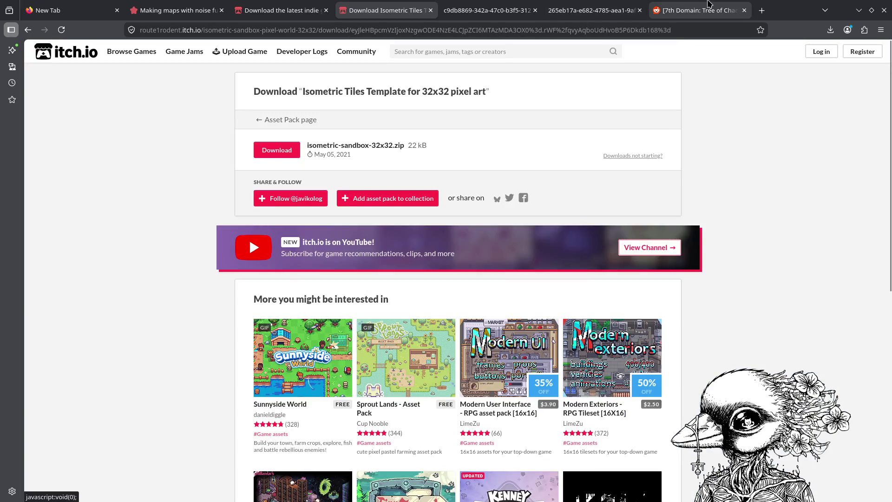
pyautogui.click(757, 14)
pyautogui.click(859, 10)
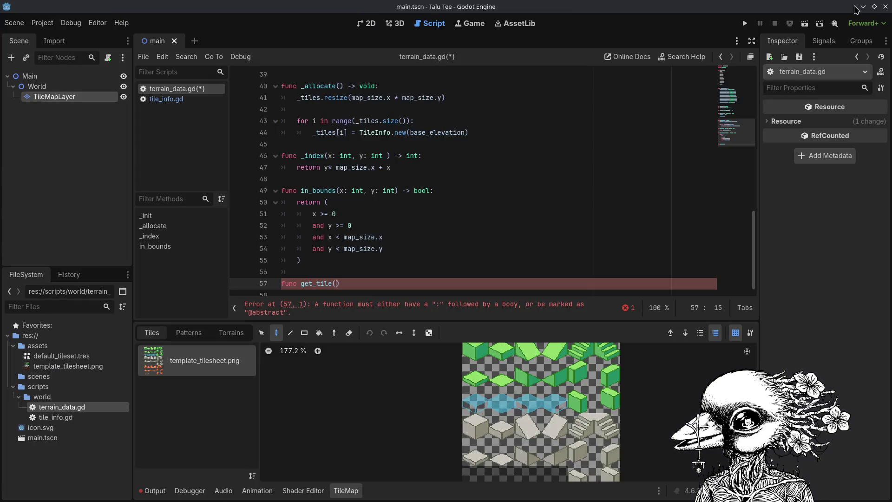
# Complete the signature get_tile(x: int, y: int) -> TileInfo: and save.
pyautogui.click(372, 283)
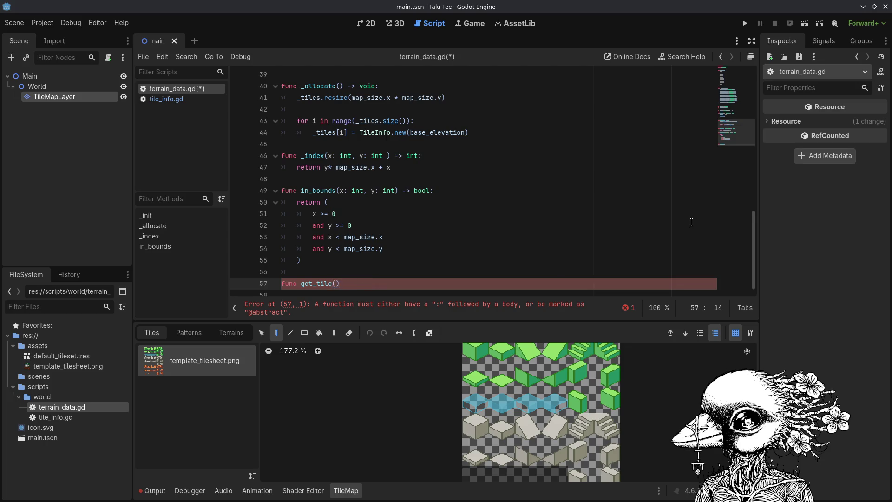
pyautogui.write('x: int, y: ')
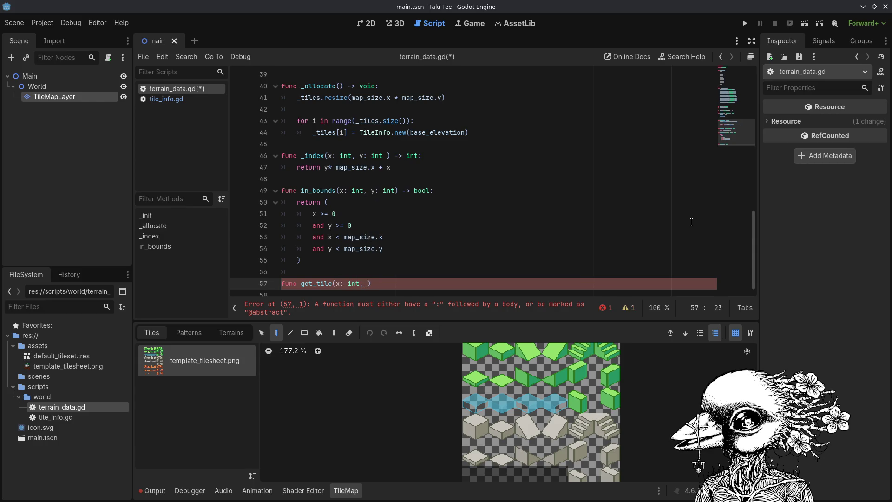
pyautogui.write('int')
pyautogui.hotkey('ctrl', 's')
pyautogui.write(') -')
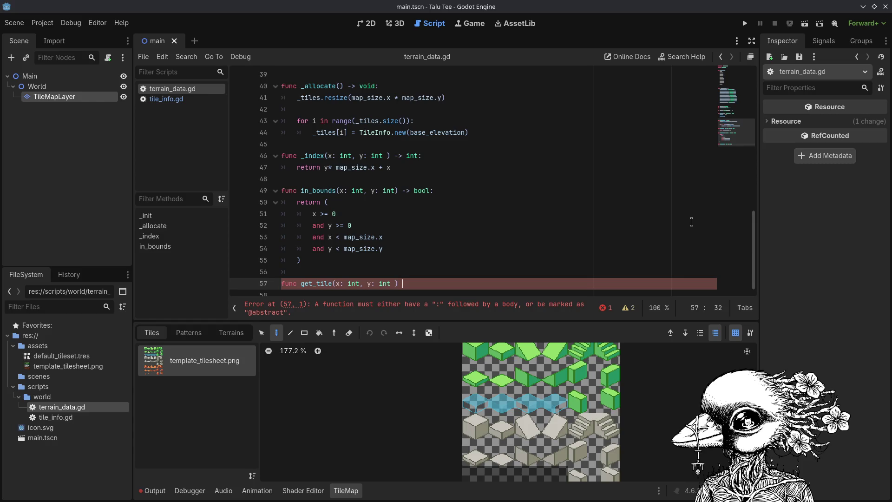
pyautogui.write('> TileInfo')
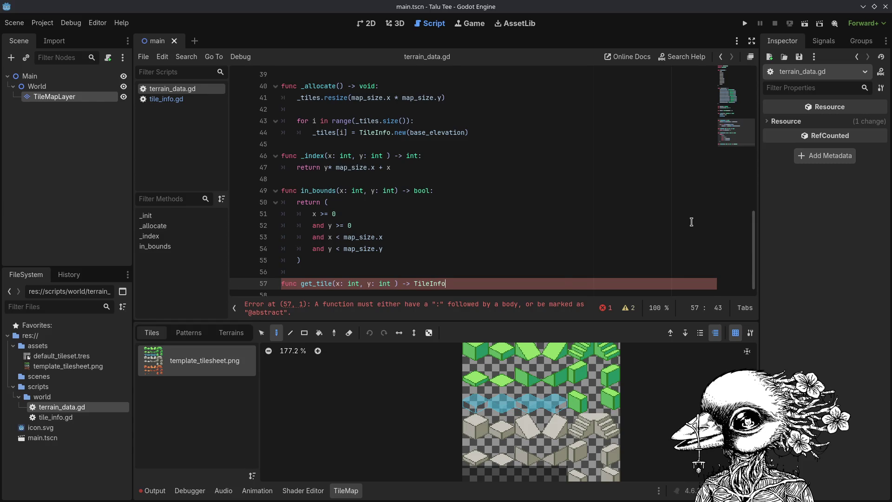
pyautogui.write(':')
pyautogui.press('Return')
pyautogui.hotkey('ctrl', 's')
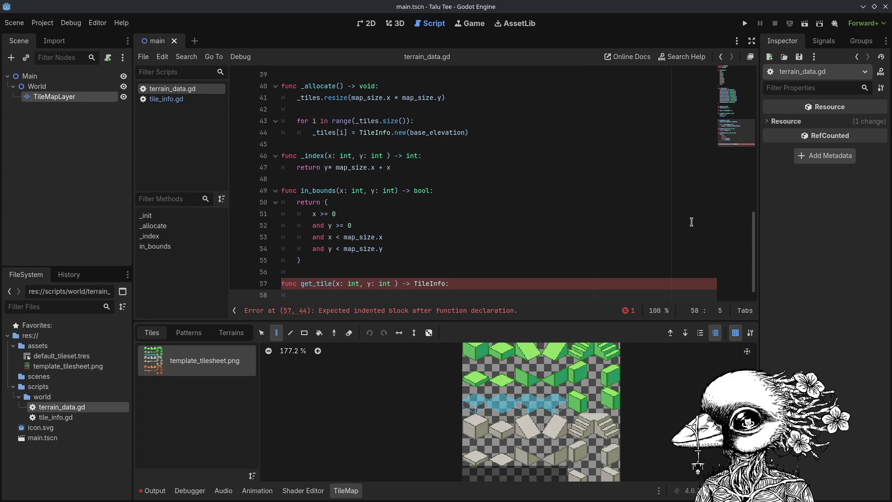
# Add 'if !in_bounds(x,y):' with 'return null' for out-of-bounds coordinates.
pyautogui.write('if !')
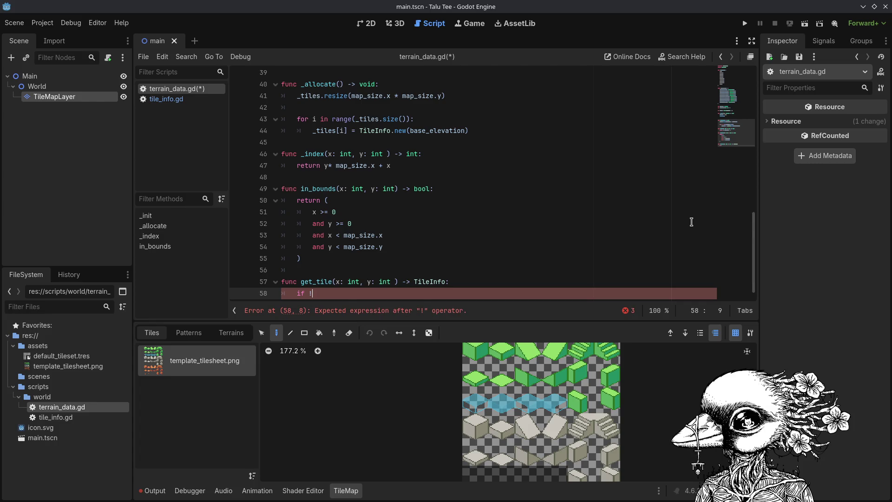
pyautogui.write('bounds(x,')
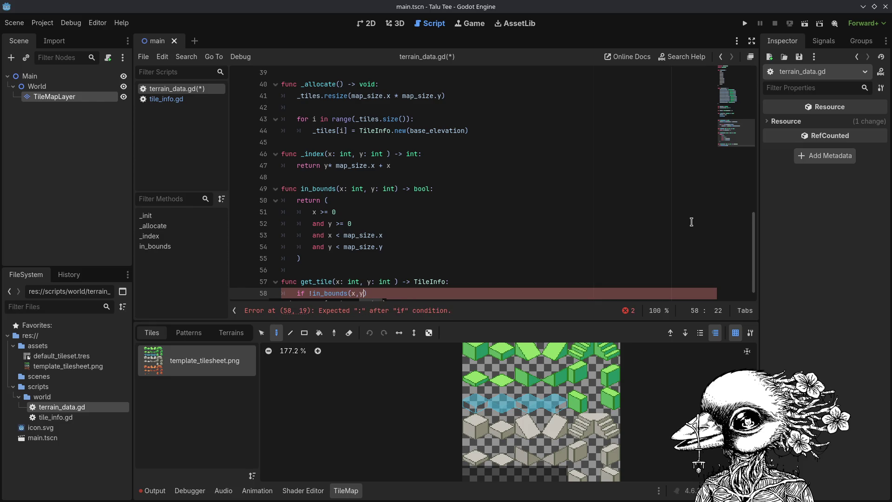
pyautogui.write('y):')
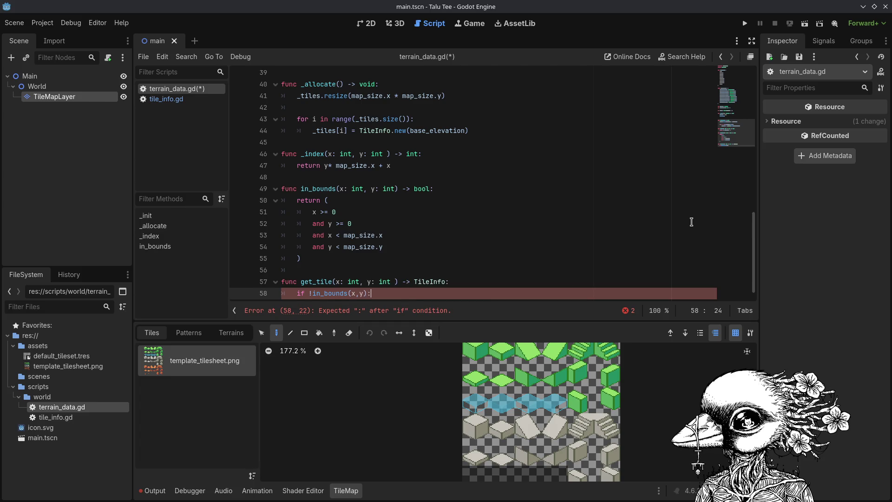
pyautogui.press('Return')
pyautogui.write('return null')
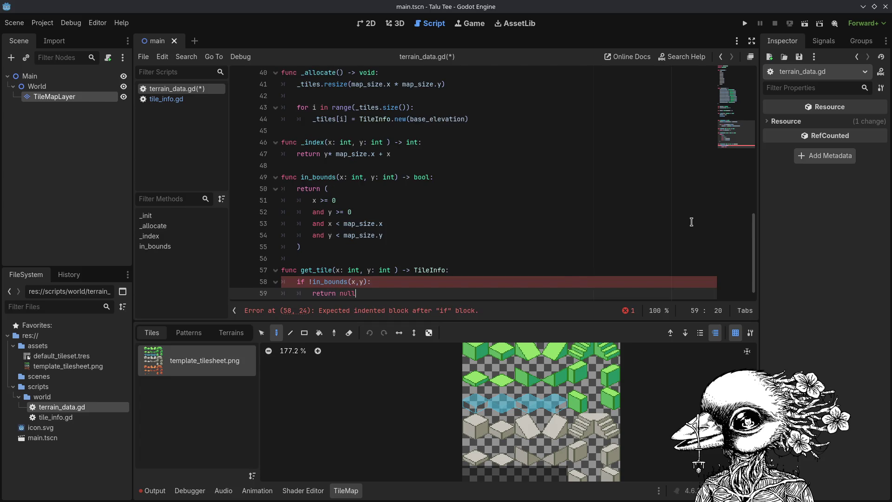
pyautogui.hotkey('ctrl', 's')
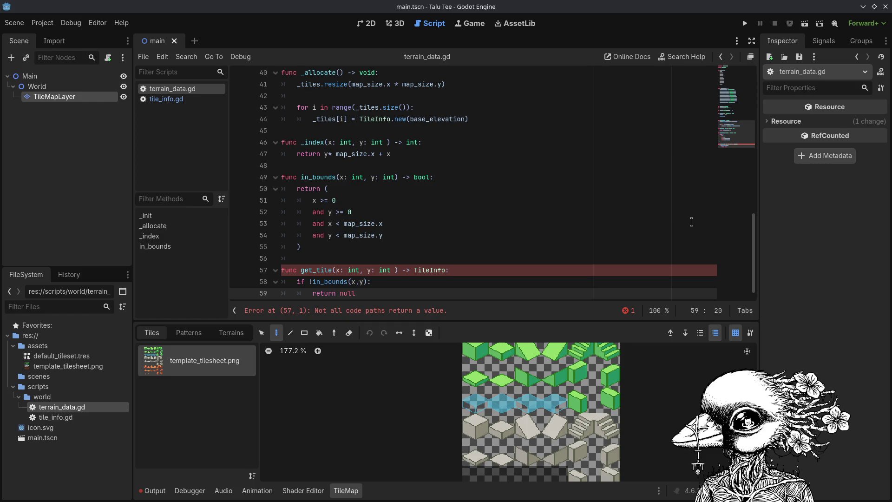
# Add the final 'return _tiles[_index(x,y)]', fixing typos, and save the script.
pyautogui.press('Return')
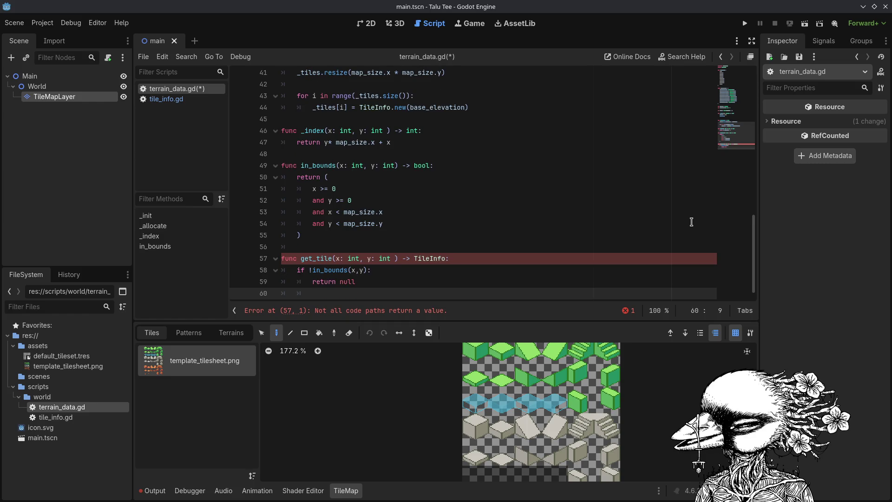
pyautogui.press('BackSpace')
pyautogui.press('Return')
pyautogui.write('nurn ')
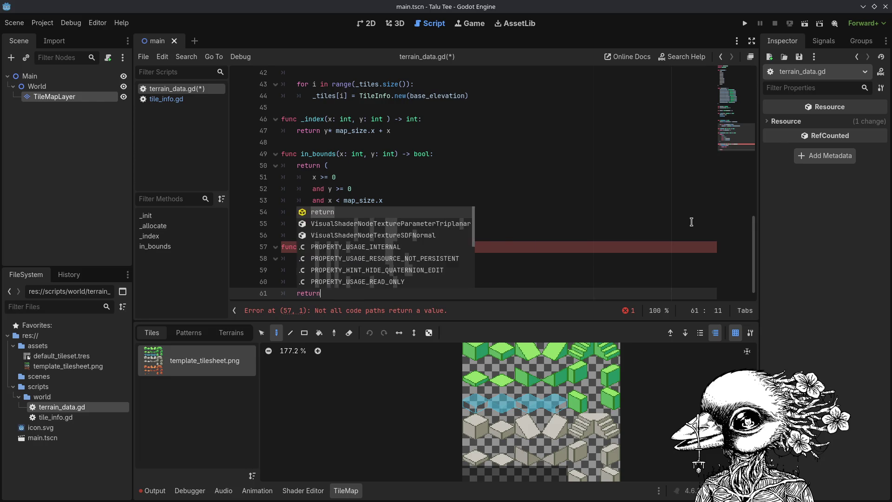
pyautogui.write('_tiles[')
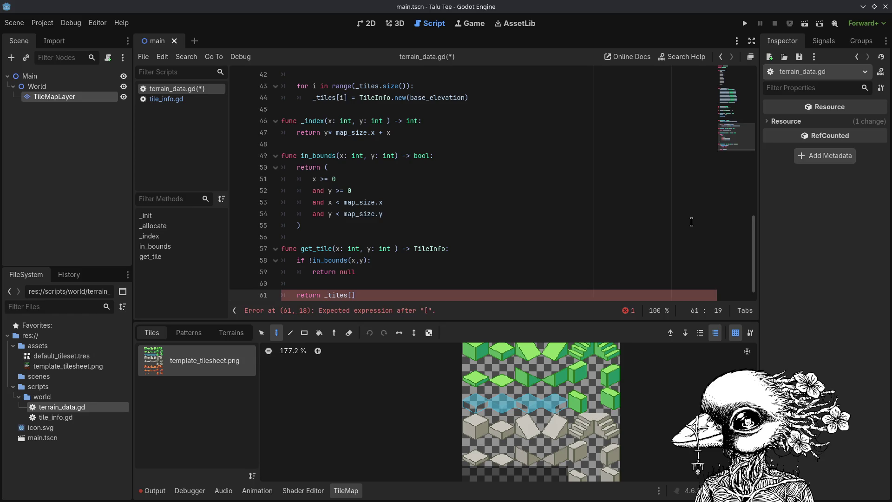
pyautogui.write('_index[x,')
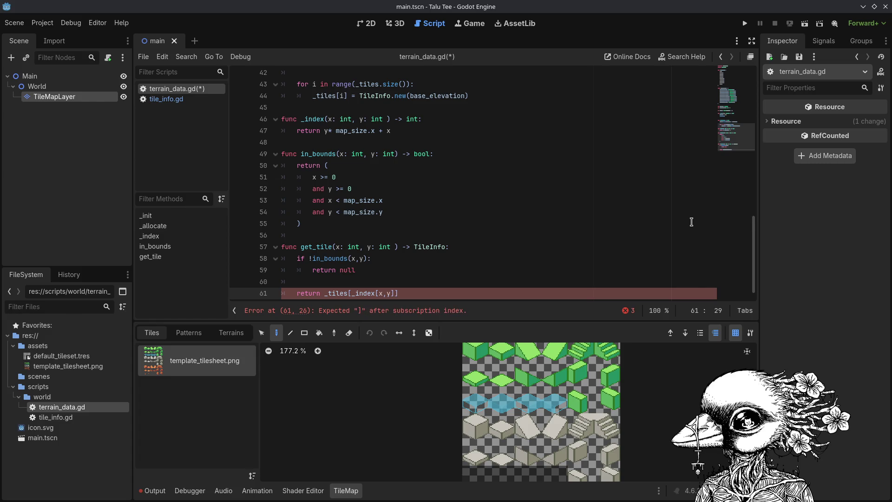
pyautogui.press('BackSpace')
pyautogui.write('(')
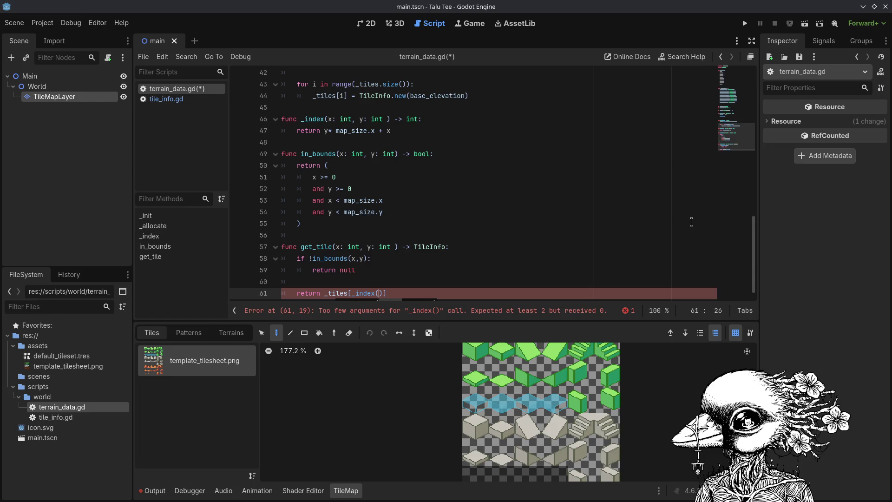
pyautogui.write('x,y)')
pyautogui.hotkey('ctrl', 's')
pyautogui.press('Return')
pyautogui.press('Return')
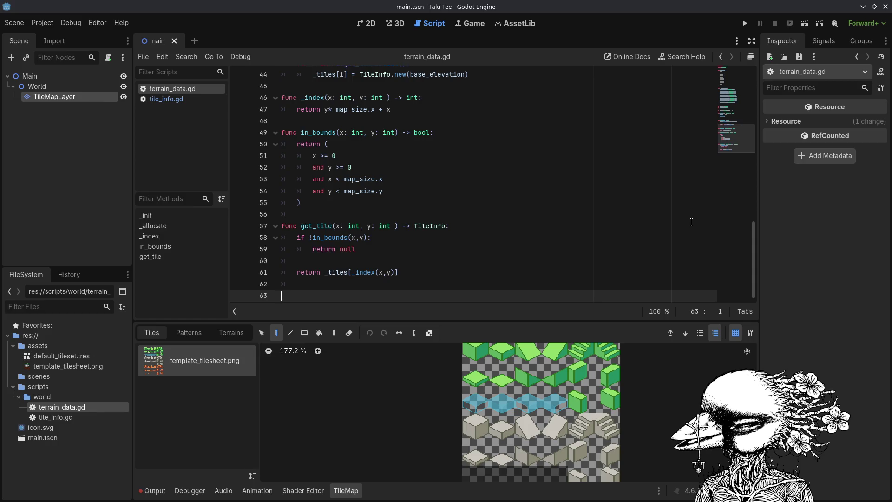
# Type 'func get_elevation(' on the blank line below get_tile and save terrain_data.gd.
pyautogui.scroll(3, 691, 222)
pyautogui.scroll(-2, 690, 221)
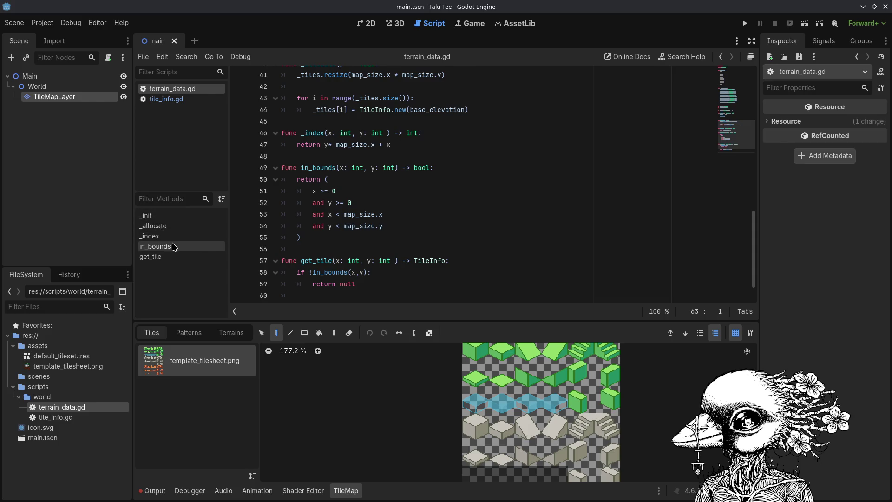
pyautogui.scroll(-1, 392, 259)
pyautogui.click(398, 285)
pyautogui.press('Down')
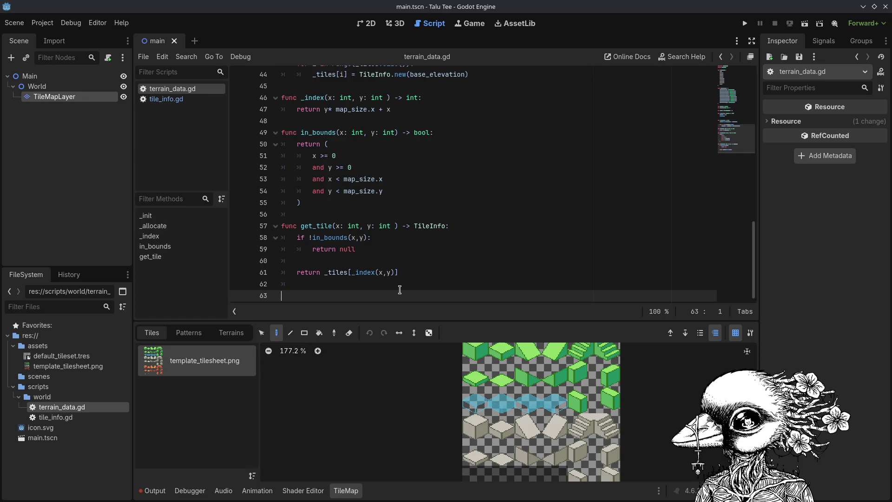
pyautogui.press('Return')
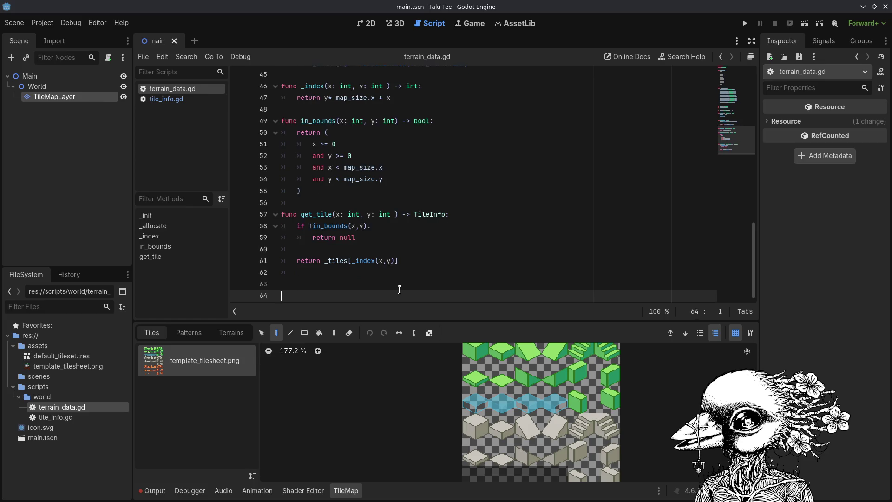
pyautogui.press('BackSpace')
pyautogui.write('f')
pyautogui.press('Return')
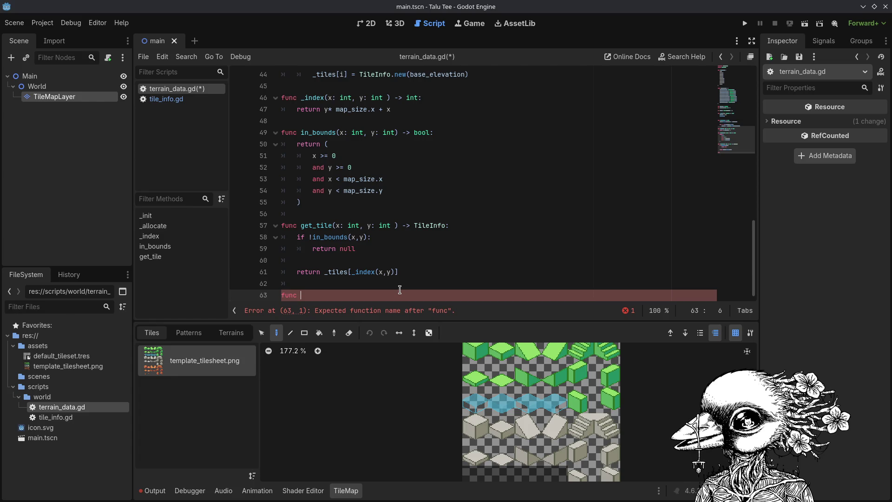
pyautogui.write('g')
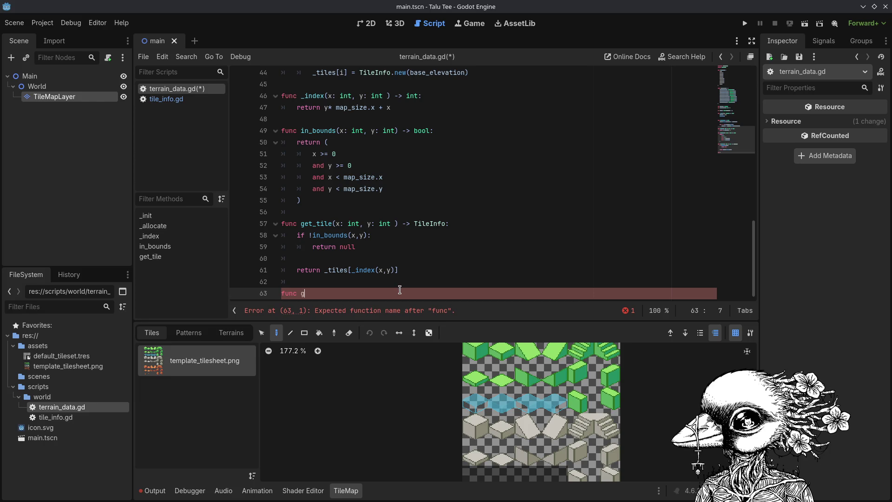
pyautogui.write('et_elevation(')
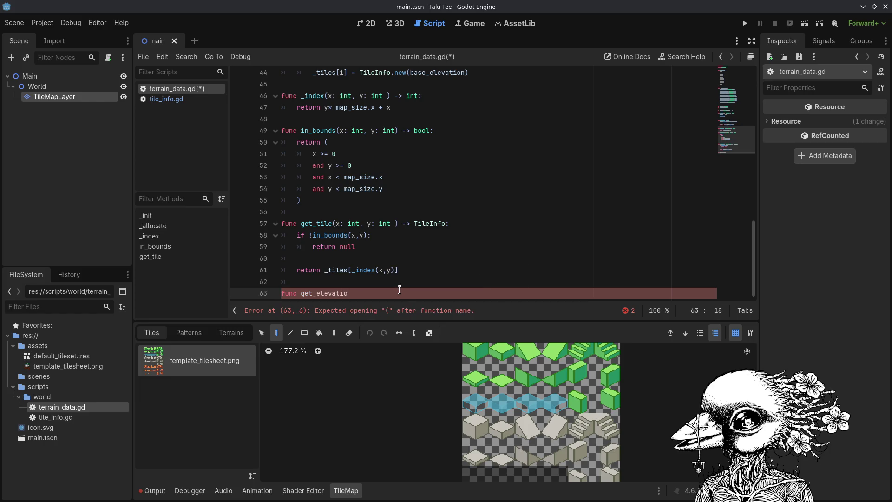
pyautogui.hotkey('ctrl', 's')
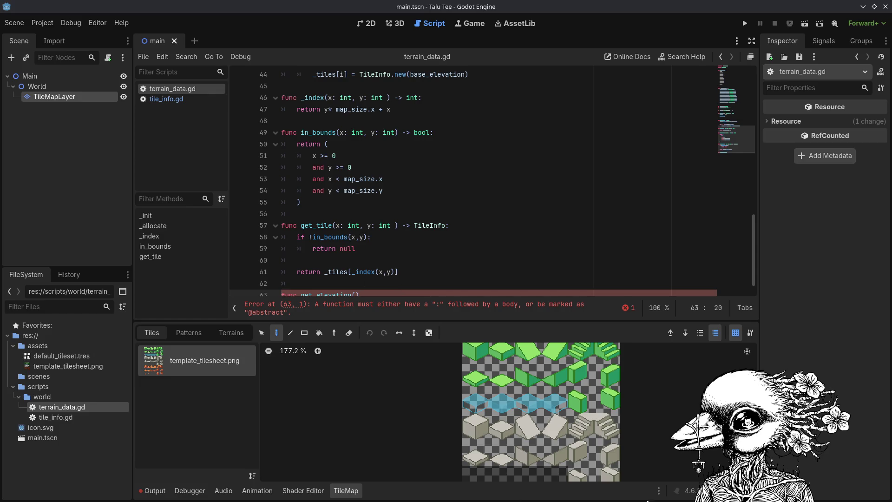
pyautogui.hotkey('alt', 'Tab')
pyautogui.hotkey('ctrl', 't')
pyautogui.write('x')
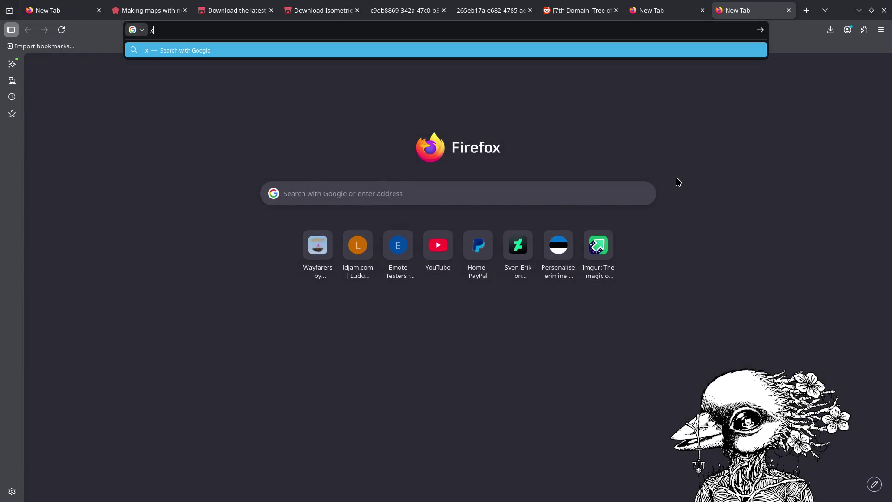
pyautogui.write('box store')
pyautogui.press('Return')
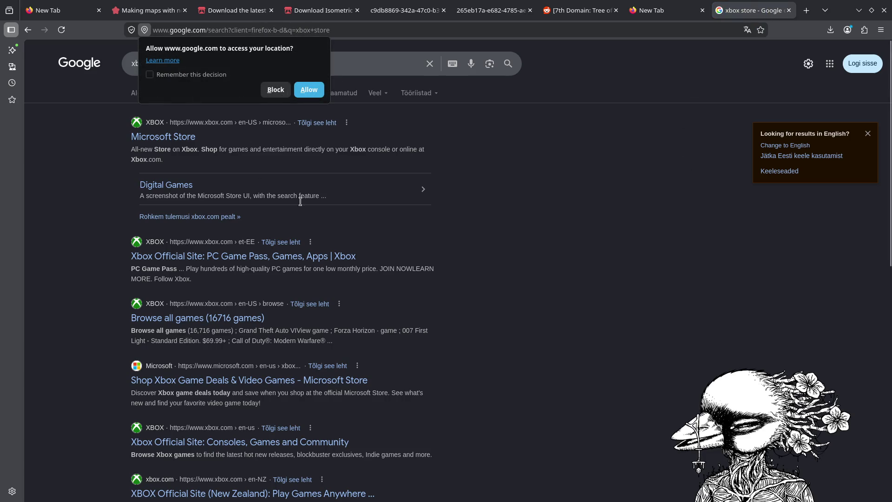
pyautogui.click(168, 138)
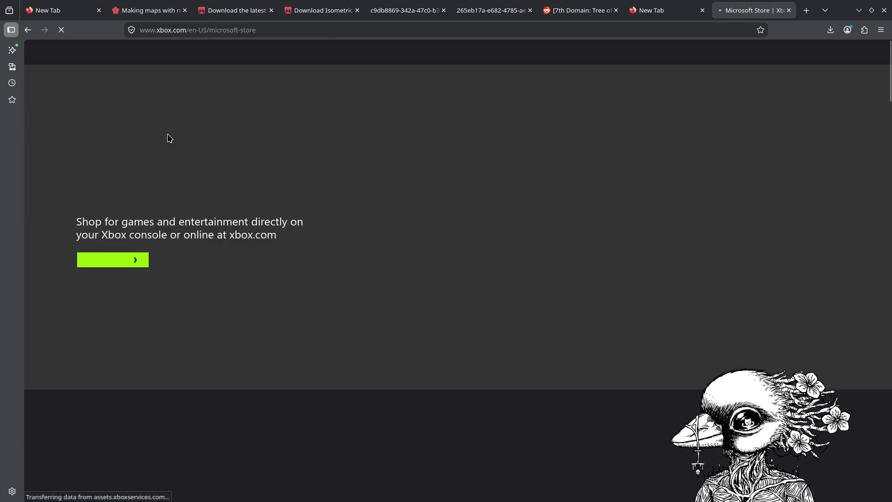
pyautogui.scroll(-15, 229, 172)
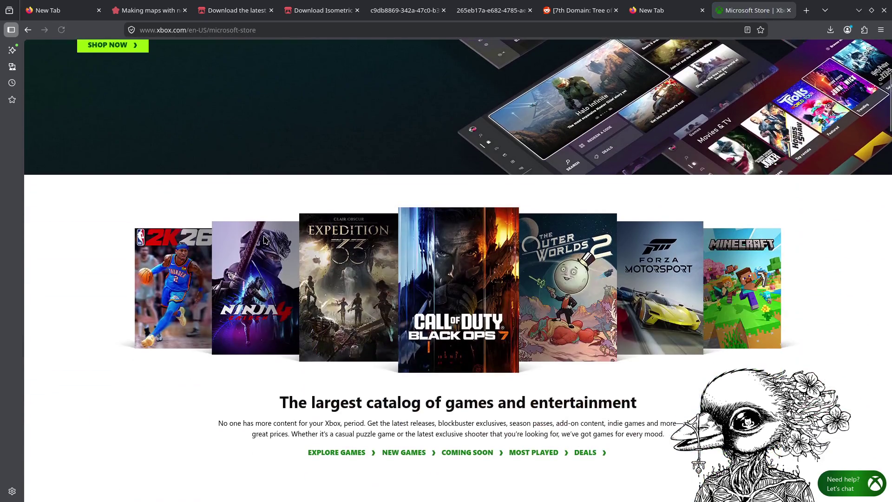
pyautogui.scroll(-10, 264, 236)
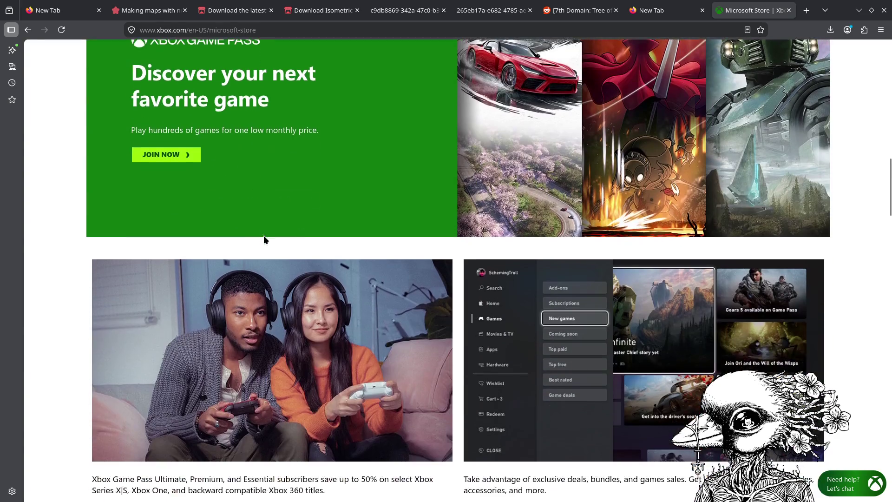
pyautogui.scroll(-10, 265, 240)
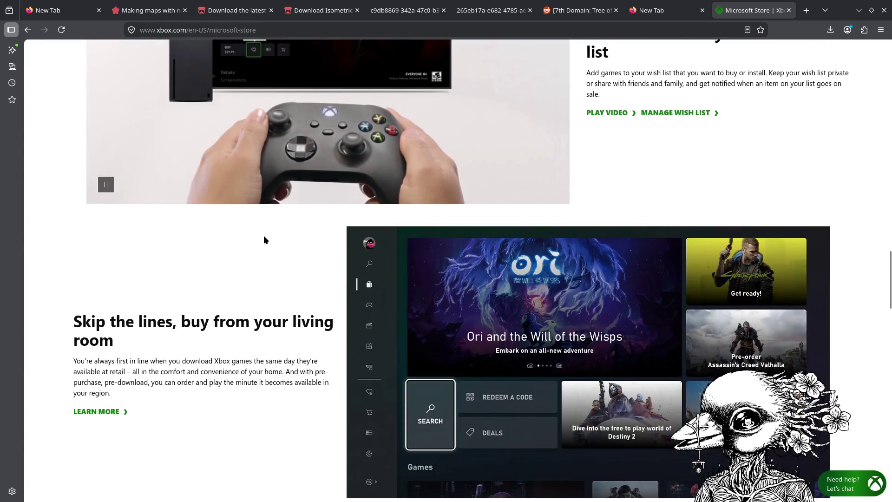
pyautogui.press('Home')
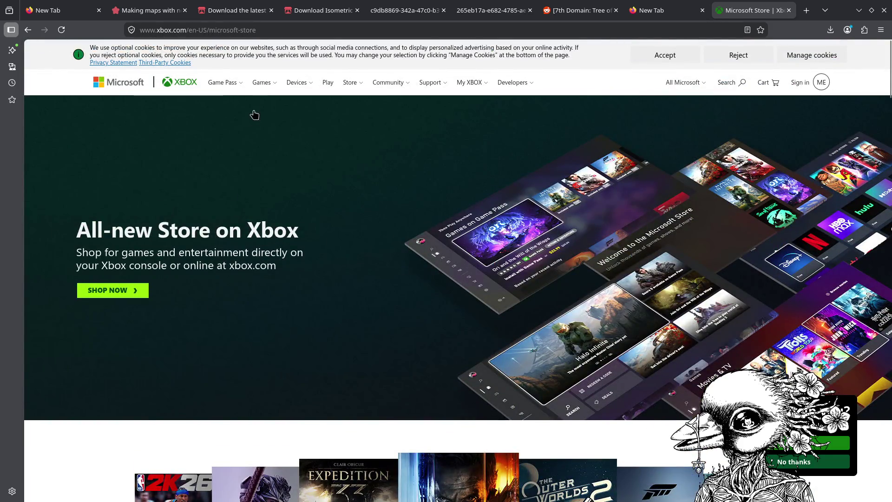
pyautogui.click(262, 83)
pyautogui.click(270, 108)
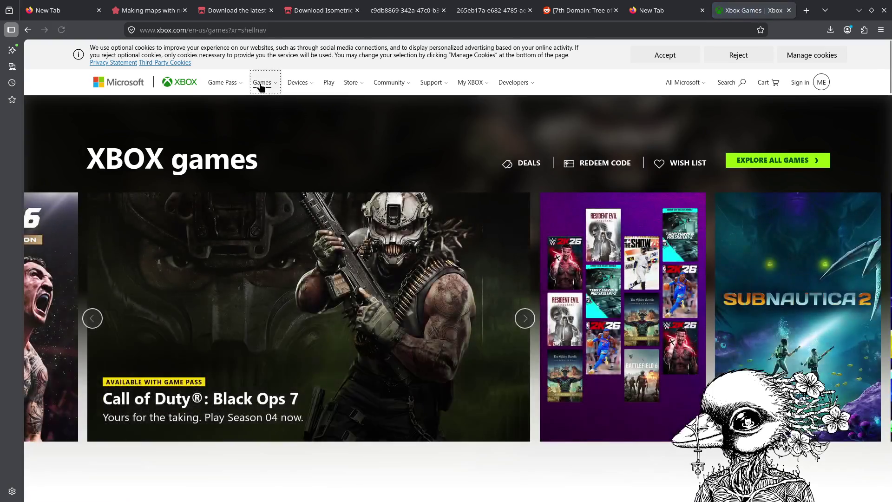
pyautogui.click(261, 84)
pyautogui.click(293, 157)
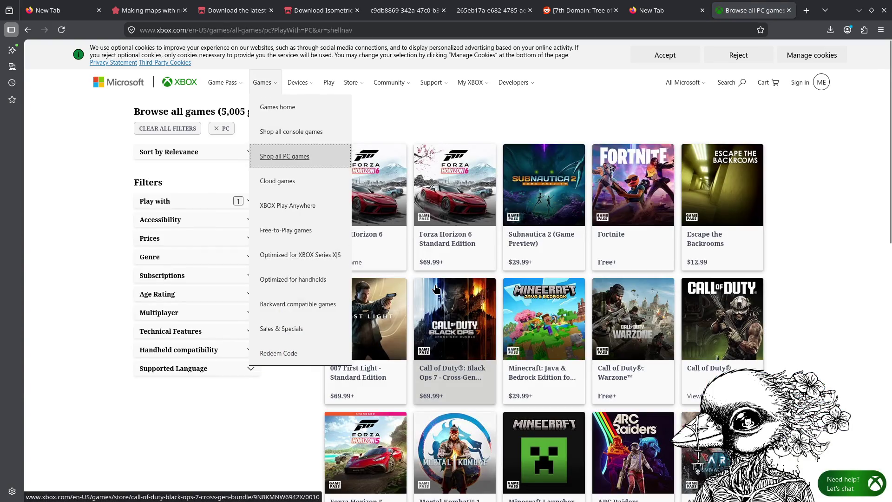
pyautogui.scroll(-5, 629, 374)
pyautogui.scroll(5, 727, 343)
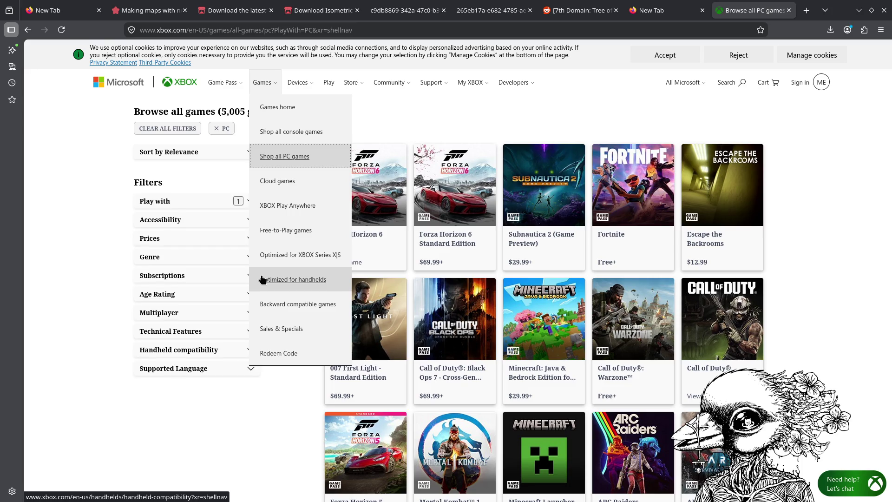
pyautogui.scroll(-7, 718, 274)
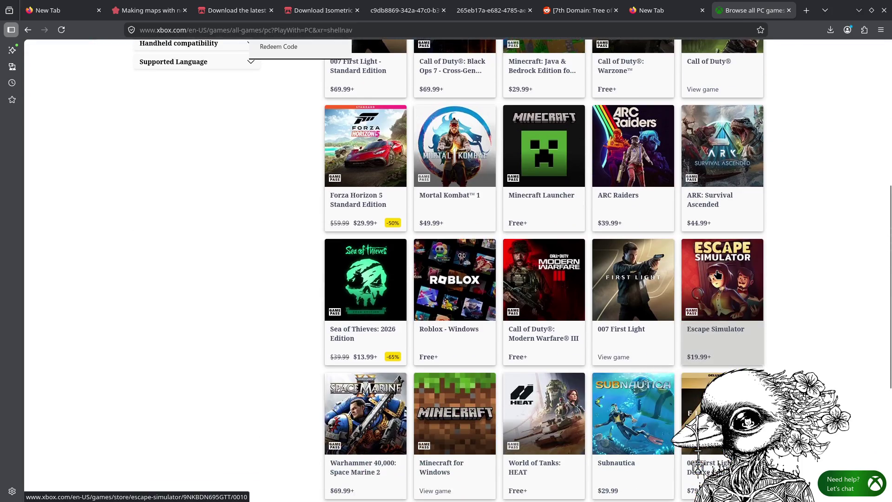
pyautogui.scroll(-5, 718, 274)
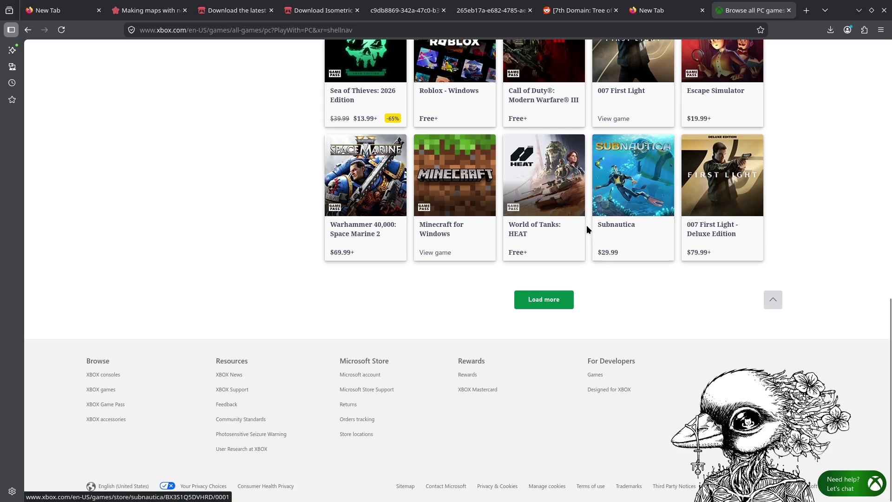
pyautogui.scroll(12, 537, 297)
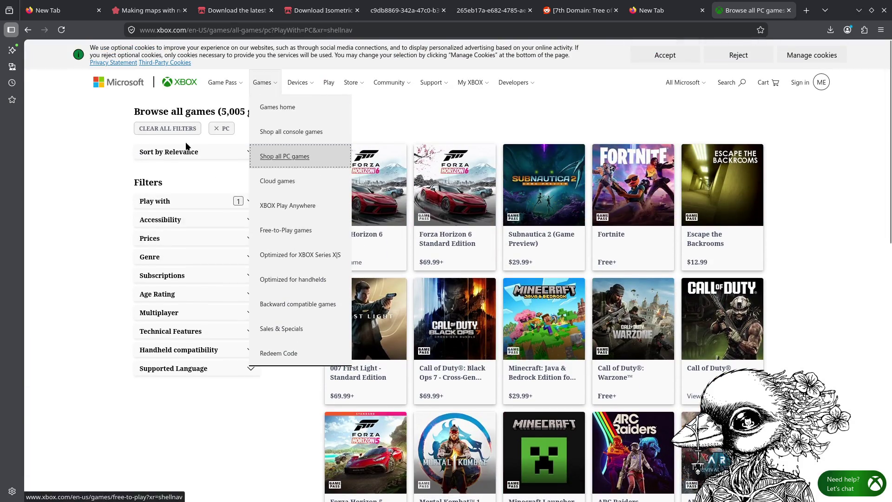
pyautogui.click(150, 158)
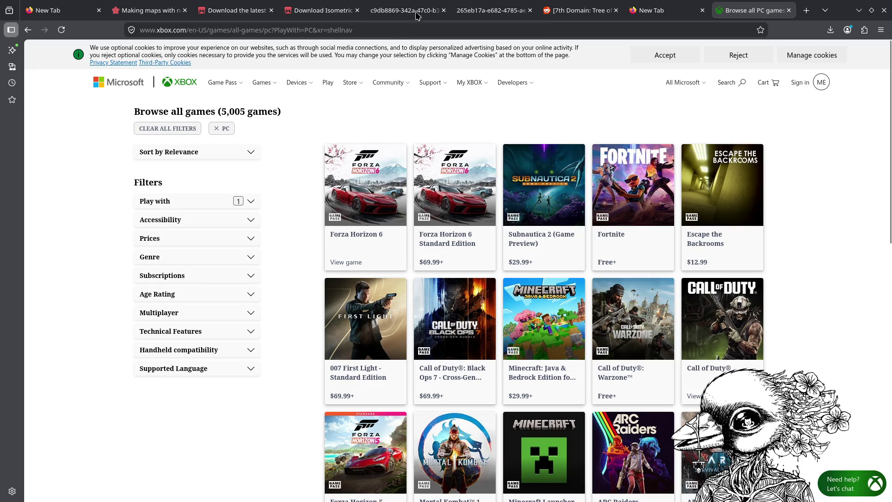
pyautogui.click(855, 14)
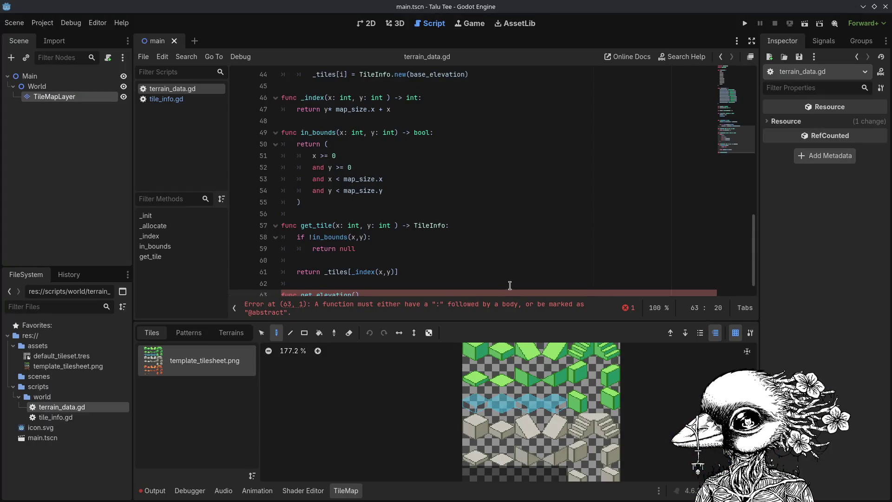
# Switch from the Godot script editor to Firefox's Xbox 'Browse all games' page.
pyautogui.scroll(-1, 509, 286)
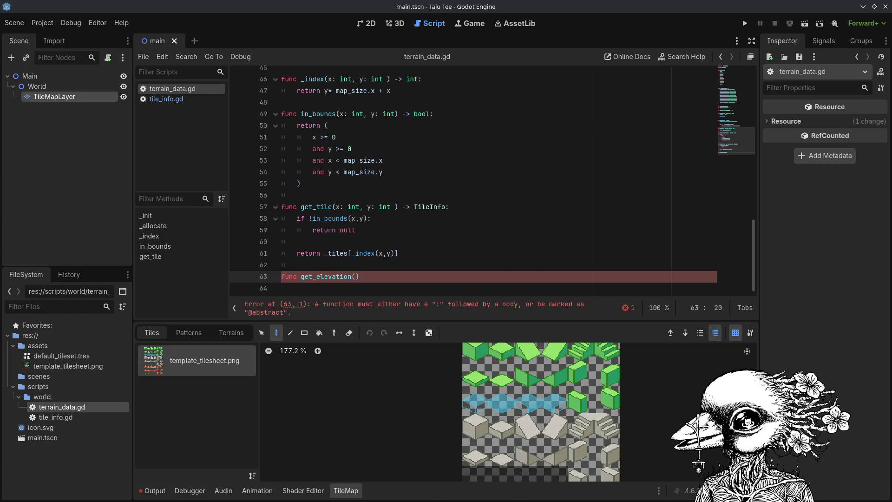
pyautogui.hotkey('alt', 'Tab')
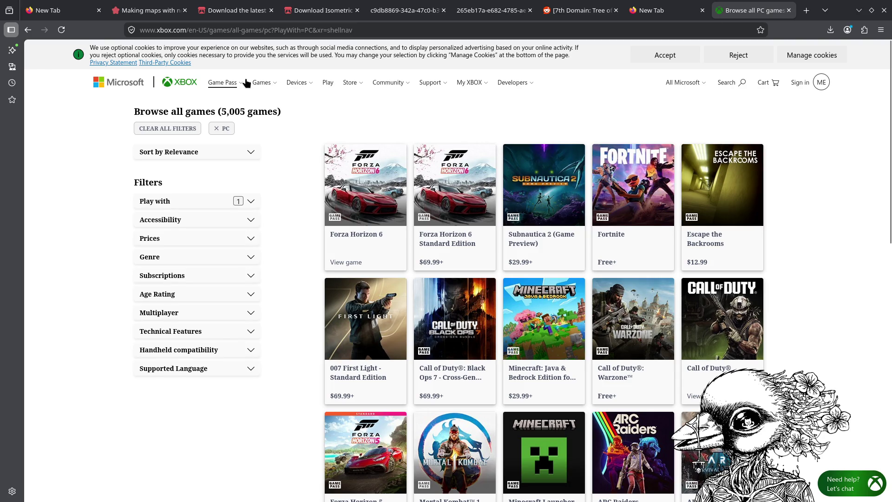
pyautogui.click(266, 83)
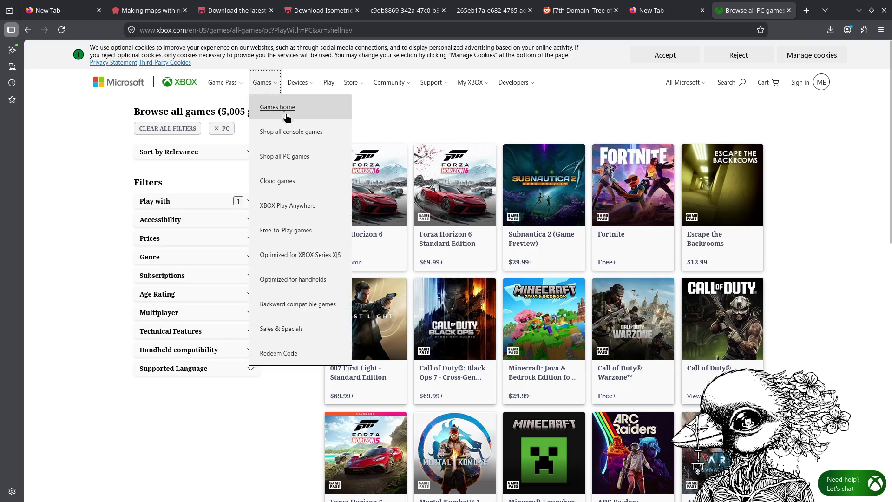
# Sort the PC games list by 'Release date: newest-oldest'.
pyautogui.click(64, 251)
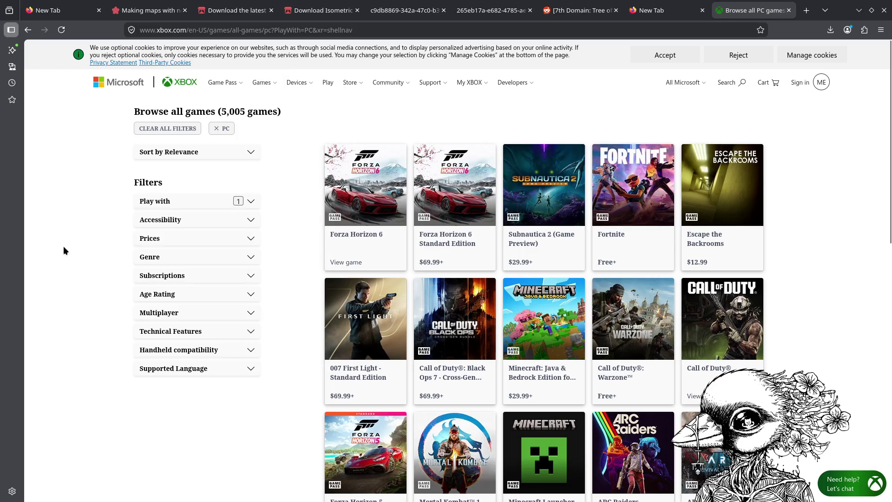
pyautogui.click(236, 151)
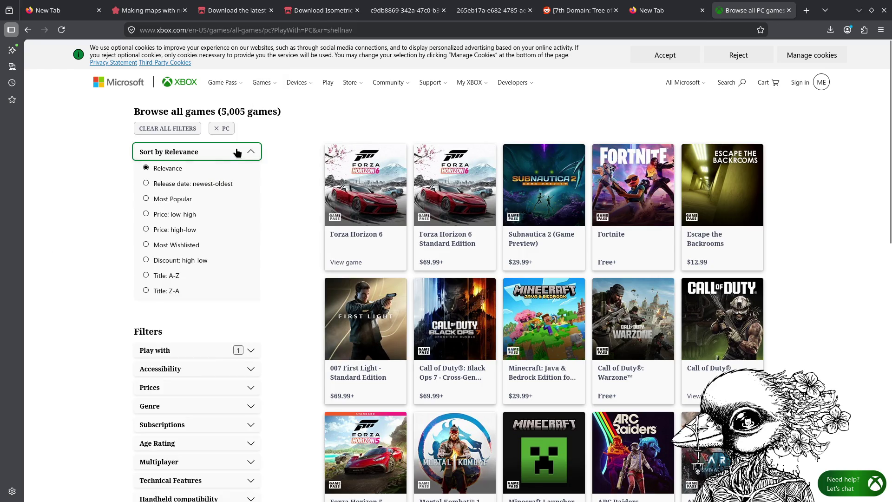
pyautogui.click(195, 183)
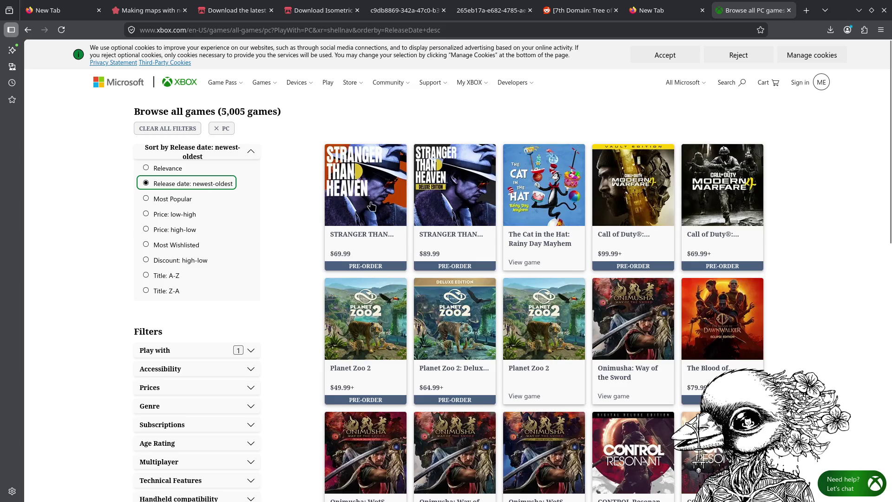
pyautogui.click(308, 213)
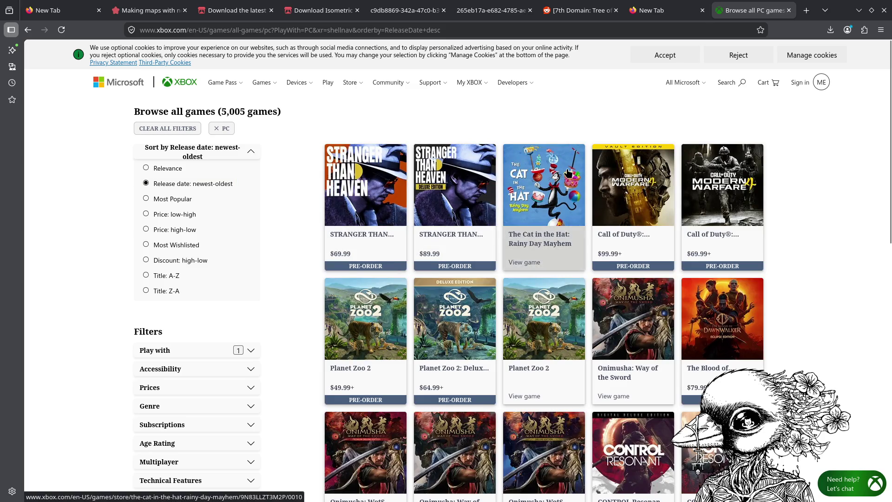
# Scroll through the sorted catalogue and load more games.
pyautogui.scroll(-3, 562, 171)
pyautogui.scroll(3, 539, 214)
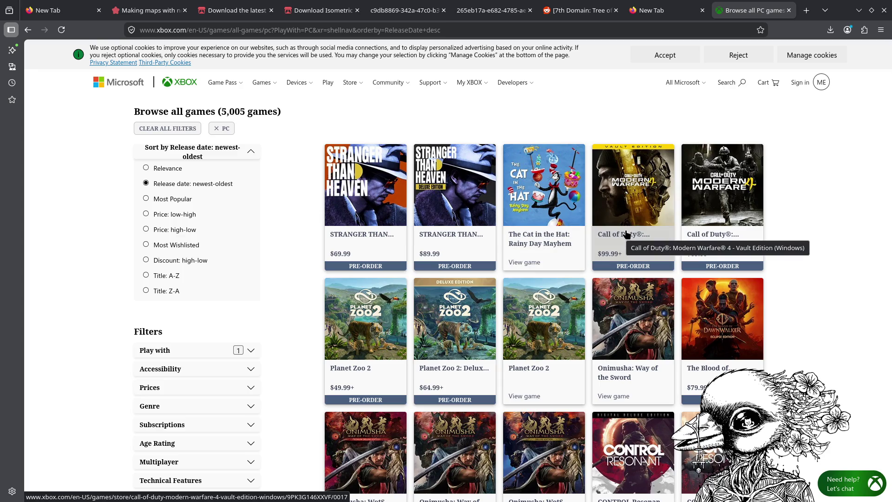
pyautogui.scroll(-5, 627, 233)
pyautogui.scroll(-1, 628, 233)
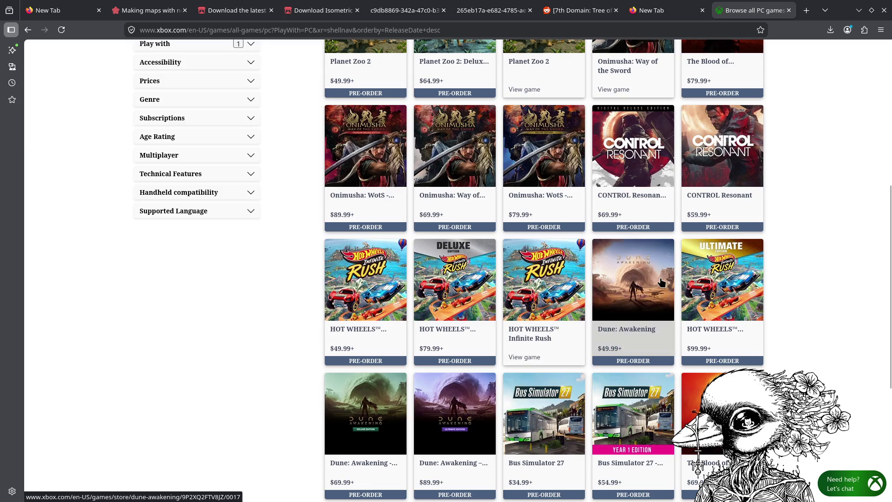
pyautogui.scroll(-5, 655, 277)
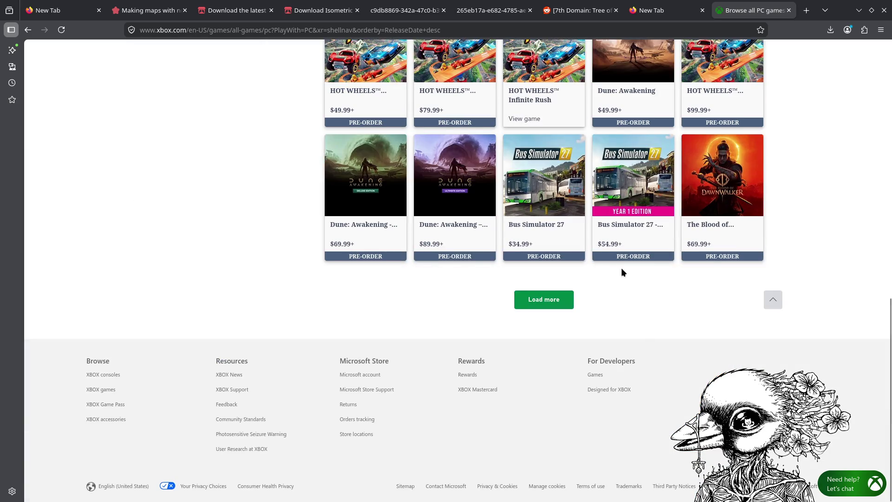
pyautogui.scroll(15, 620, 267)
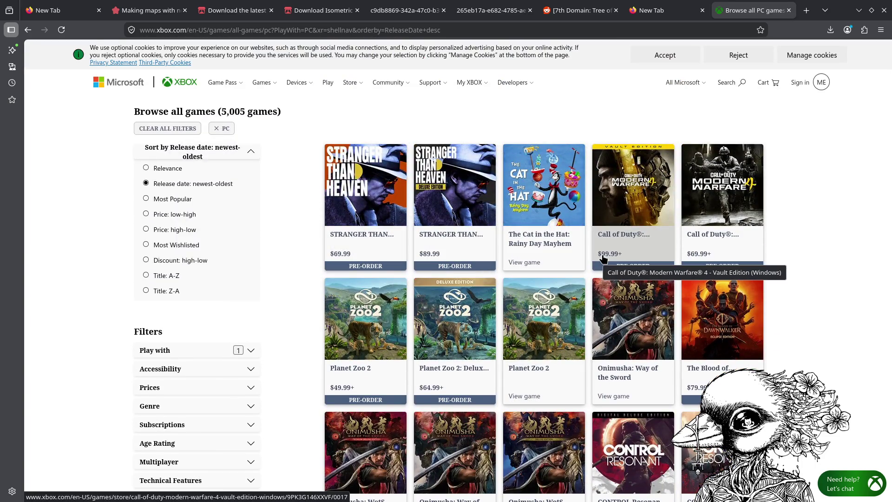
pyautogui.scroll(-10, 603, 258)
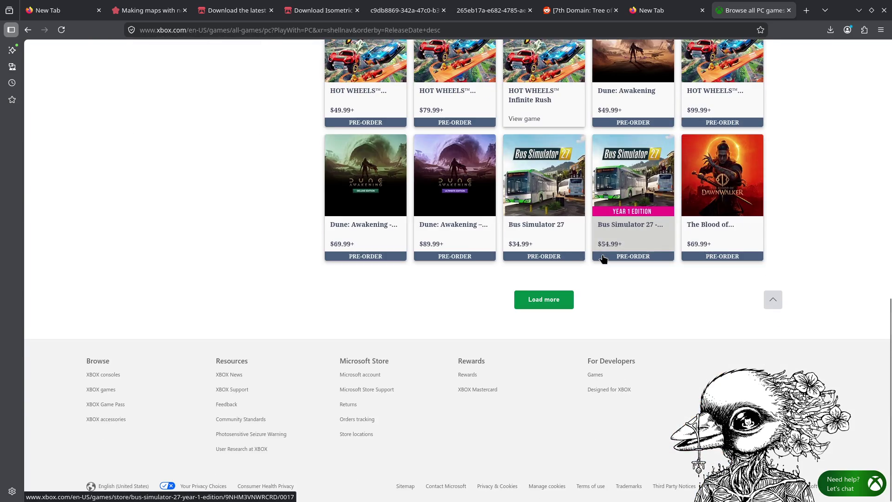
pyautogui.click(565, 302)
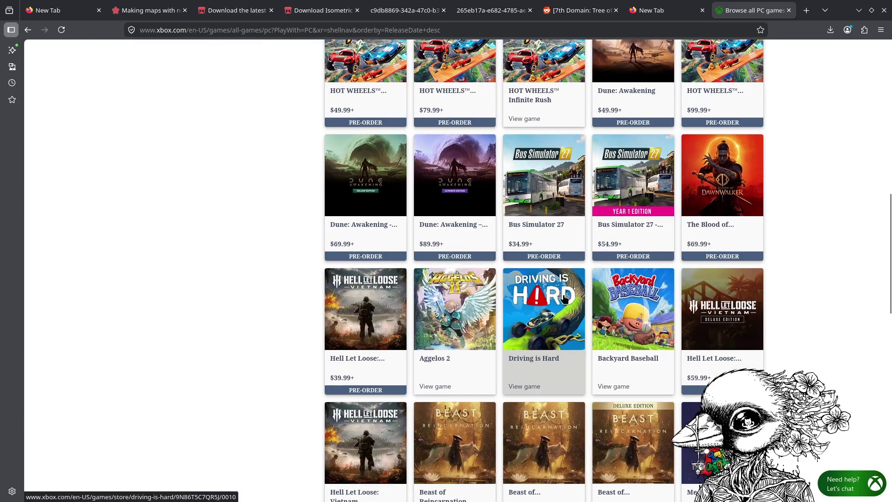
# Find and open the Cozy Grove: Camp Spirit pre-order page.
pyautogui.scroll(-5, 564, 241)
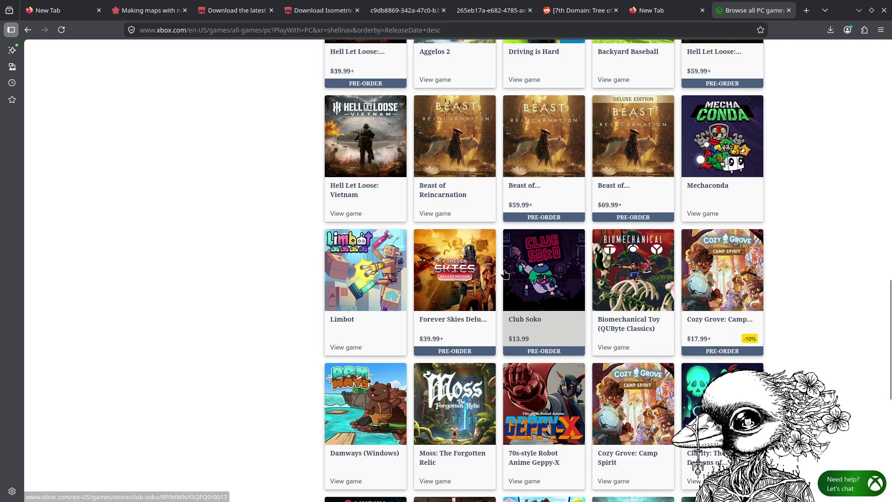
pyautogui.scroll(-5, 500, 267)
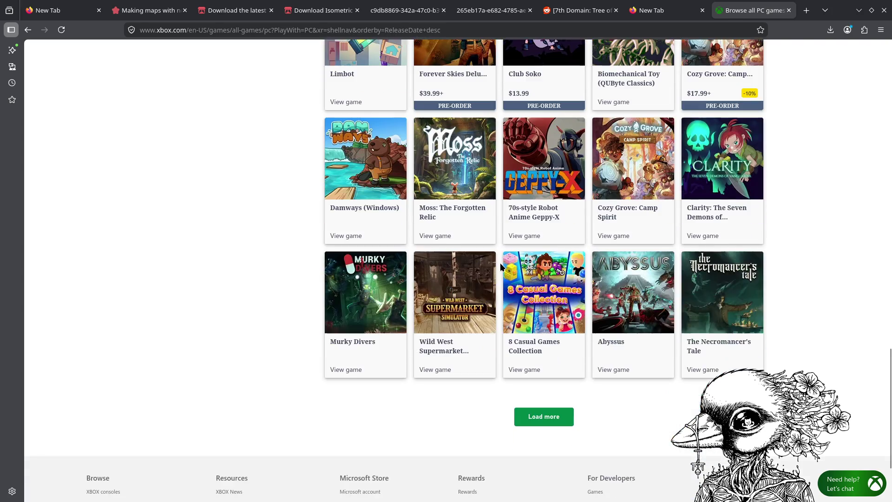
pyautogui.scroll(4, 500, 267)
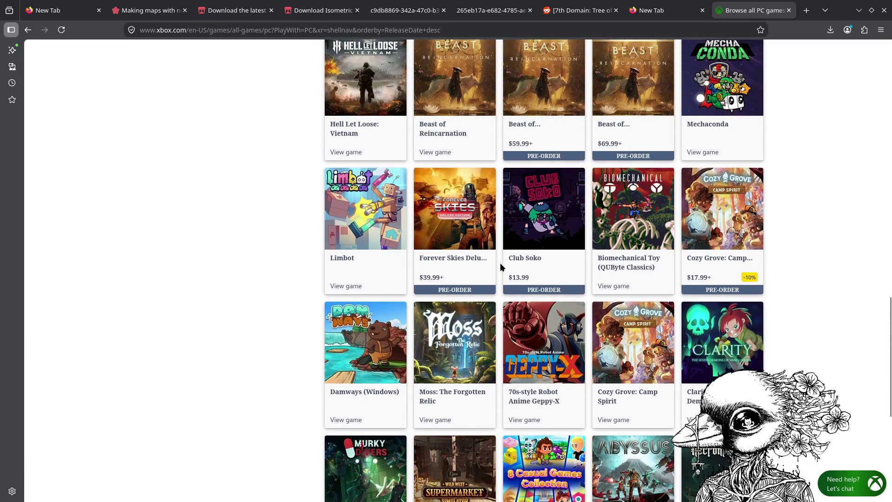
pyautogui.scroll(-4, 501, 267)
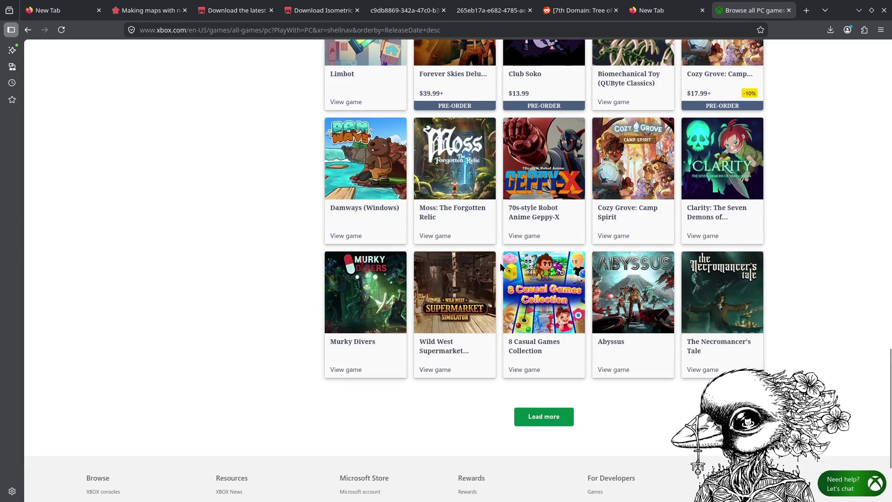
pyautogui.scroll(20, 501, 266)
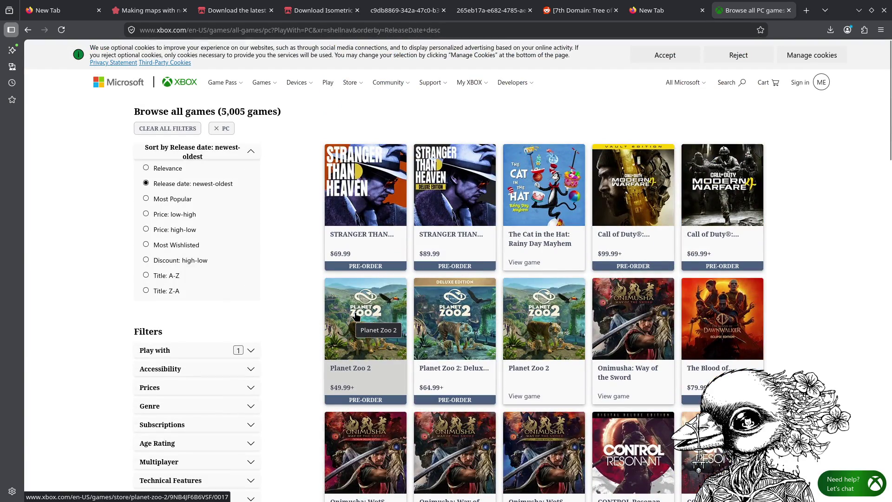
pyautogui.scroll(-13, 724, 300)
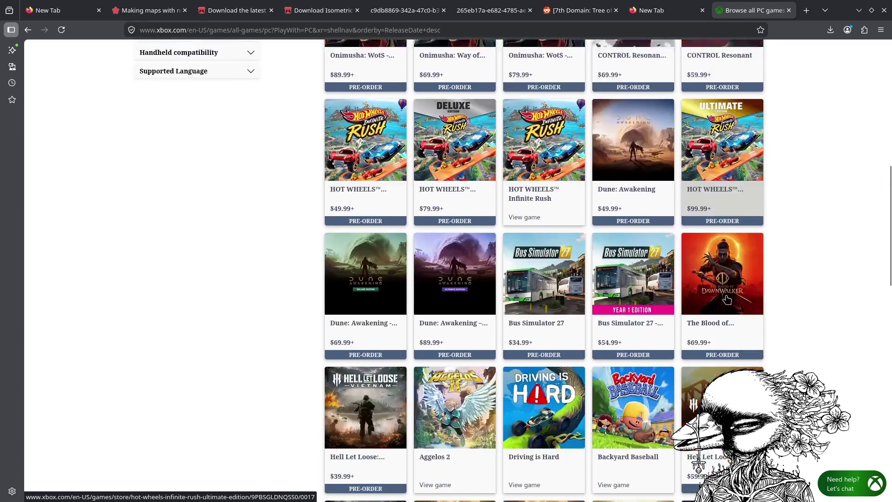
pyautogui.scroll(-4, 727, 298)
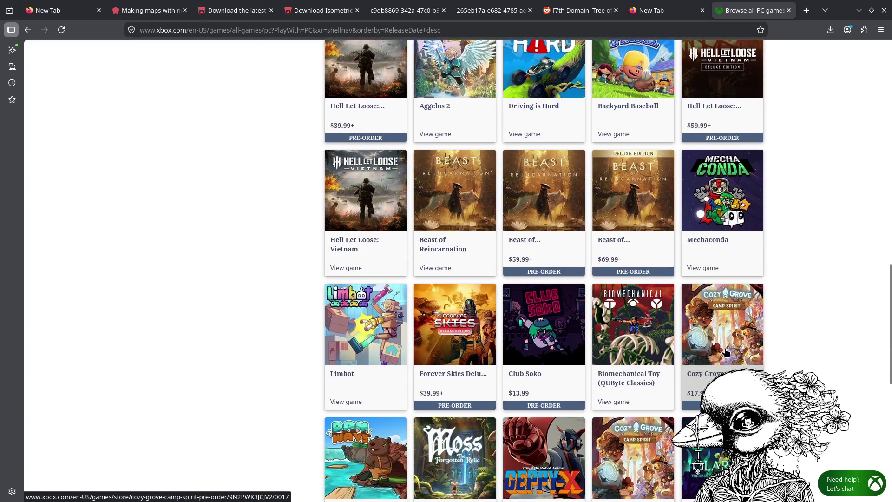
pyautogui.click(731, 353)
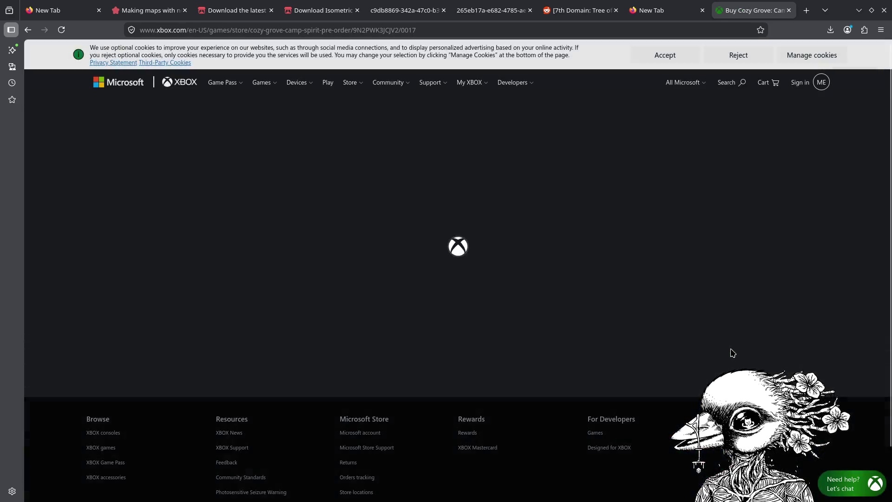
pyautogui.scroll(-4, 629, 296)
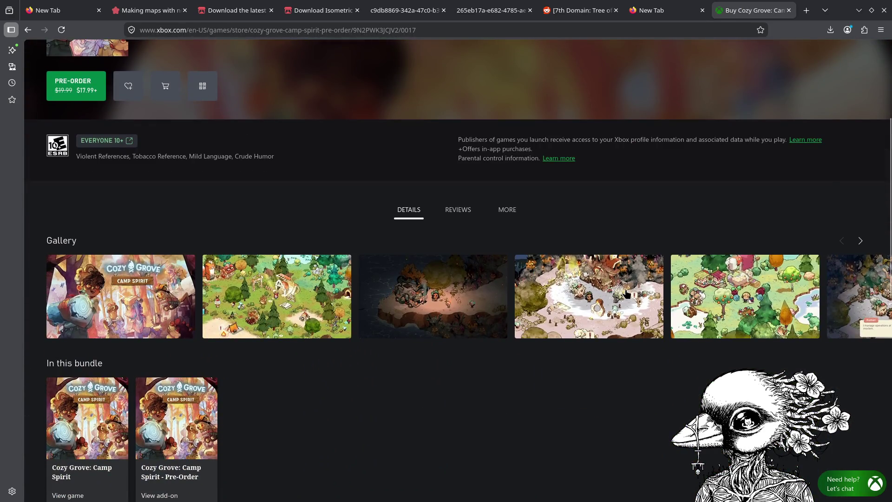
pyautogui.scroll(1, 455, 271)
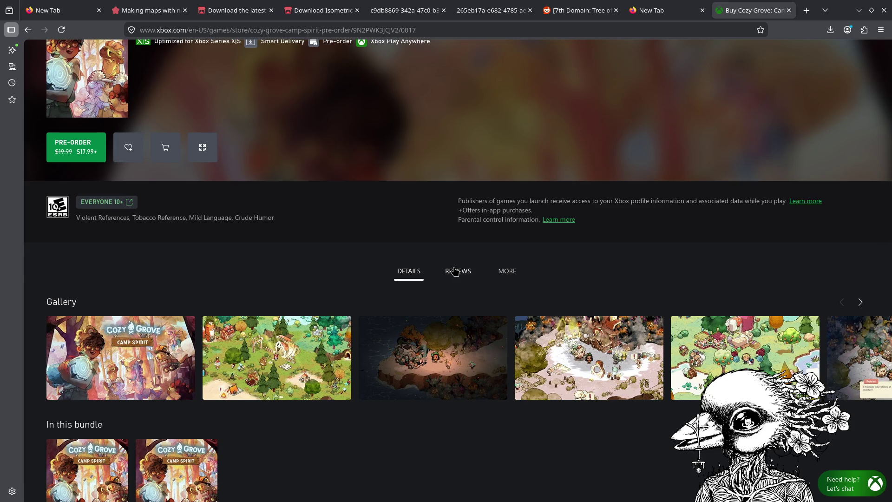
pyautogui.scroll(2, 455, 271)
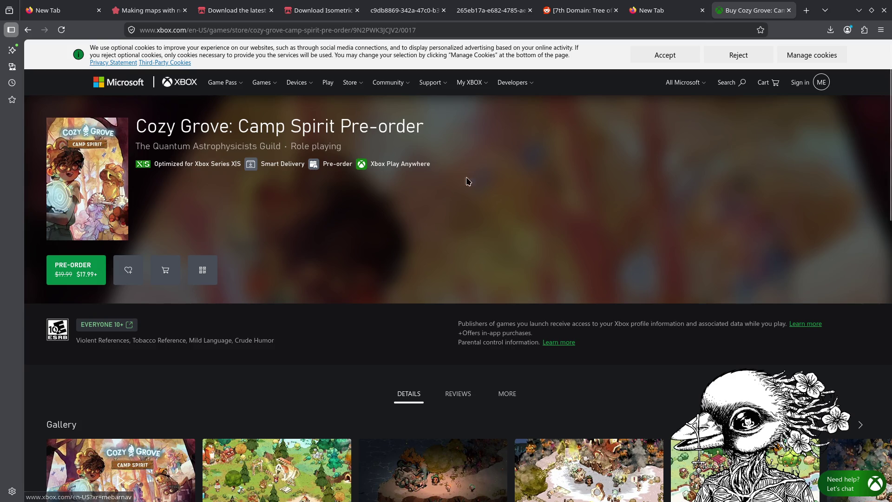
pyautogui.scroll(-2, 382, 343)
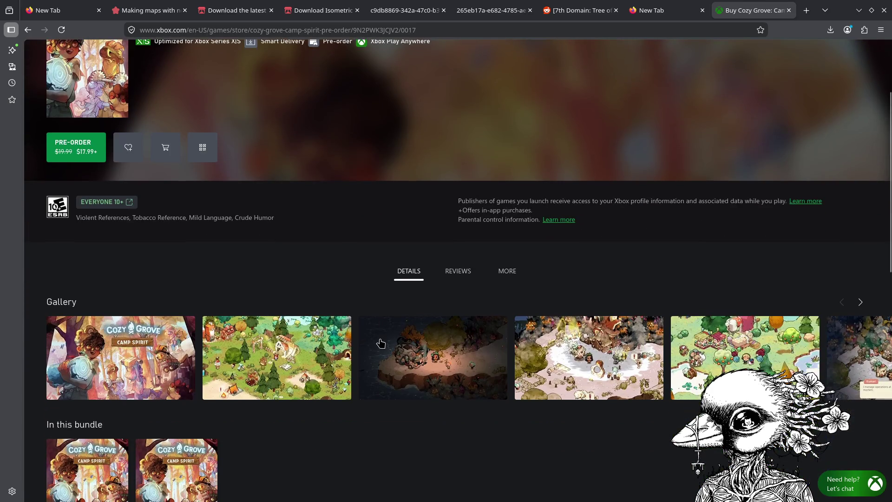
pyautogui.click(445, 278)
pyautogui.click(421, 276)
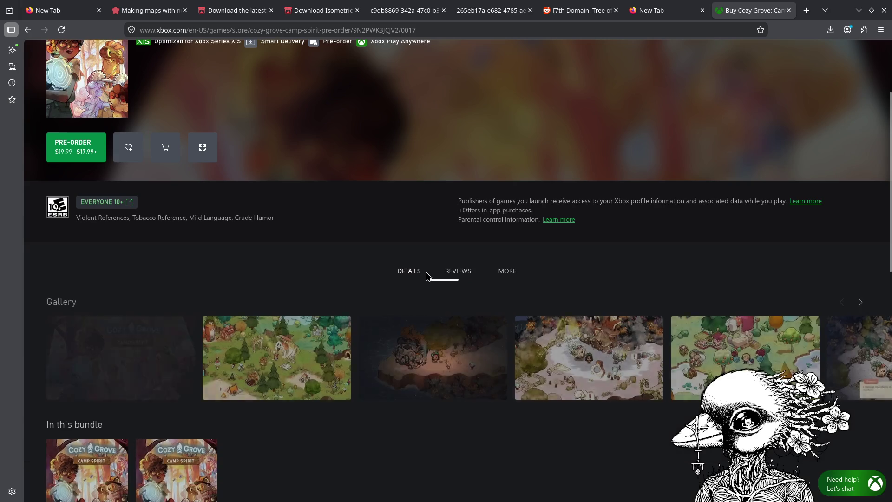
pyautogui.scroll(-4, 421, 291)
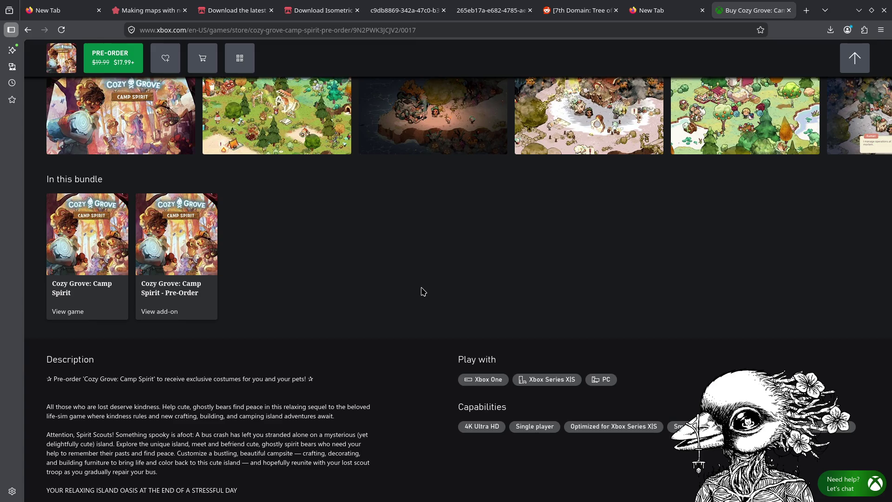
pyautogui.scroll(6, 421, 291)
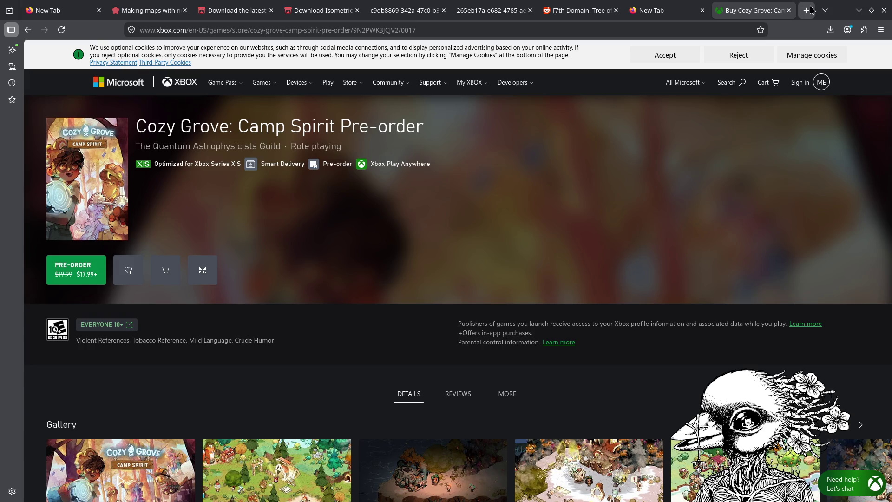
# Search Google Images for 'xbox store xbox' and open the Microsoft Store result in a new tab.
pyautogui.hotkey('ctrl', 't')
pyautogui.write('xbox store xbox')
pyautogui.press('Return')
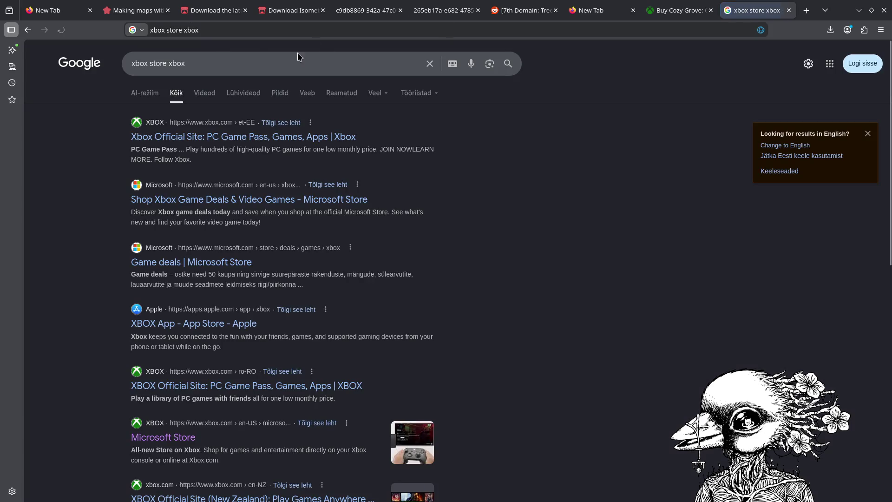
pyautogui.click(277, 96)
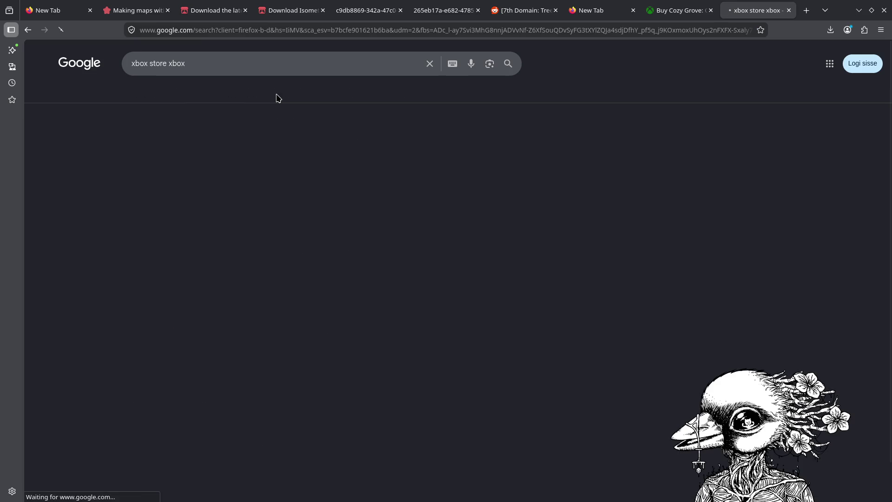
pyautogui.click(89, 195)
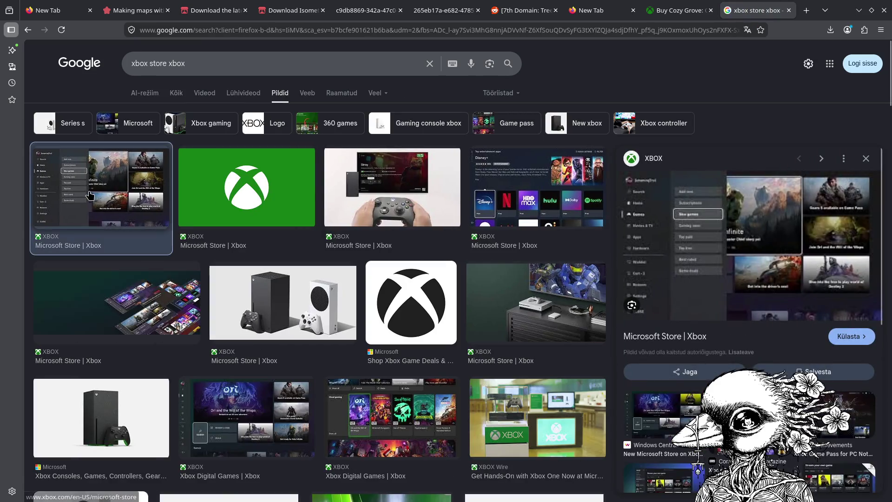
pyautogui.click(704, 262)
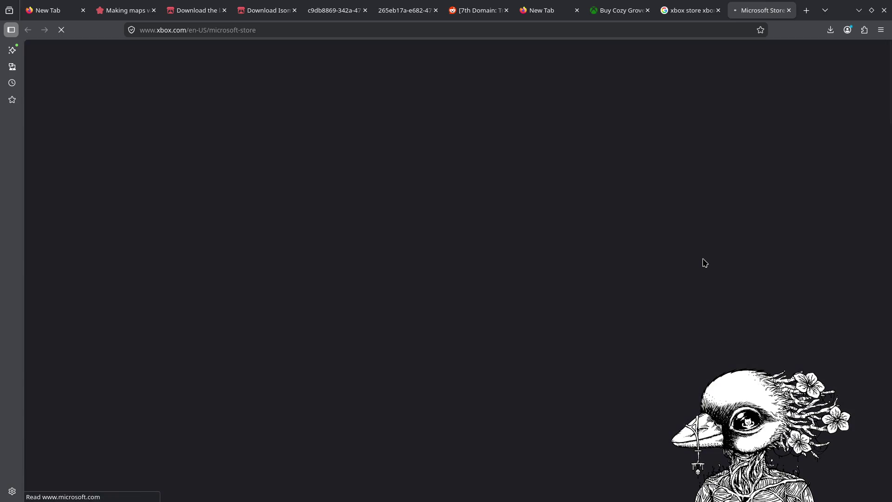
# Back in the image results, preview the Windows Central image.
pyautogui.hotkey('ctrl', 'shift', 'Tab')
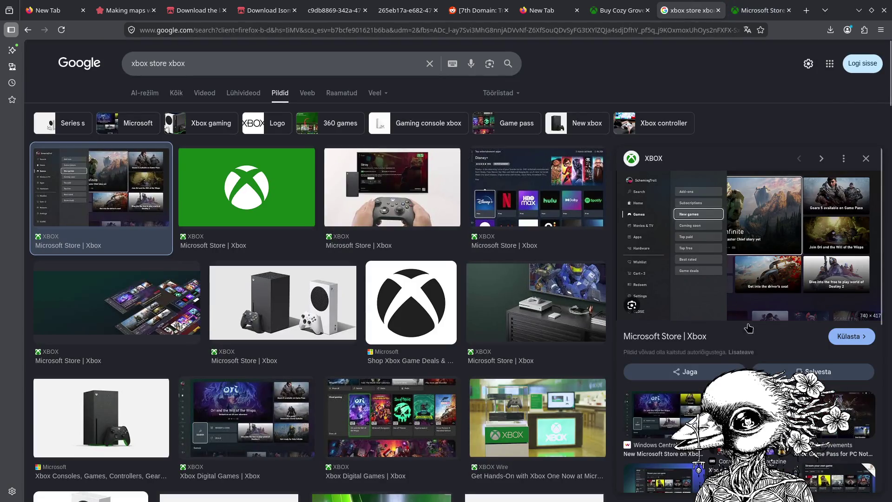
pyautogui.scroll(-1, 694, 408)
pyautogui.click(671, 391)
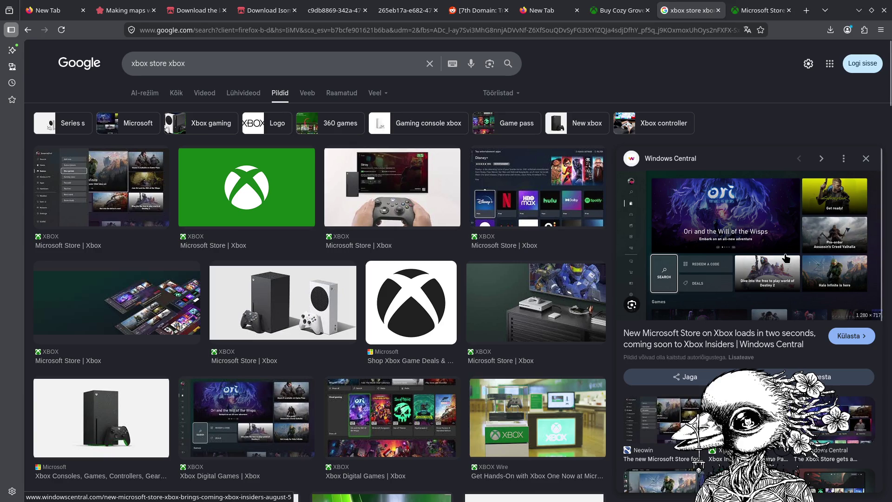
# Add a closing ')' in the Godot script, then return to the Making maps article.
pyautogui.hotkey('alt', 'Tab')
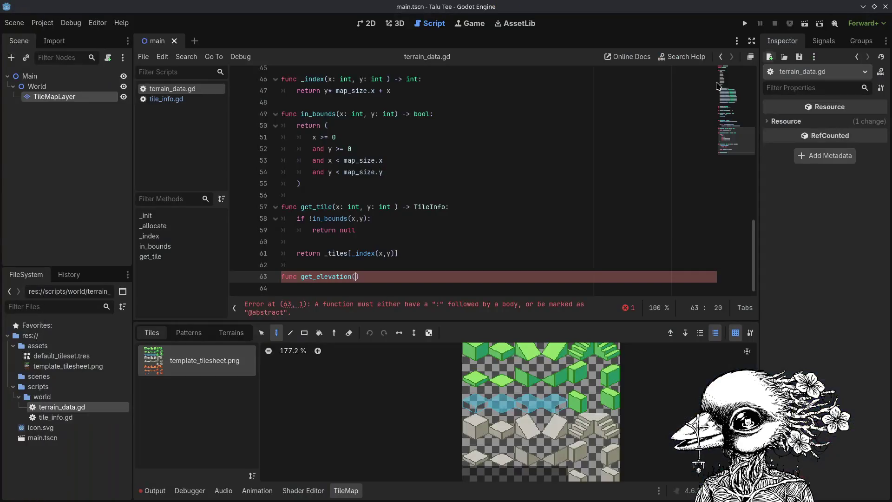
pyautogui.write(')')
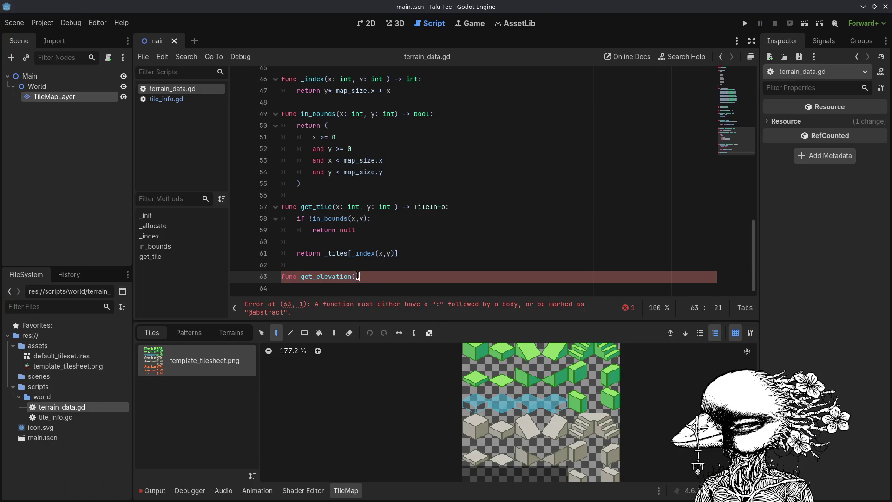
pyautogui.hotkey('alt', 'Tab')
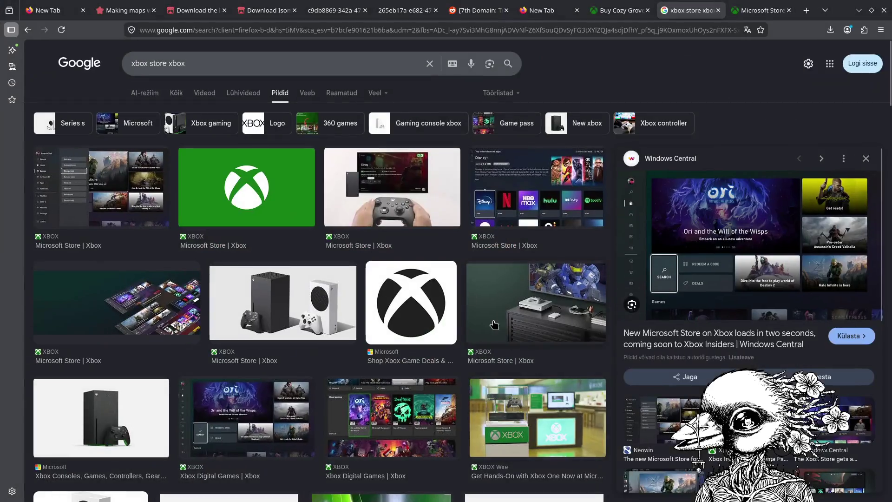
pyautogui.click(111, 11)
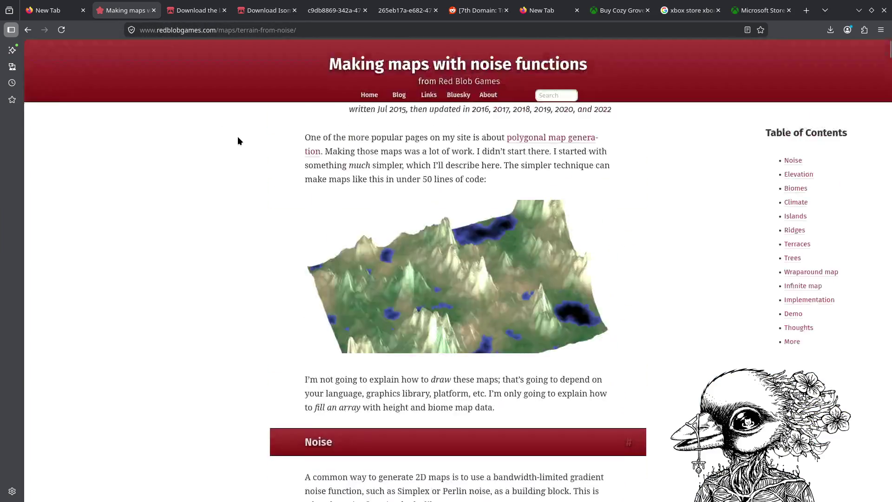
# Open the Red Blob Games home page in a new tab and scroll through it.
pyautogui.rightClick(375, 100)
pyautogui.click(390, 106)
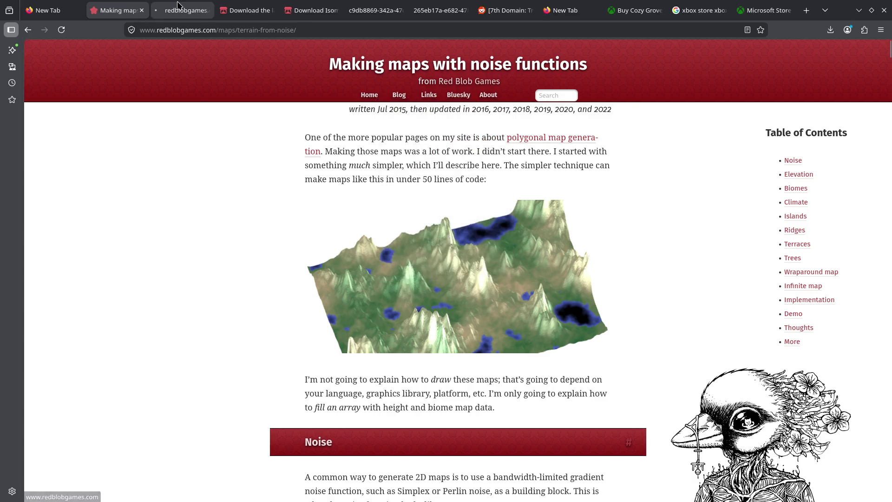
pyautogui.scroll(-2, 421, 168)
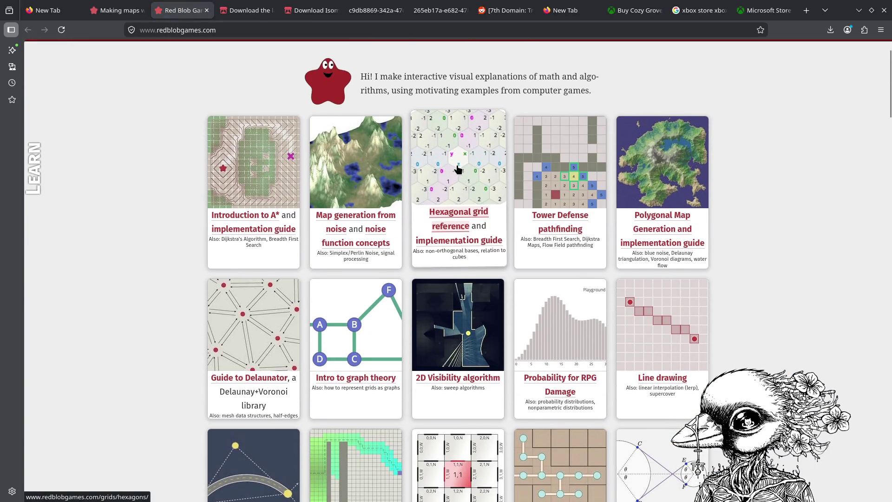
pyautogui.scroll(2, 423, 169)
# Select and deselect page text, browse the article cards, then minimise Firefox back to Godot.
pyautogui.hotkey('ctrl', 'a')
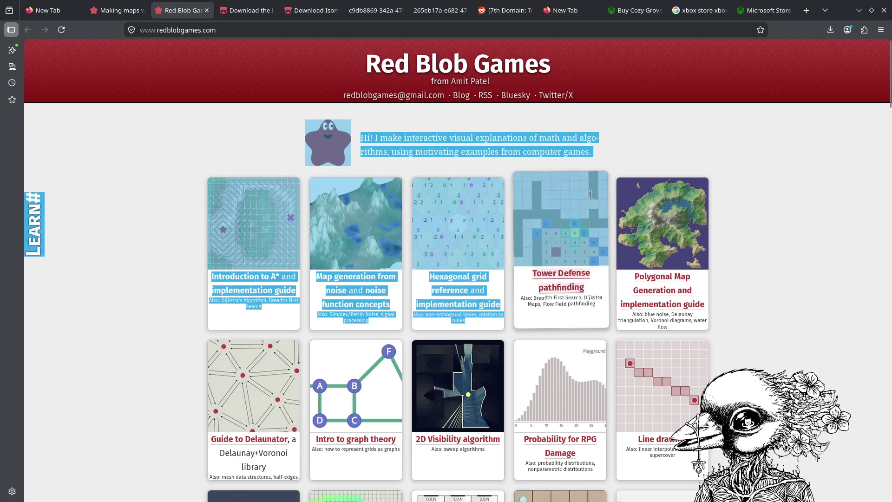
pyautogui.click(815, 188)
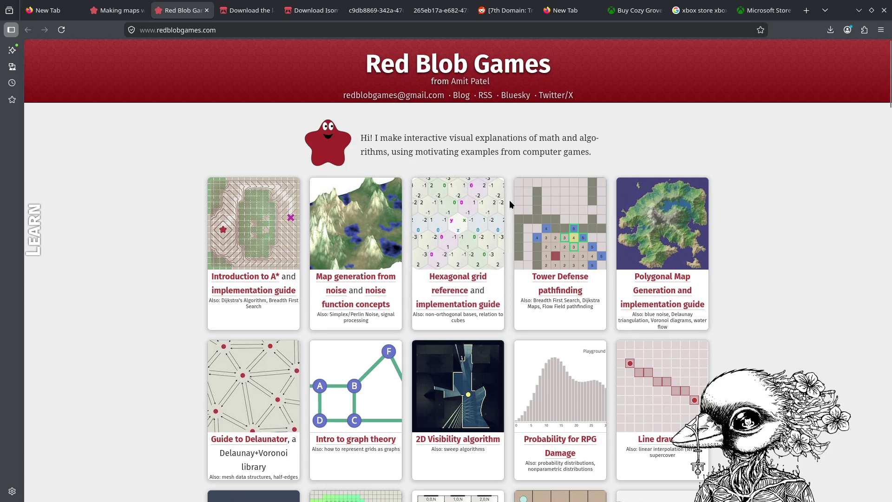
pyautogui.moveTo(375, 152); pyautogui.dragTo(536, 153)
pyautogui.click(477, 145)
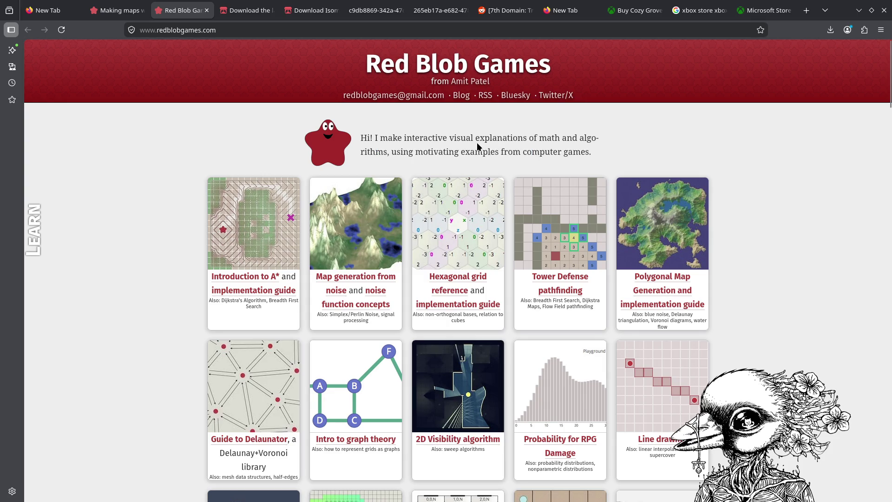
pyautogui.scroll(-8, 477, 142)
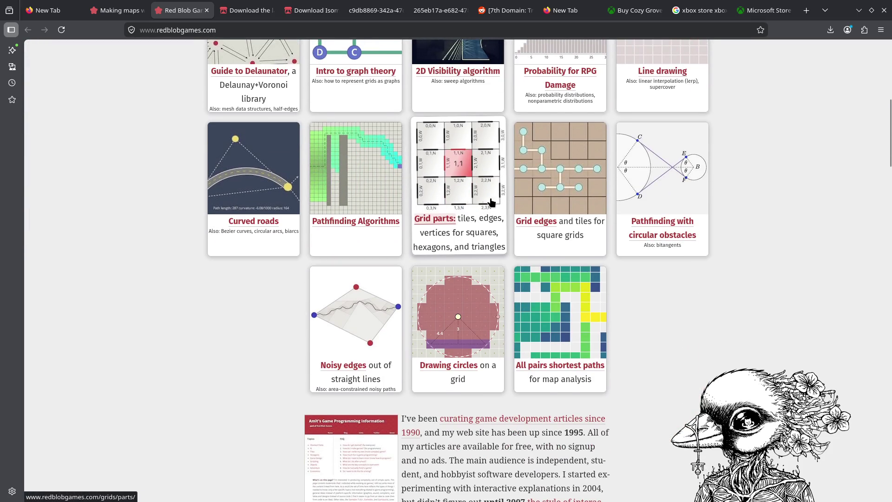
pyautogui.scroll(7, 492, 201)
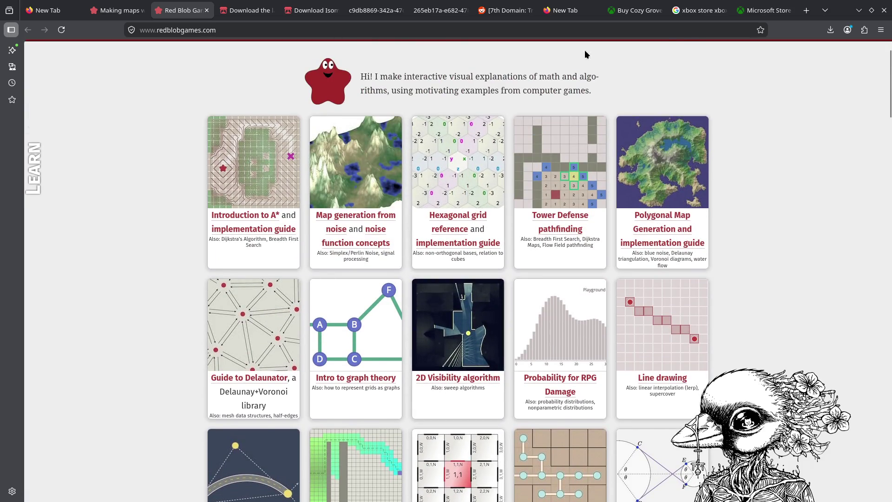
pyautogui.click(858, 9)
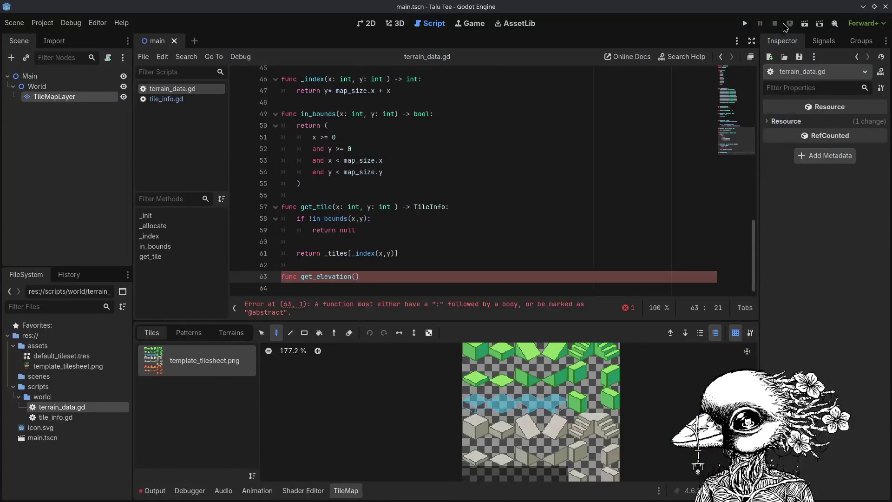
# Type 'x:int' inside get_elevation's empty parentheses on line 63.
pyautogui.click(354, 276)
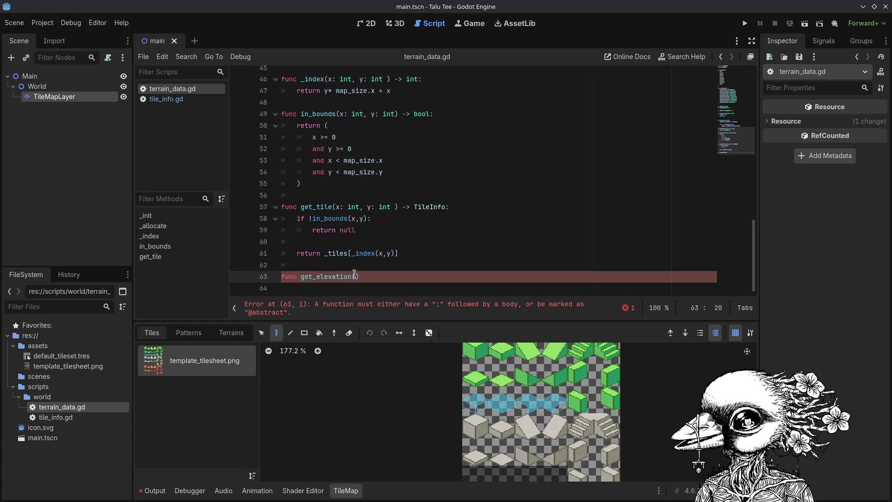
pyautogui.write('x')
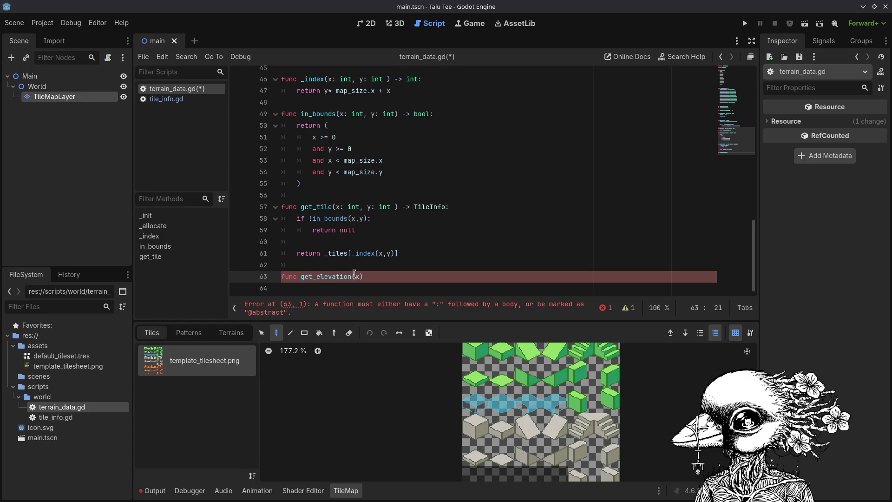
pyautogui.write(':int')
# Finish the get_elevation signature as (x: int, y: int) -> int, save, and view tile_info.gd.
pyautogui.hotkey('ctrl', 's')
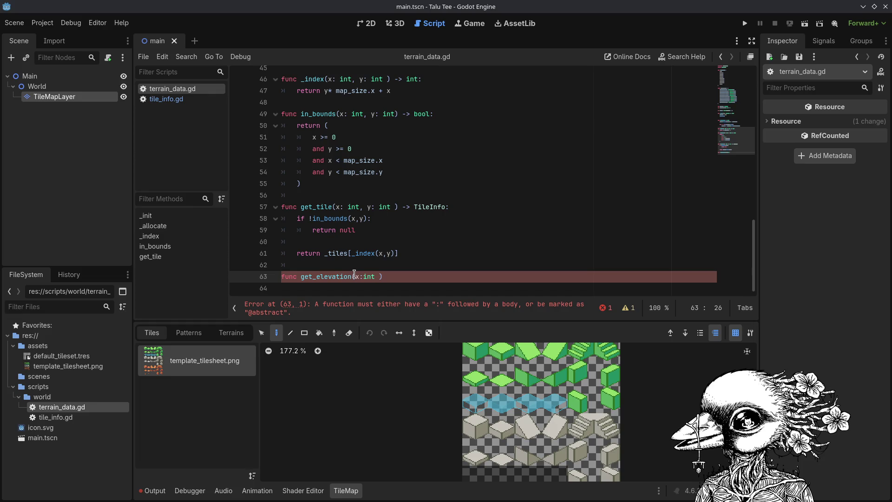
pyautogui.press('BackSpace')
pyautogui.press('BackSpace')
pyautogui.press('BackSpace')
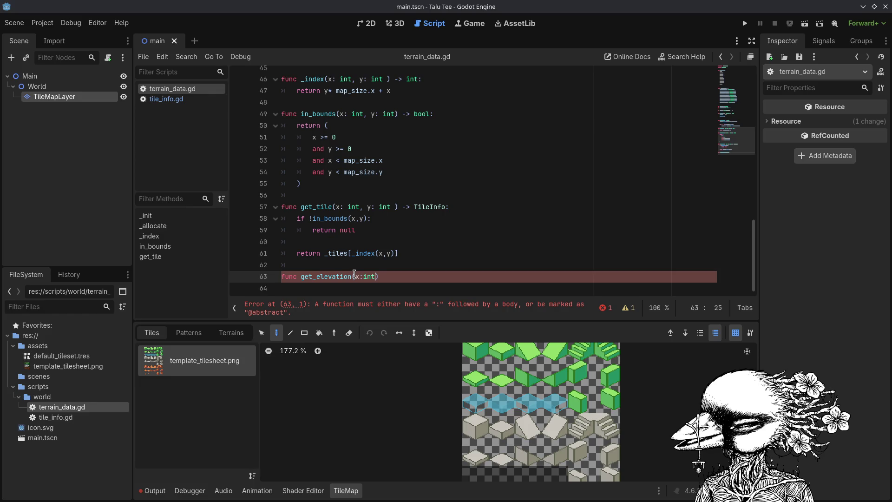
pyautogui.write('nt,')
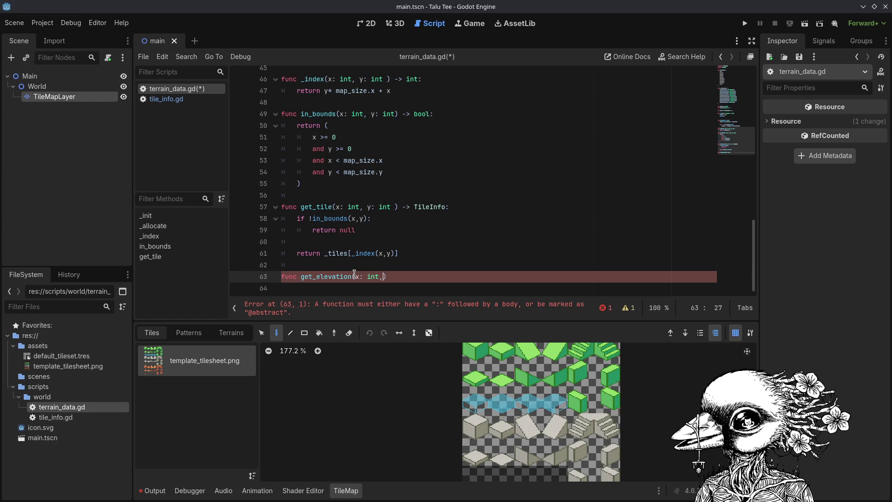
pyautogui.write('y:')
pyautogui.write('int')
pyautogui.hotkey('ctrl', 's')
pyautogui.write(') -> int')
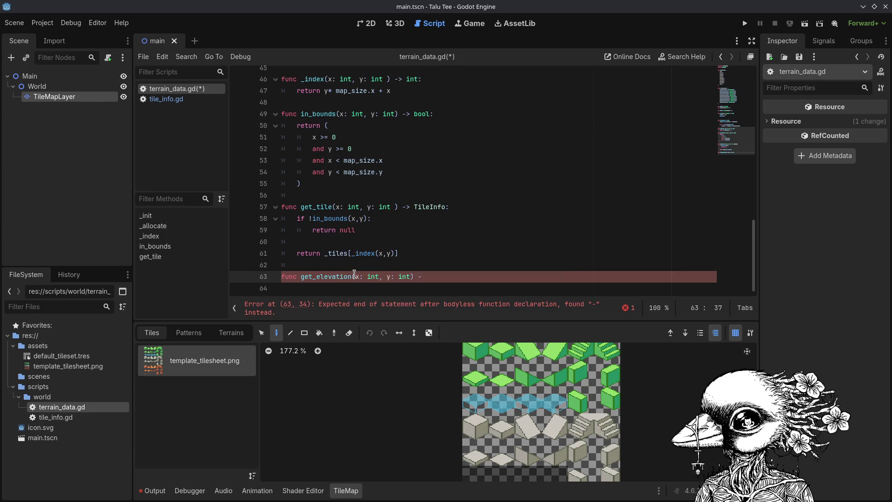
pyautogui.hotkey('ctrl', 'shift', '.')
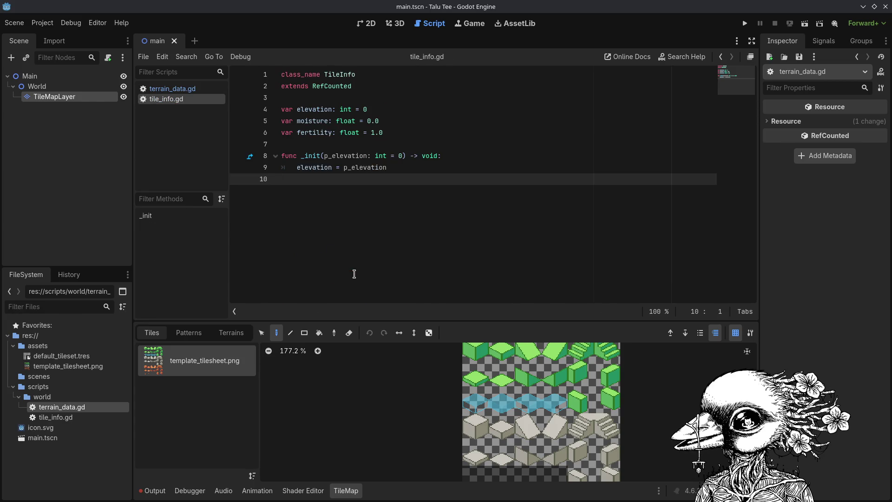
# Back in terrain_data.gd, end the get_elevation header line and save the script.
pyautogui.hotkey('ctrl', 'z')
pyautogui.hotkey('ctrl', 'shift', 'z')
pyautogui.hotkey('ctrl', 'shift', ',')
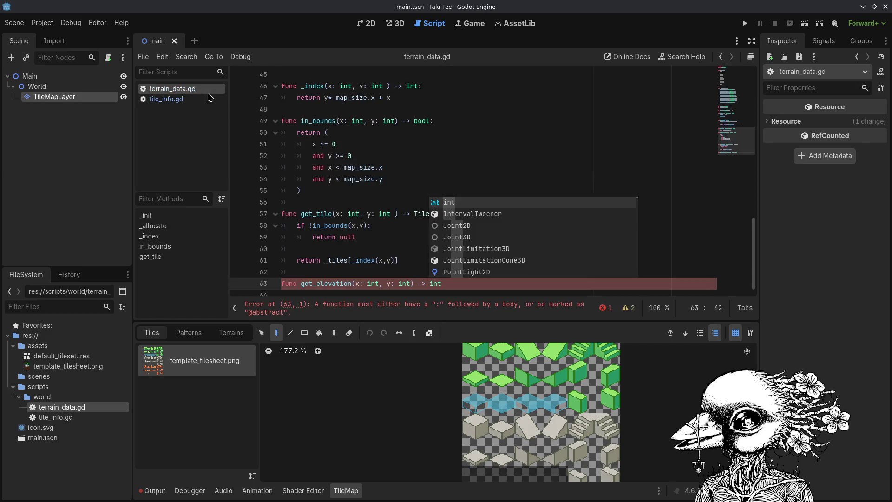
pyautogui.click(446, 285)
pyautogui.write(':')
pyautogui.press('Return')
pyautogui.hotkey('ctrl', 's')
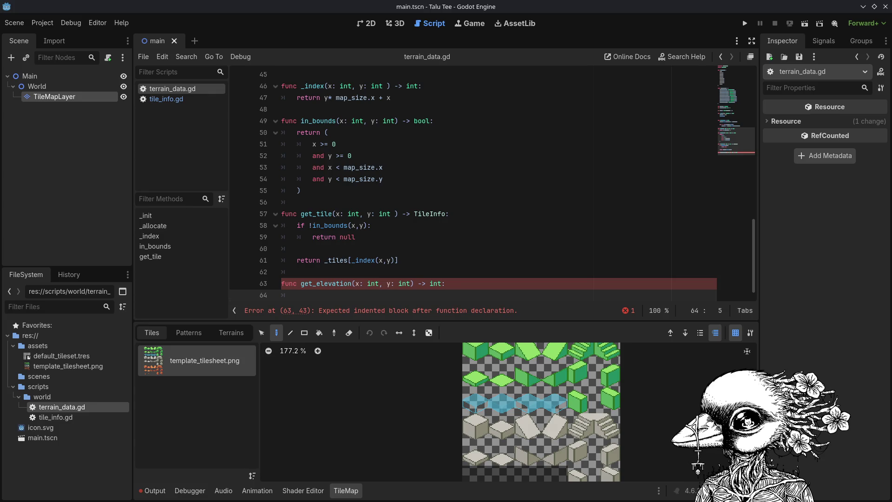
# In Firefox, open a new tab and enter the search 'summear seaside search'.
pyautogui.hotkey('alt', 'Tab')
pyautogui.hotkey('ctrl', 't')
pyautogui.write('su')
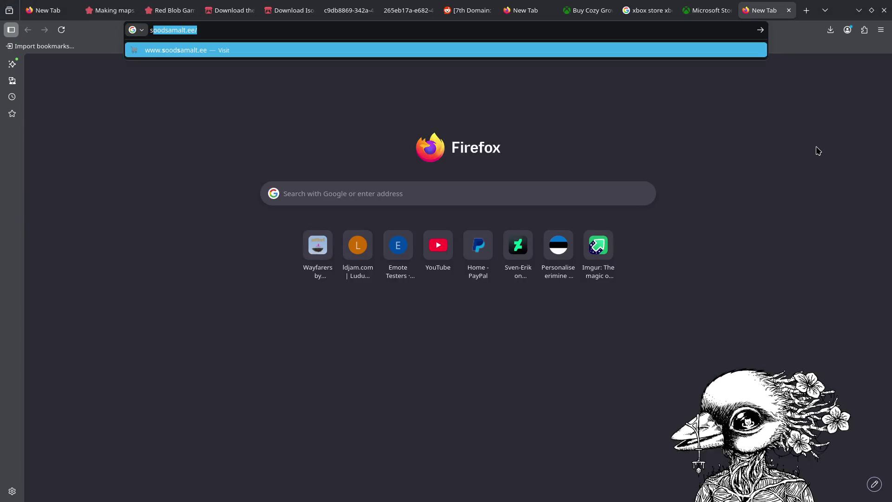
pyautogui.write('mmear seasi')
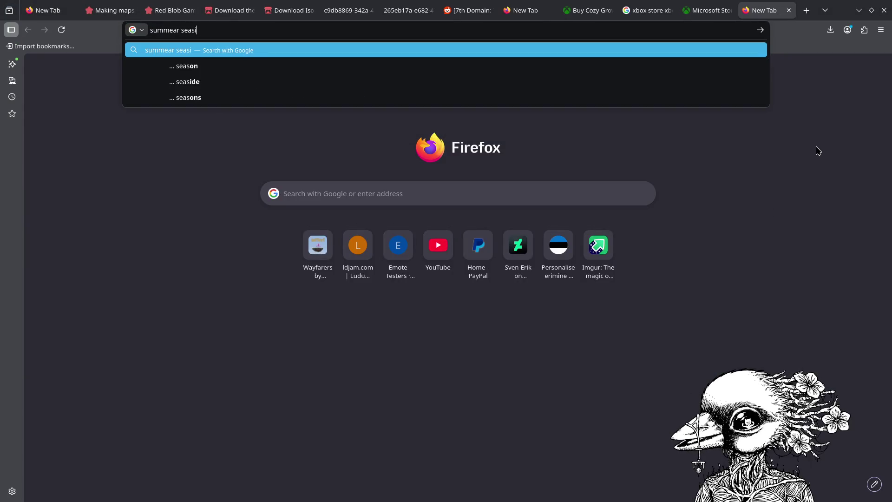
pyautogui.write('de search')
# Open the Summer Seaside Search store page and view its fourth gallery screenshot.
pyautogui.press('Return')
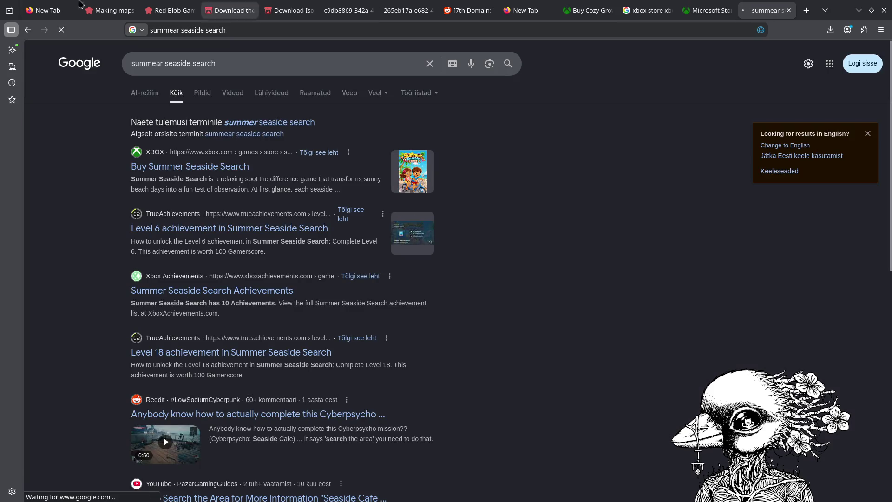
pyautogui.click(187, 166)
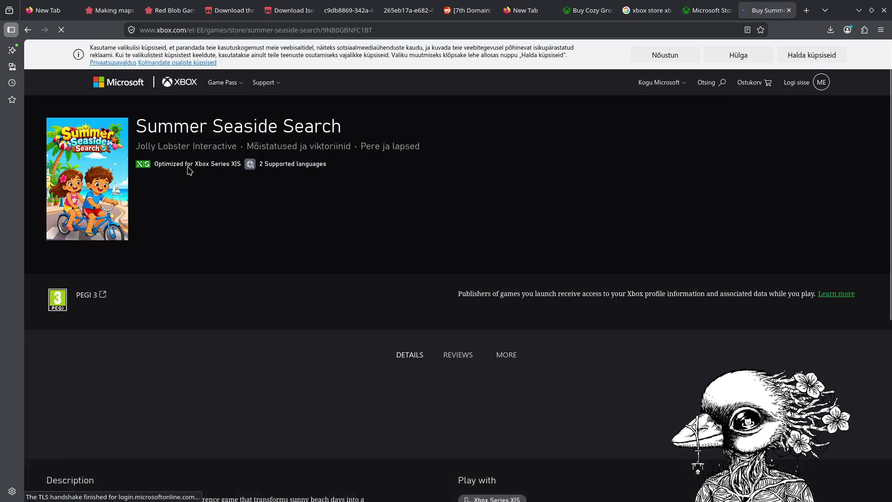
pyautogui.scroll(-4, 187, 166)
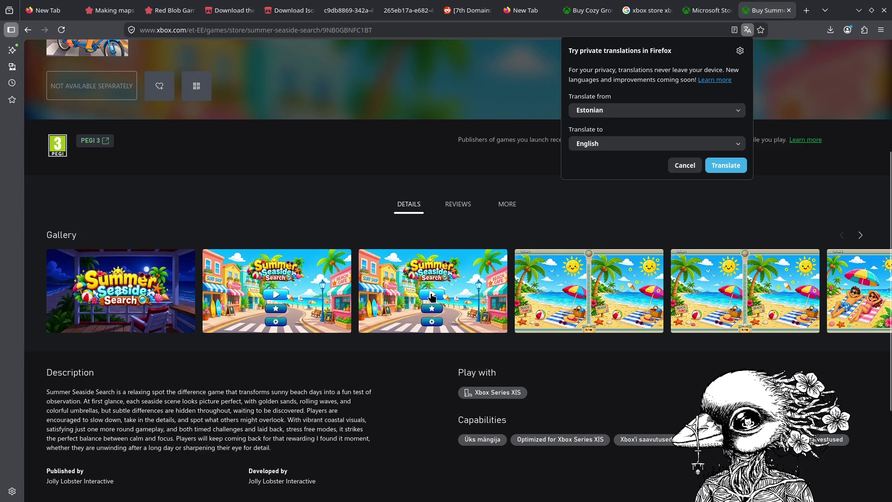
pyautogui.click(595, 295)
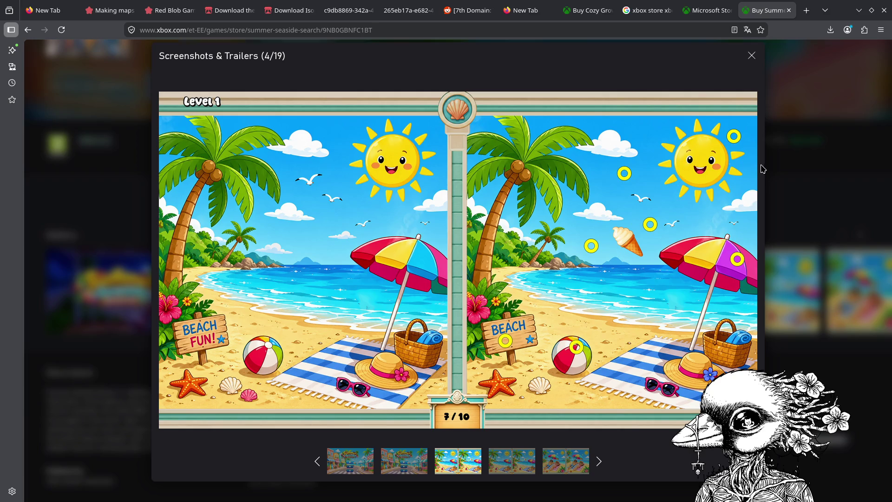
pyautogui.click(753, 56)
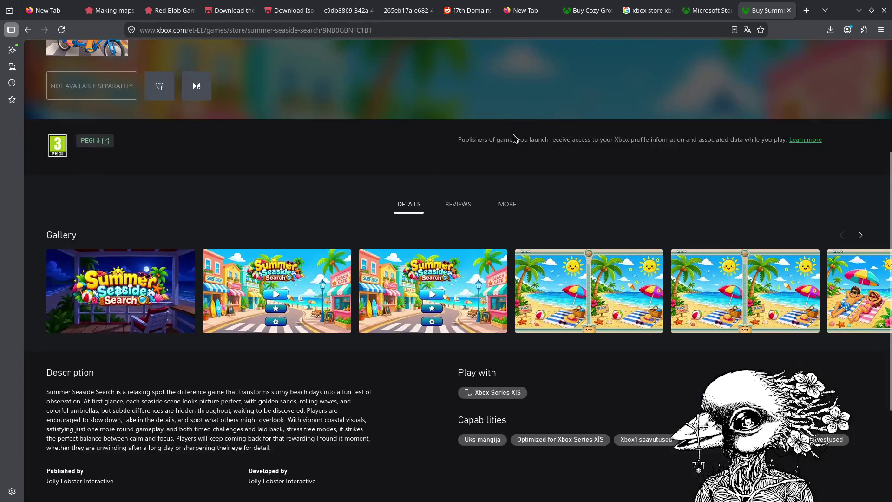
# Scroll through the game description, then minimise Firefox back to Godot.
pyautogui.scroll(-2, 305, 213)
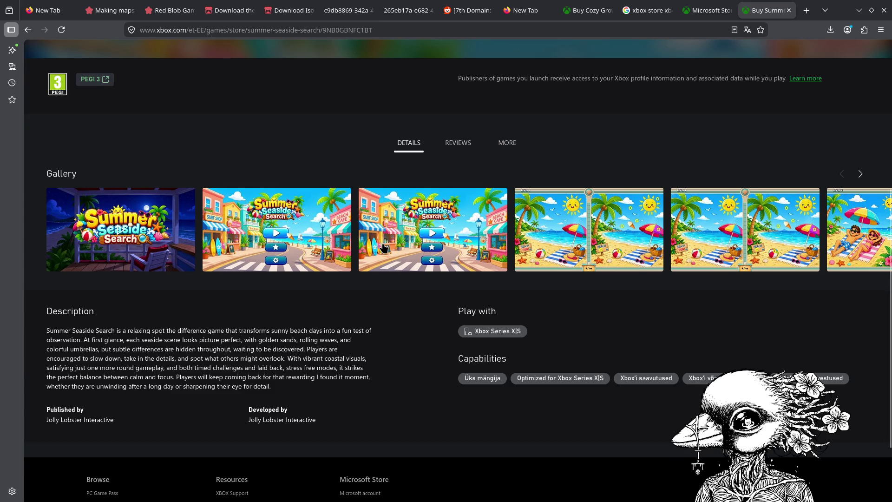
pyautogui.scroll(-3, 384, 247)
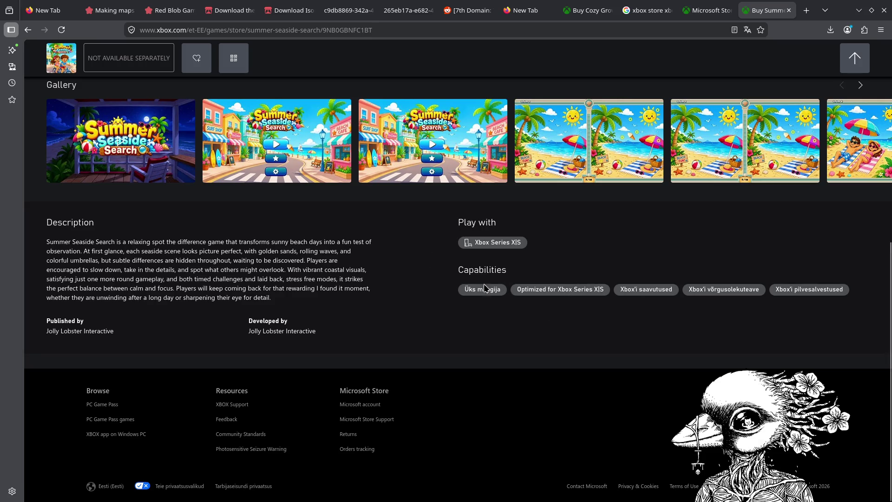
pyautogui.moveTo(442, 283); pyautogui.dragTo(309, 278)
pyautogui.click(516, 273)
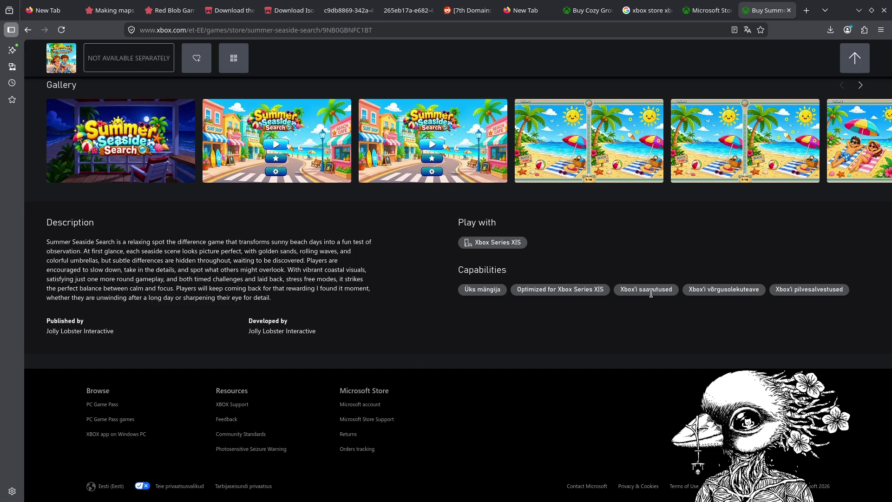
pyautogui.scroll(7, 651, 293)
pyautogui.scroll(-5, 653, 296)
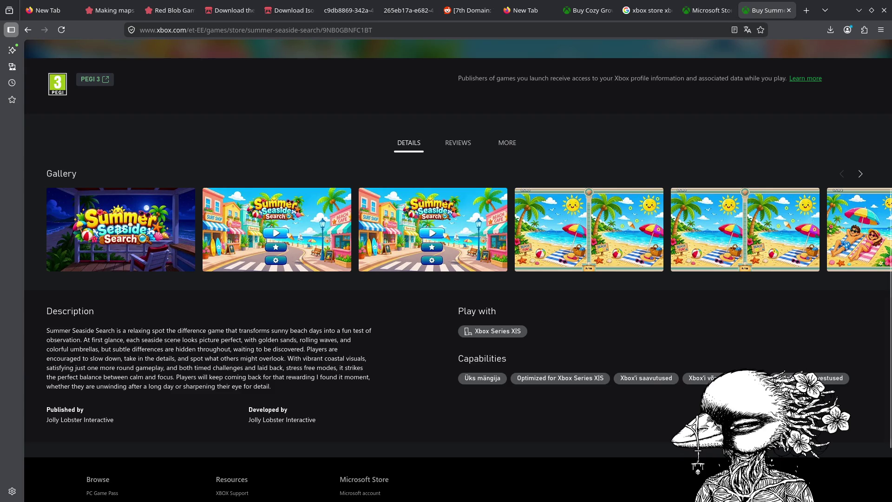
pyautogui.click(859, 10)
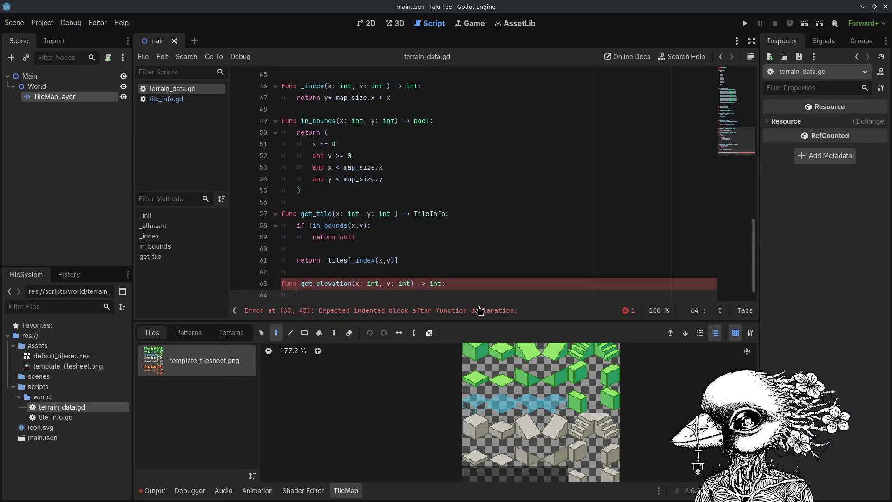
# Start get_elevation's body with 'if !in_bounds(x,y)' returning base_elevation.
pyautogui.click(486, 280)
pyautogui.press('Return')
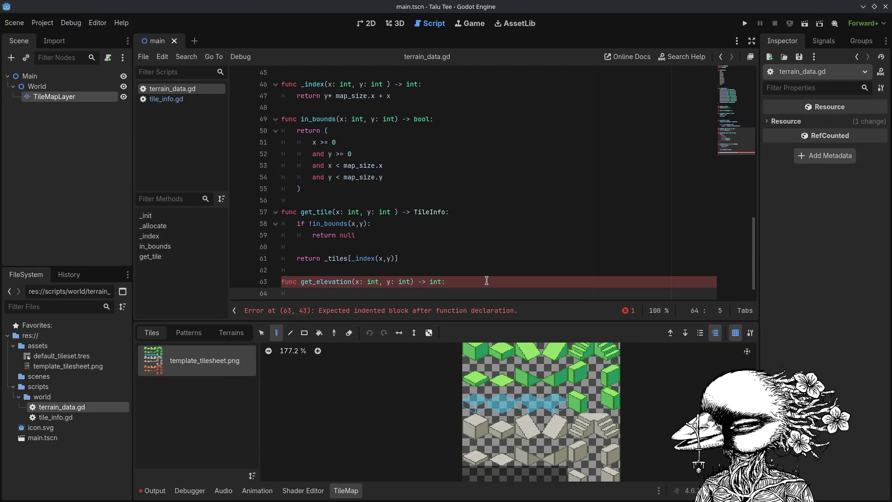
pyautogui.write('if')
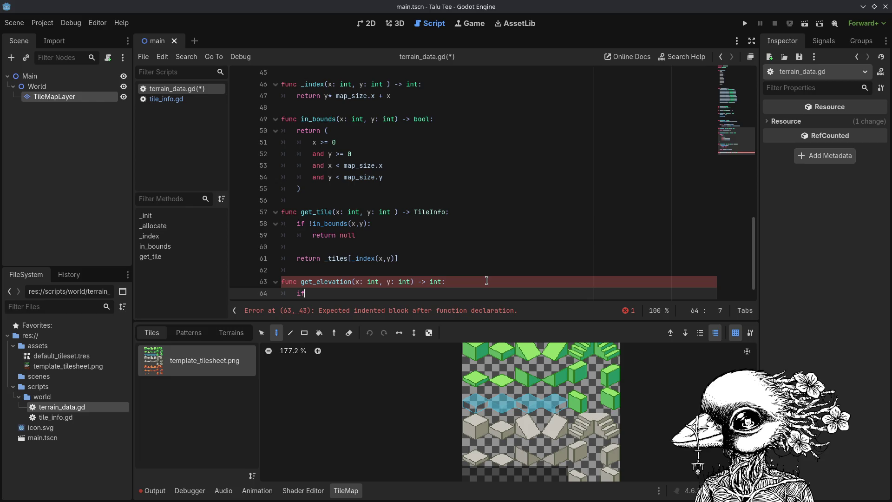
pyautogui.write(' !in_boun')
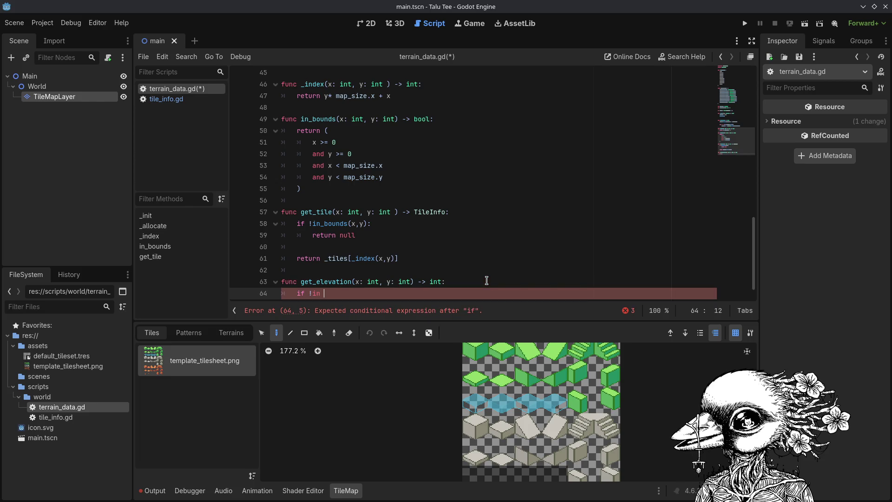
pyautogui.press('Return')
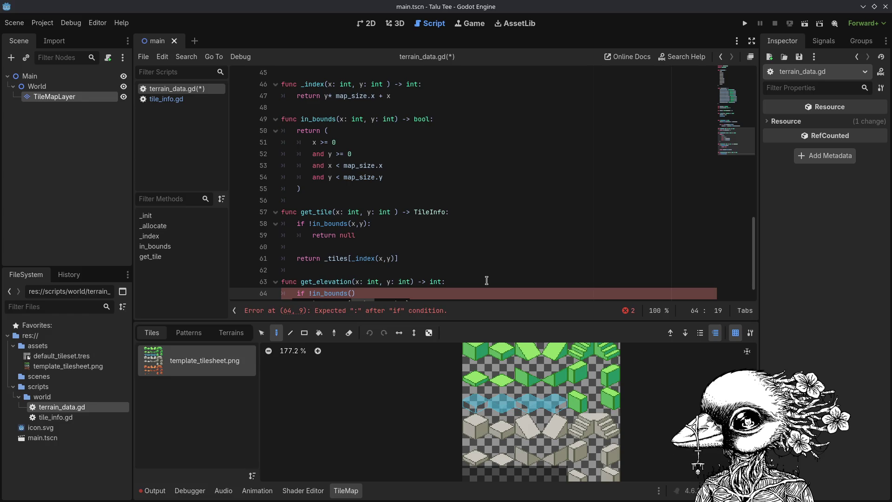
pyautogui.write('x,y)')
pyautogui.press('Return')
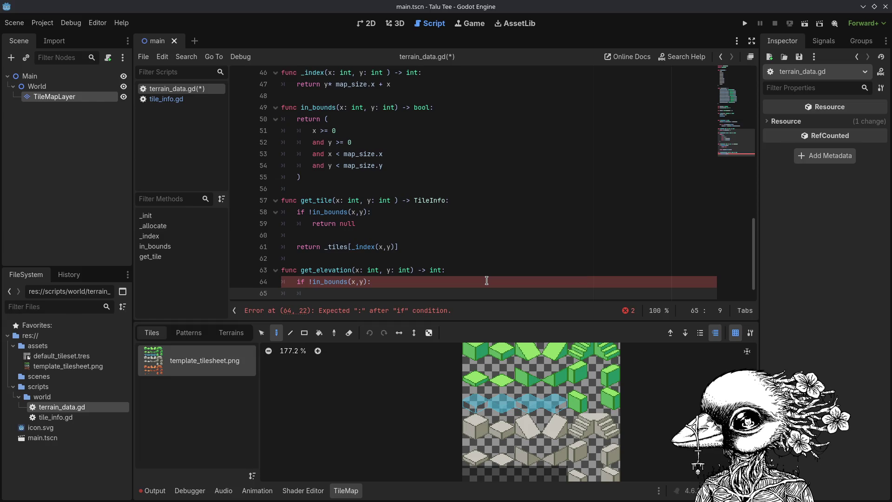
pyautogui.write('return base_e')
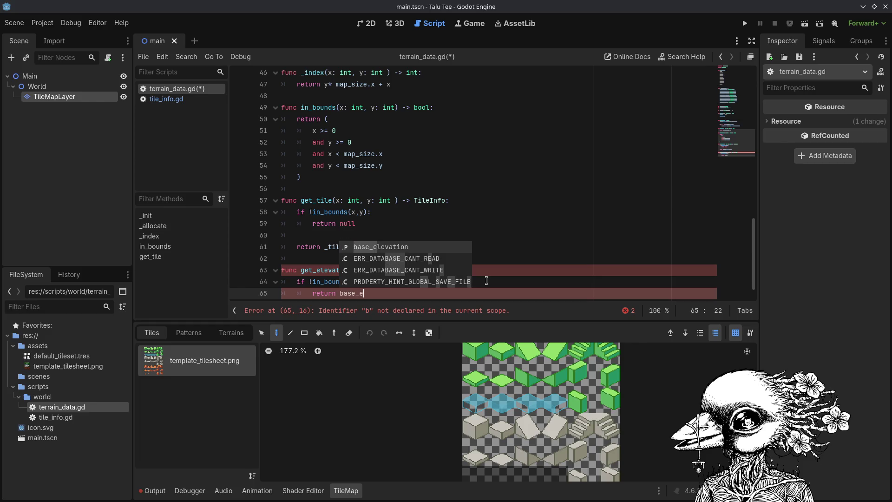
pyautogui.press('Return')
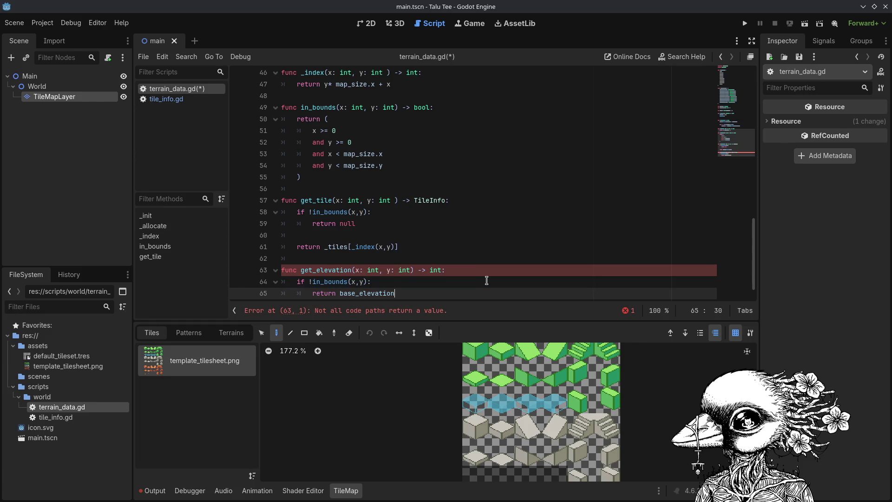
# Add the final 'return _tiles[_index(x,y)].elevation' and save the script.
pyautogui.press('Return')
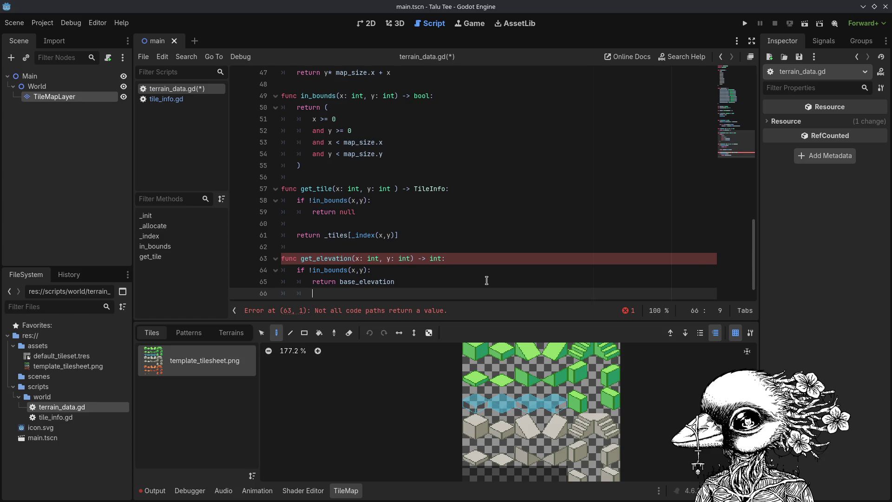
pyautogui.press('Return')
pyautogui.write('return')
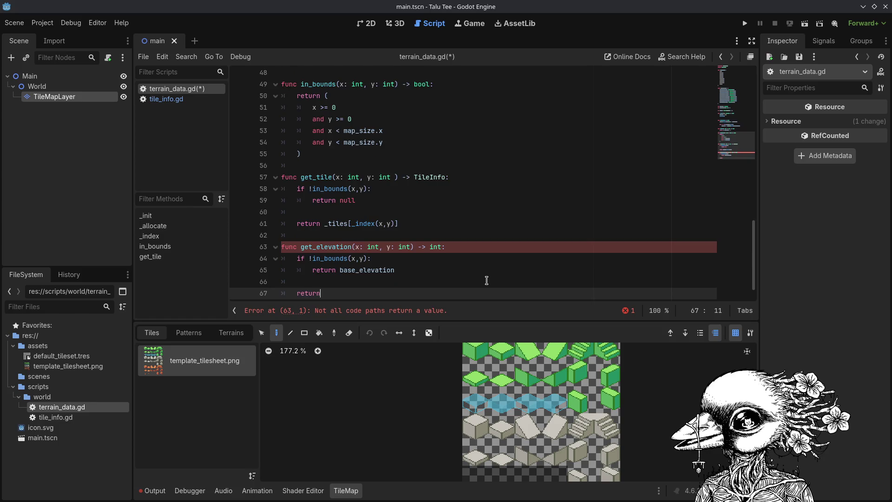
pyautogui.write(' _ti')
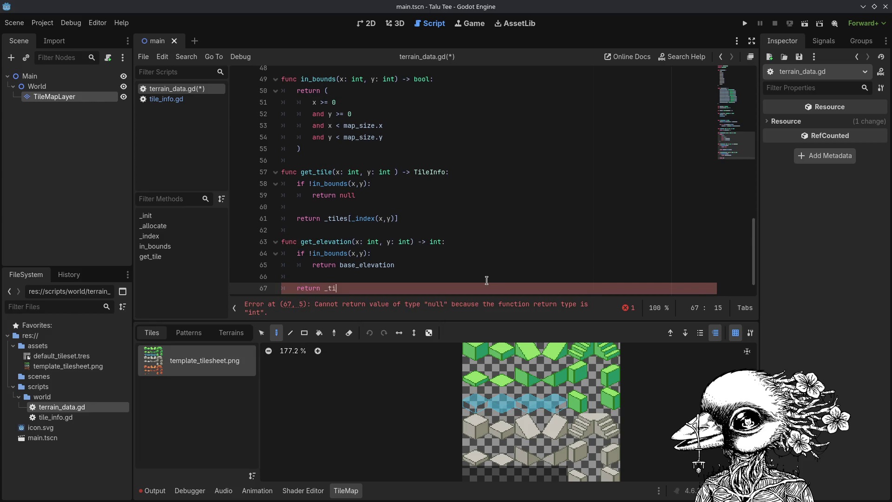
pyautogui.write('les[')
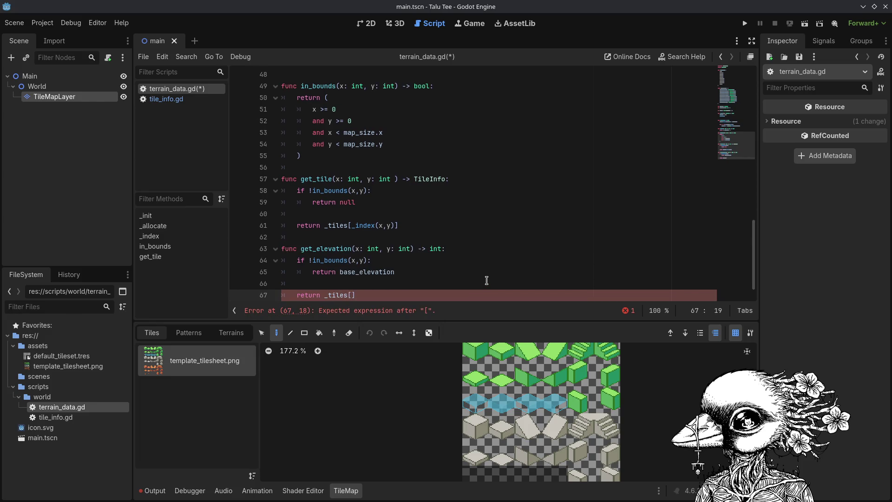
pyautogui.write('_index')
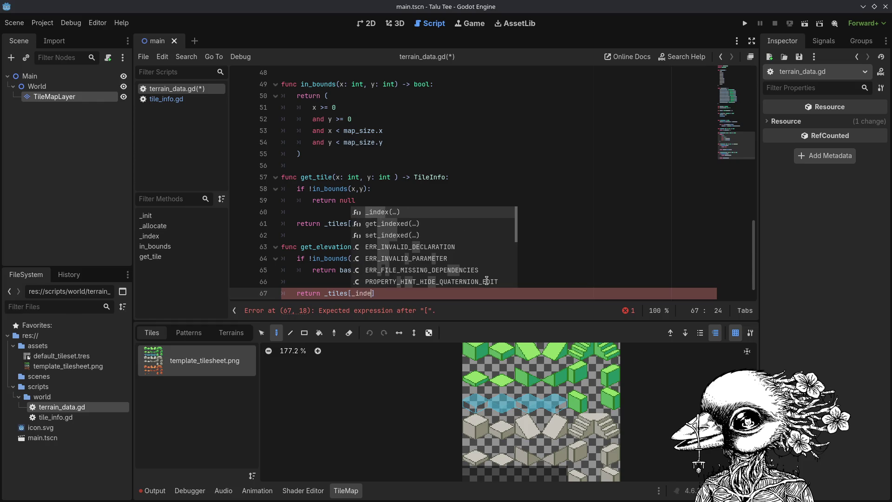
pyautogui.write('(x,y)')
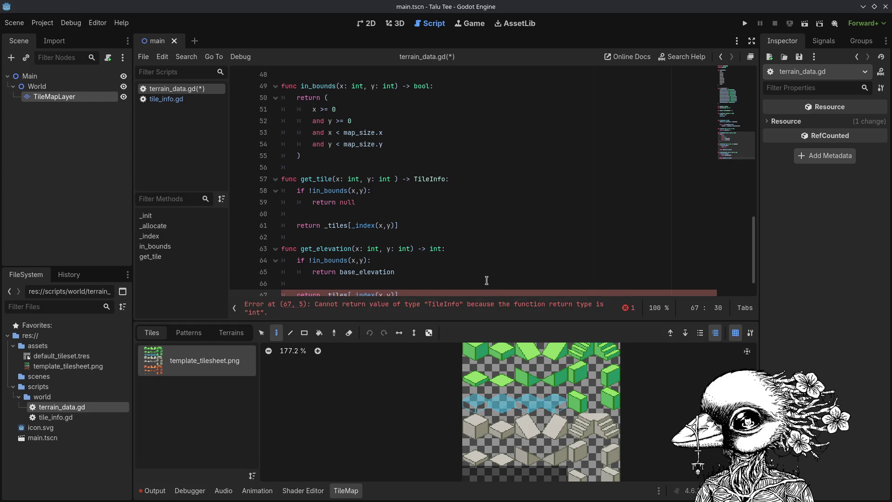
pyautogui.press('Right')
pyautogui.write('.e')
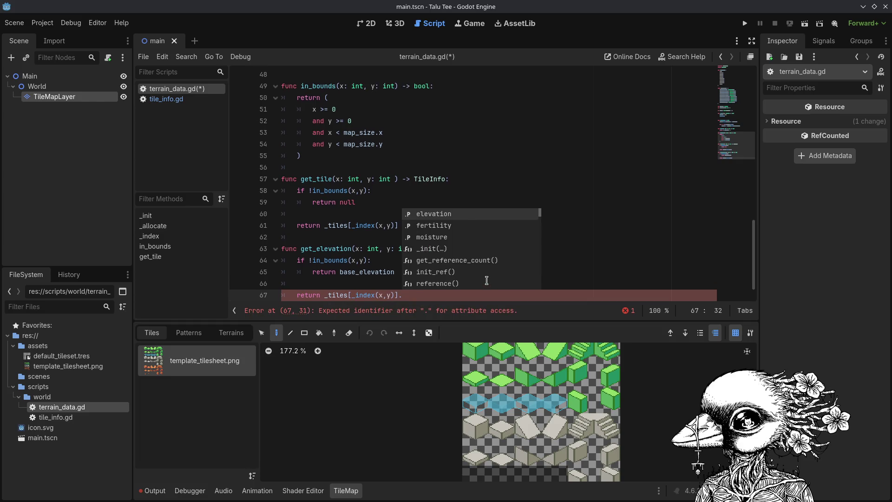
pyautogui.press('Return')
pyautogui.hotkey('ctrl', 's')
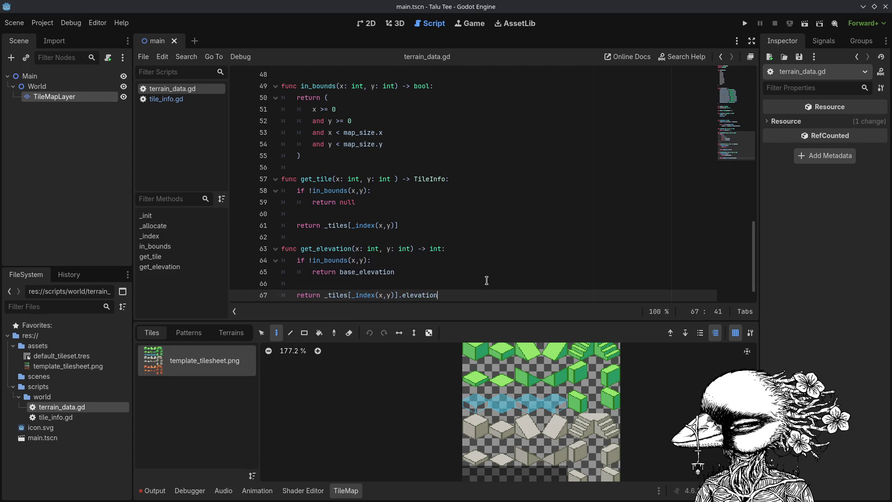
pyautogui.press('Return')
pyautogui.press('Return')
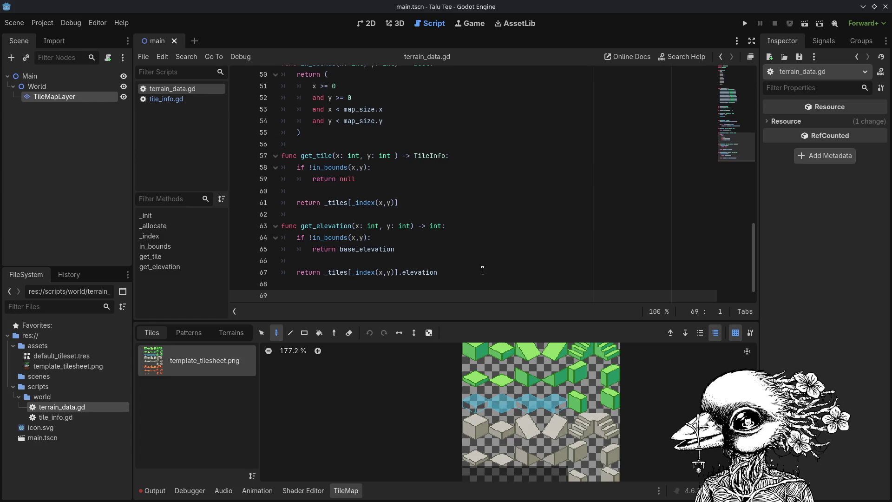
pyautogui.scroll(-1, 446, 273)
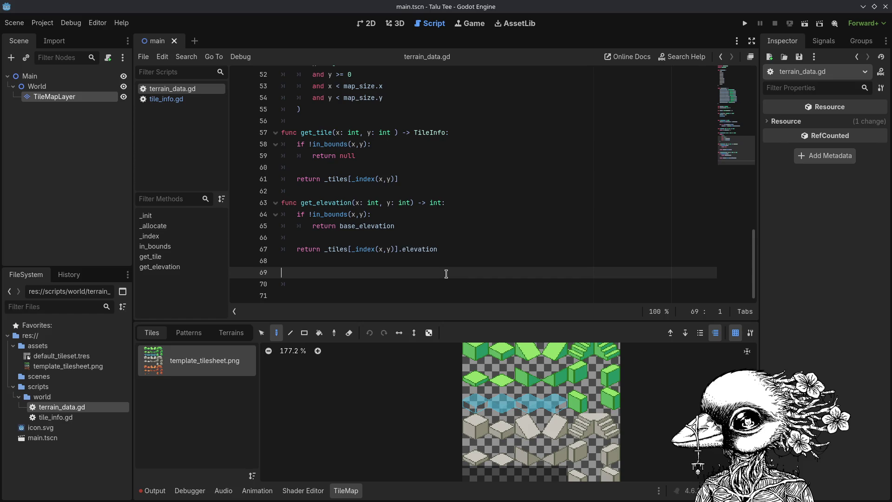
pyautogui.press('Down')
pyautogui.press('Up')
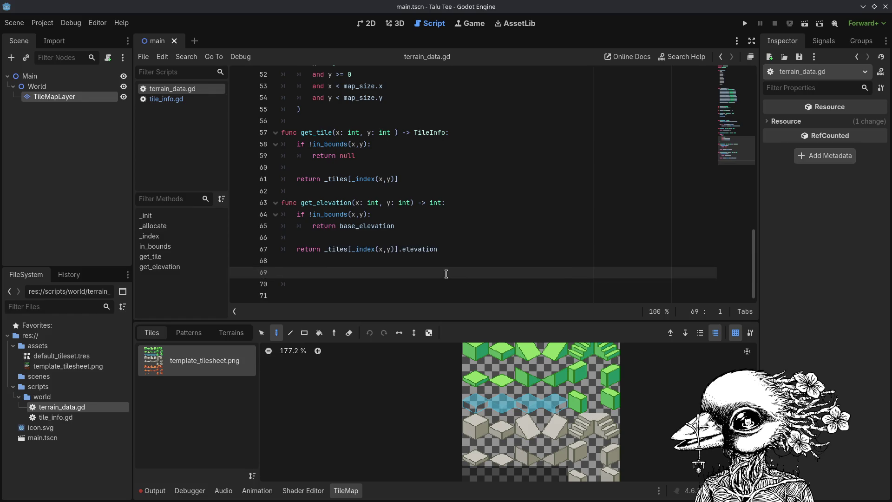
# Write get_atlas_coords(type: TerrainType) -> Vector2i returning TERRAIN_ATLAS[type], and save.
pyautogui.write('unc get_alta')
pyautogui.write('ds(')
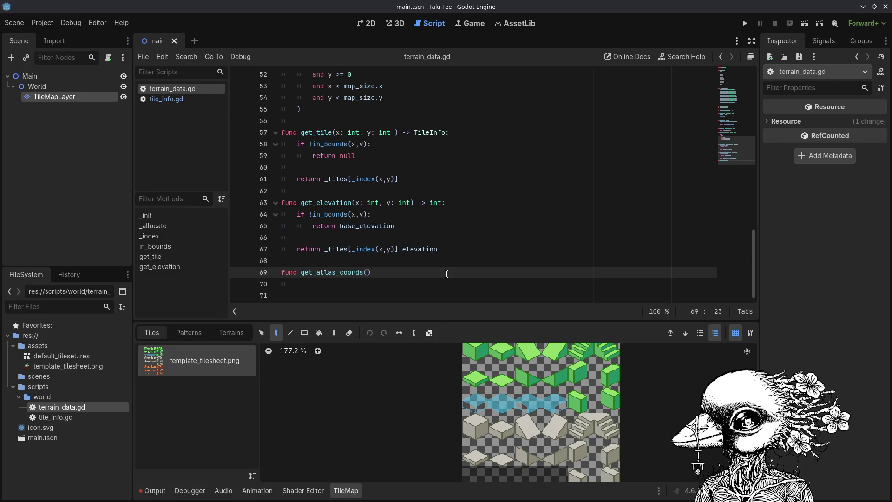
pyautogui.write('(')
pyautogui.write('ype')
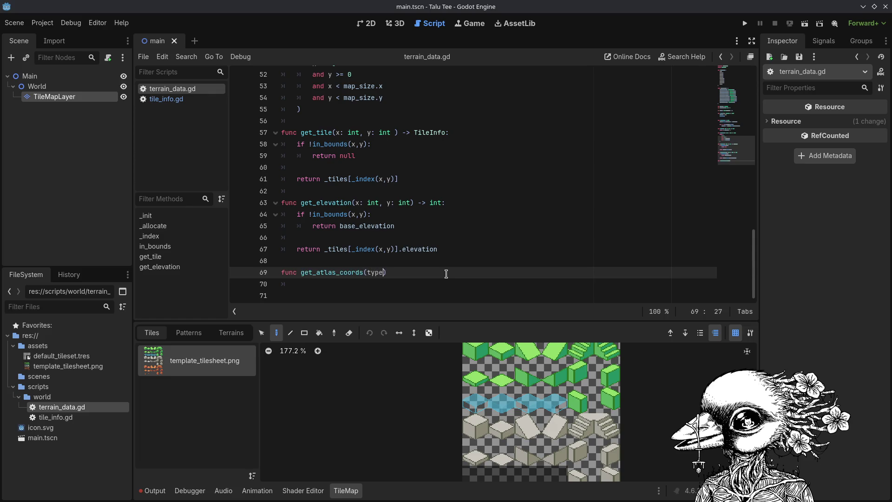
pyautogui.write('TerrainType)')
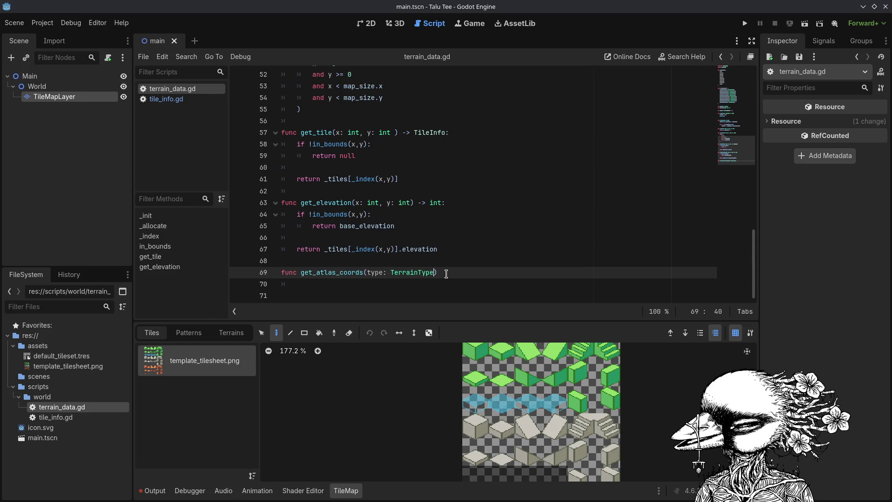
pyautogui.write(' -> Ve')
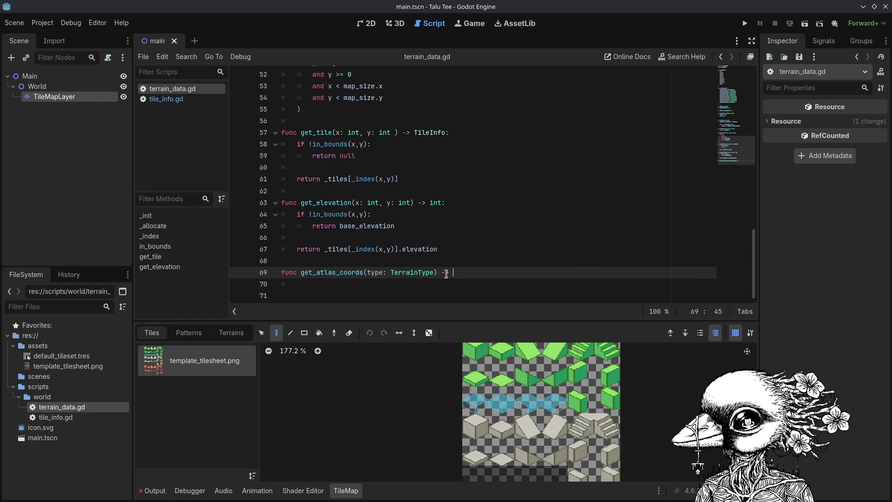
pyautogui.write('ctor2i:')
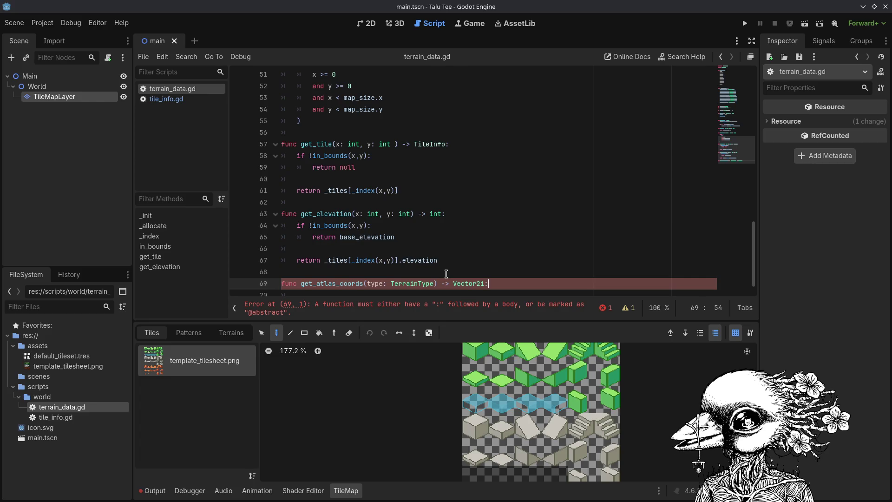
pyautogui.press('Return')
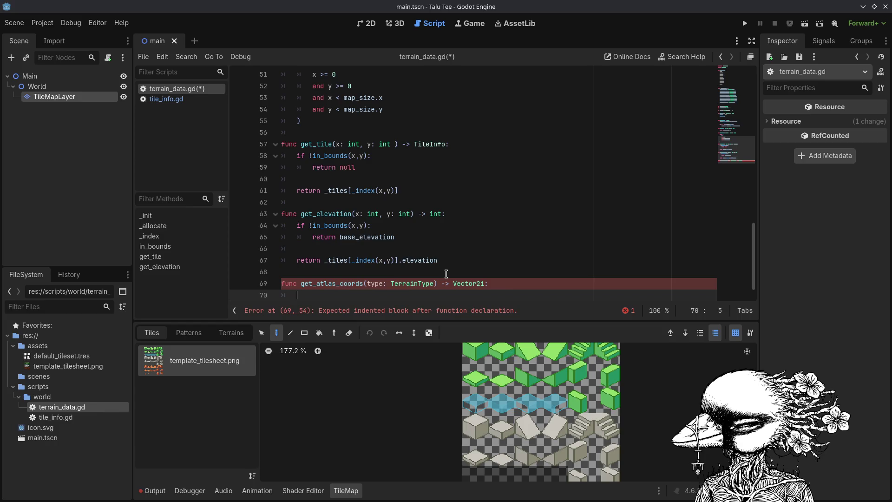
pyautogui.write('return Terr')
pyautogui.press('BackSpace')
pyautogui.press('BackSpace')
pyautogui.press('BackSpace')
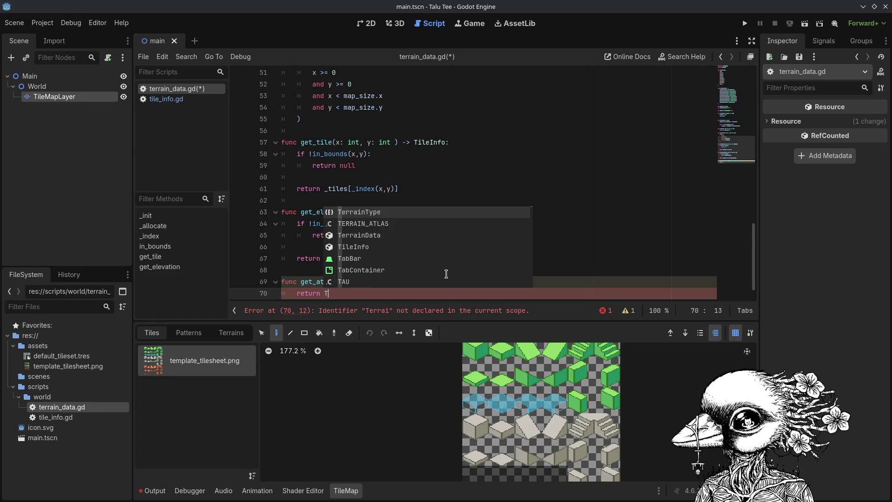
pyautogui.press('Down')
pyautogui.press('Return')
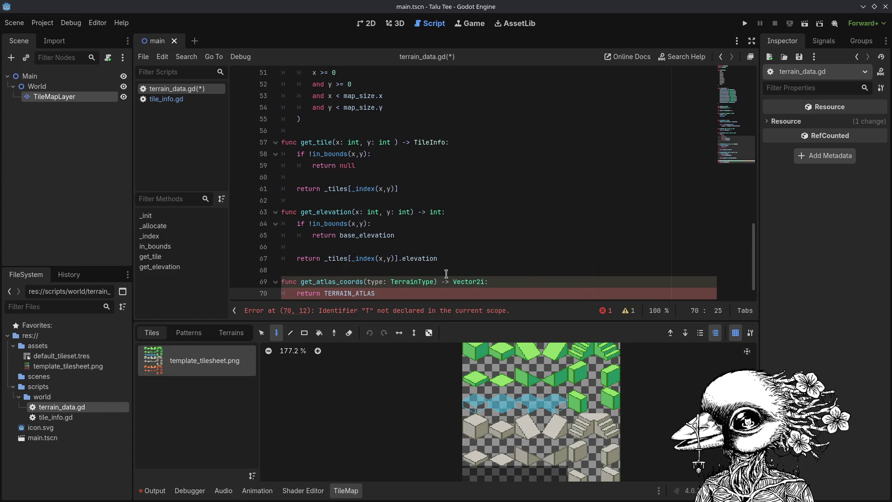
pyautogui.write('[type]')
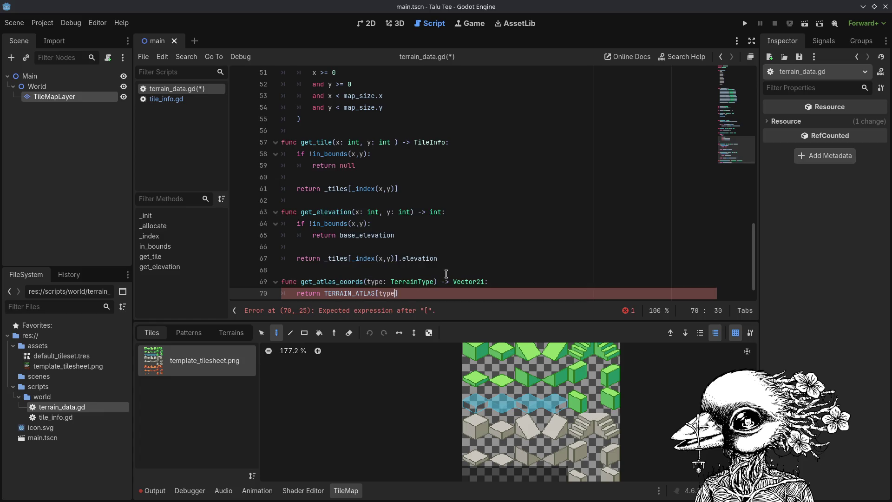
pyautogui.hotkey('ctrl', 's')
pyautogui.press('Return')
pyautogui.press('Return')
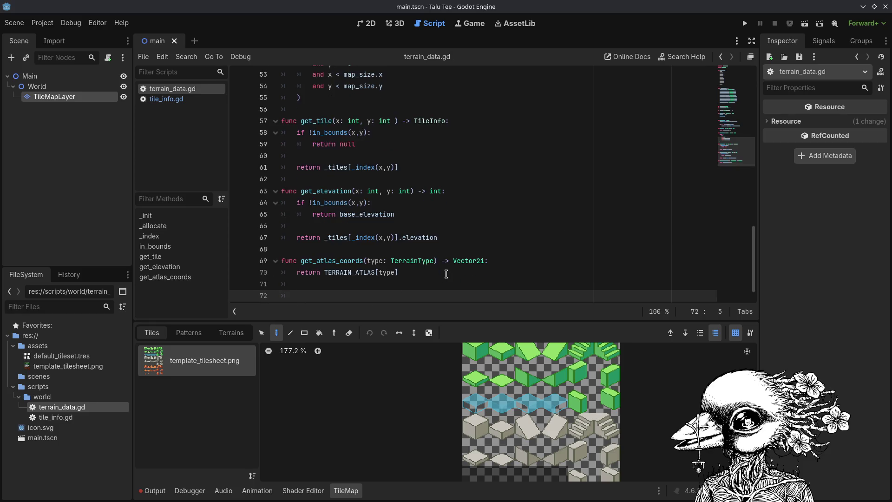
pyautogui.hotkey('ctrl', 's')
# Write 'func detect_terrain_type(x: int, y: int) -> TerrainType:', save, and begin its body with var.
pyautogui.write('func detect_tern')
pyautogui.write('rain_type(')
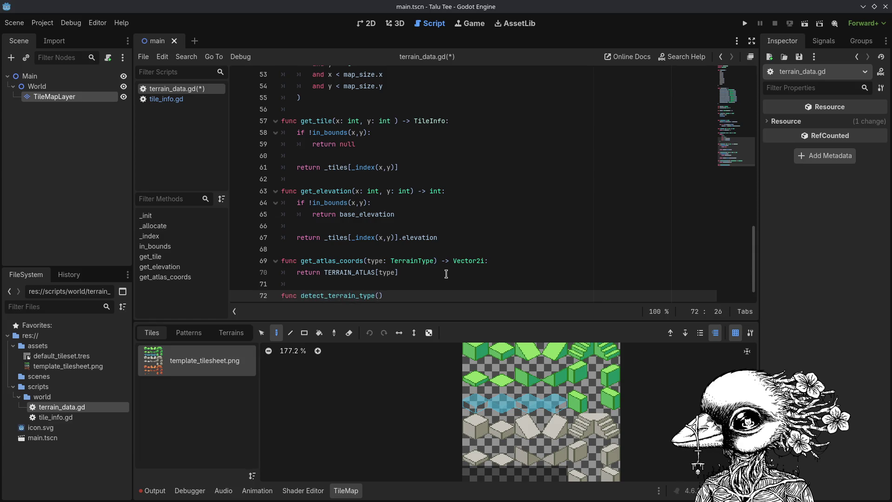
pyautogui.write('x: int')
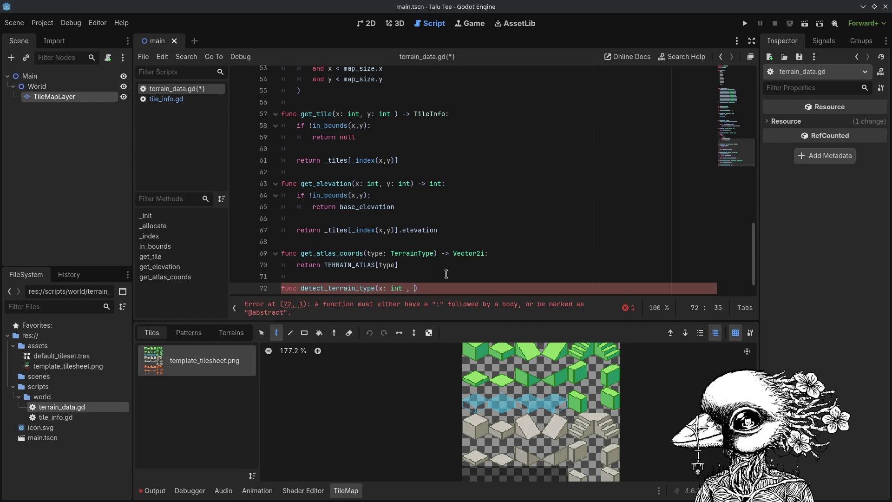
pyautogui.write(', y in')
pyautogui.press('BackSpace')
pyautogui.press('BackSpace')
pyautogui.write(': int) -< Ter')
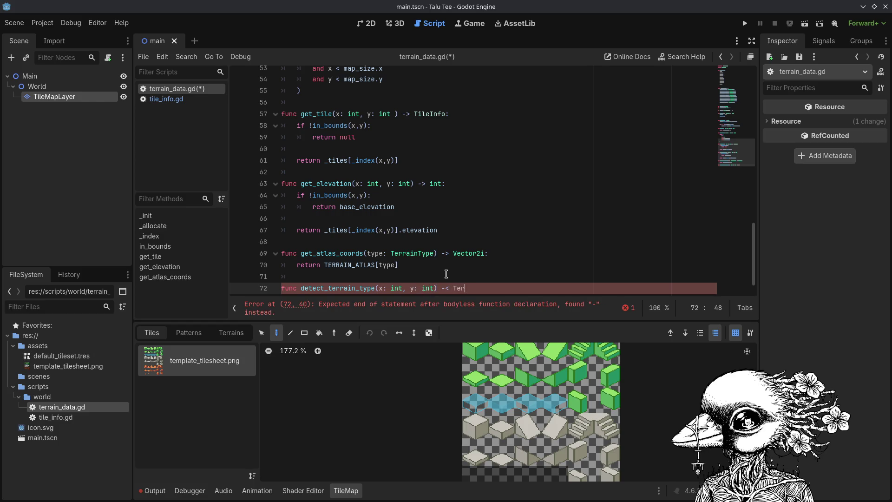
pyautogui.press('BackSpace')
pyautogui.press('BackSpace')
pyautogui.write('> Terrai')
pyautogui.press('Return')
pyautogui.write(':')
pyautogui.press('Return')
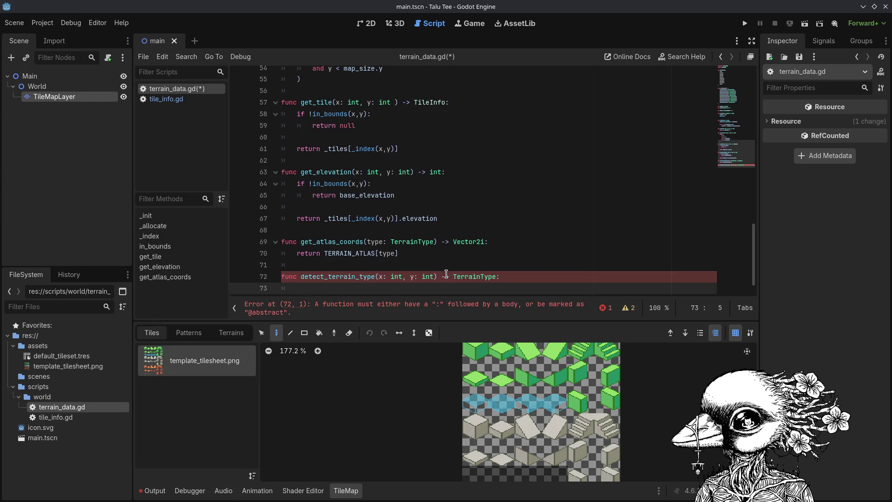
pyautogui.hotkey('ctrl', 's')
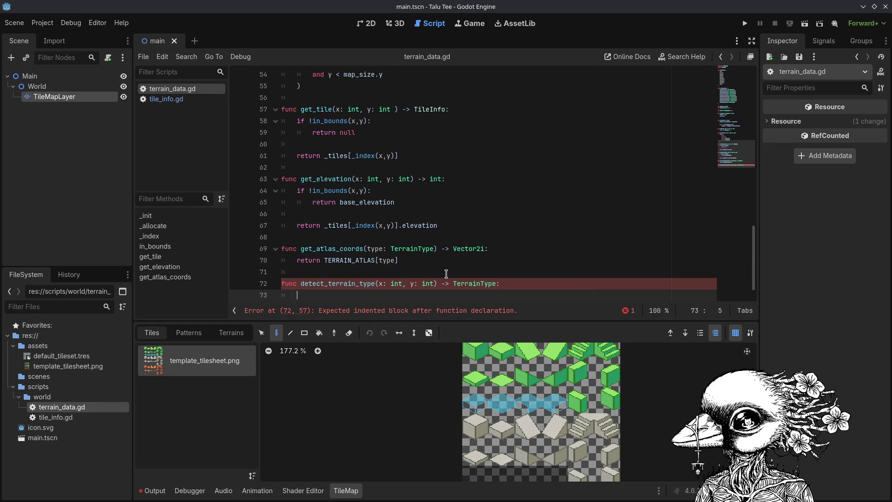
pyautogui.press('Return')
pyautogui.write('var')
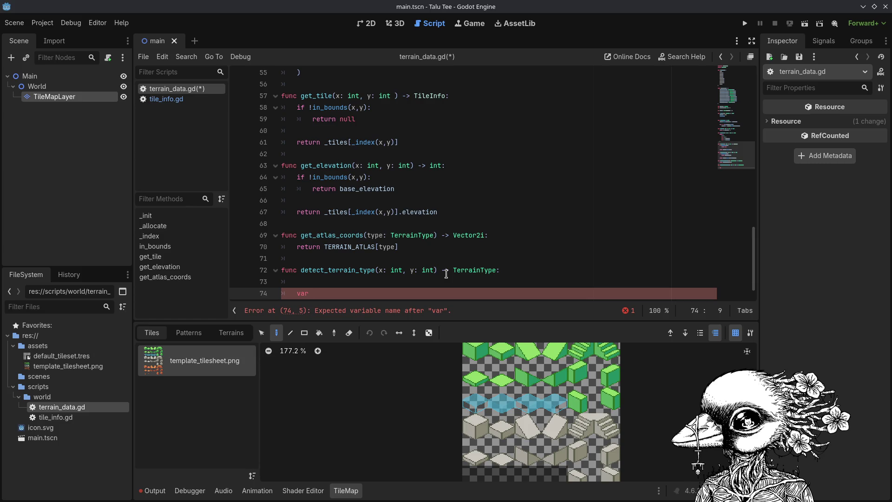
# Declare 'var center = get_elevation(x,y)' in detect_terrain_type and save.
pyautogui.write('center: =')
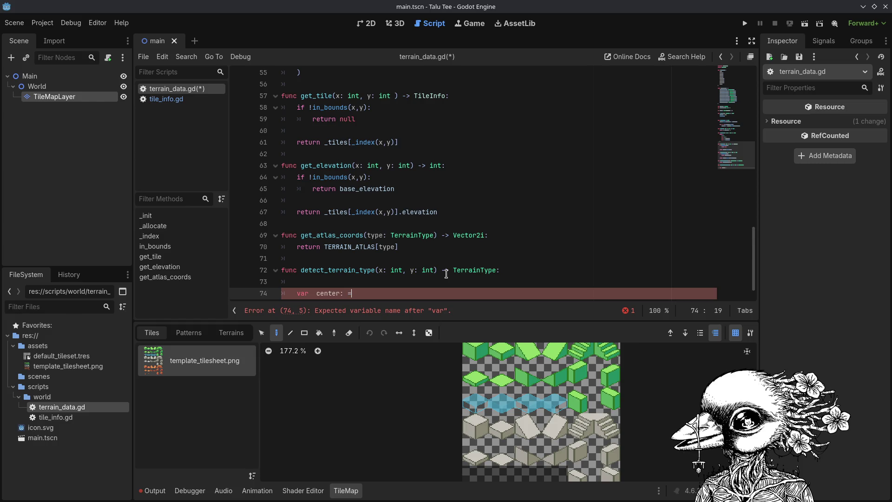
pyautogui.press('BackSpace')
pyautogui.press('BackSpace')
pyautogui.press('BackSpace')
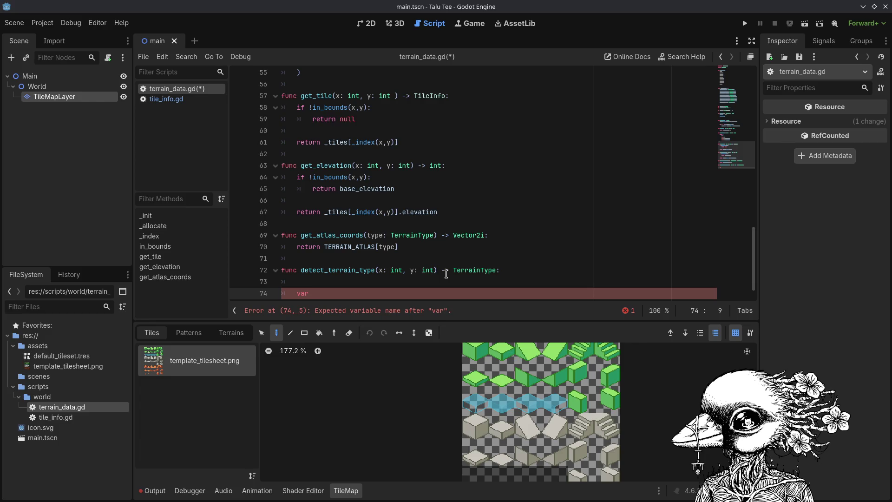
pyautogui.write('center = ')
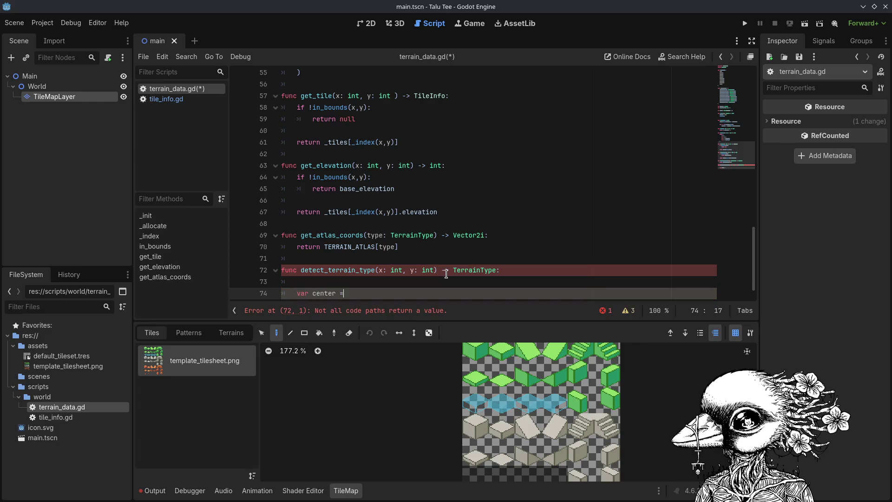
pyautogui.write('get_el')
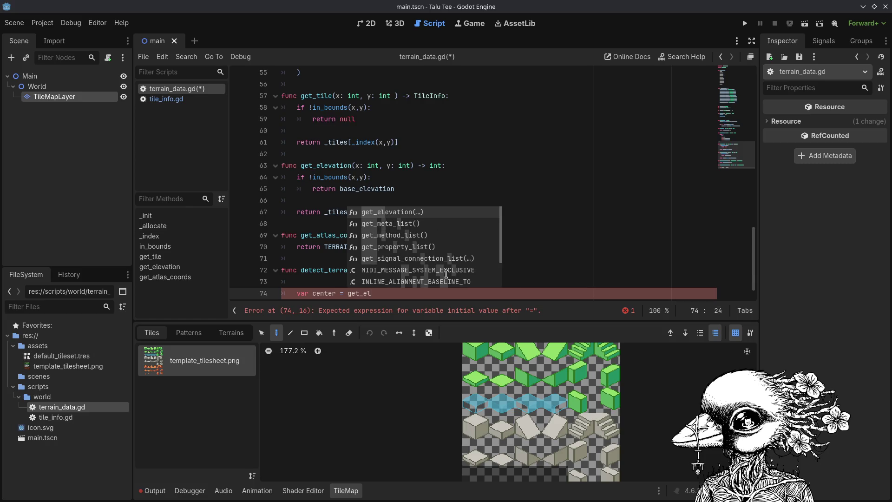
pyautogui.press('Return')
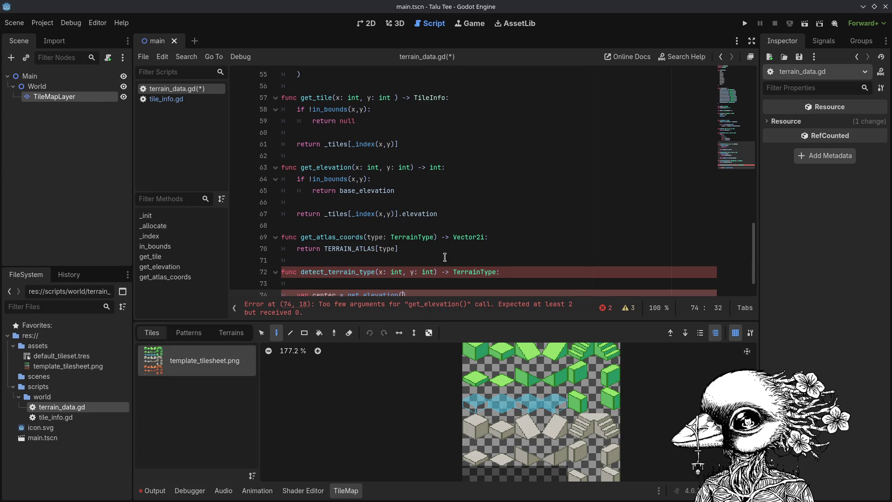
pyautogui.scroll(-1, 478, 217)
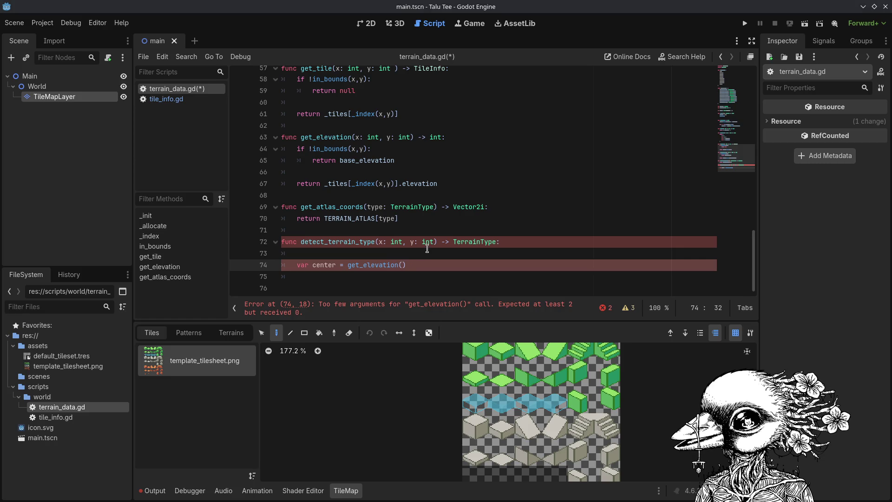
pyautogui.write('x,y)')
pyautogui.press('Return')
pyautogui.hotkey('ctrl', 's')
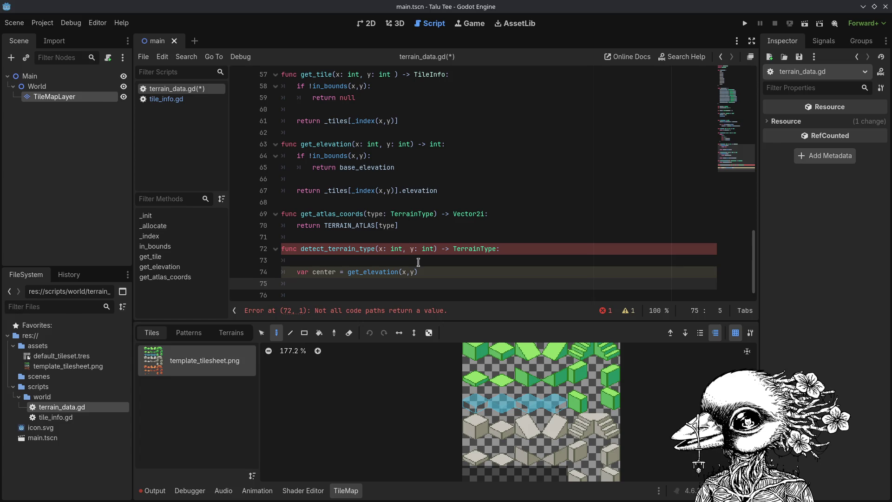
# Add 'var n = get_elevation(x,y -1)' for the north neighbour and save the script.
pyautogui.press('Return')
pyautogui.write('v')
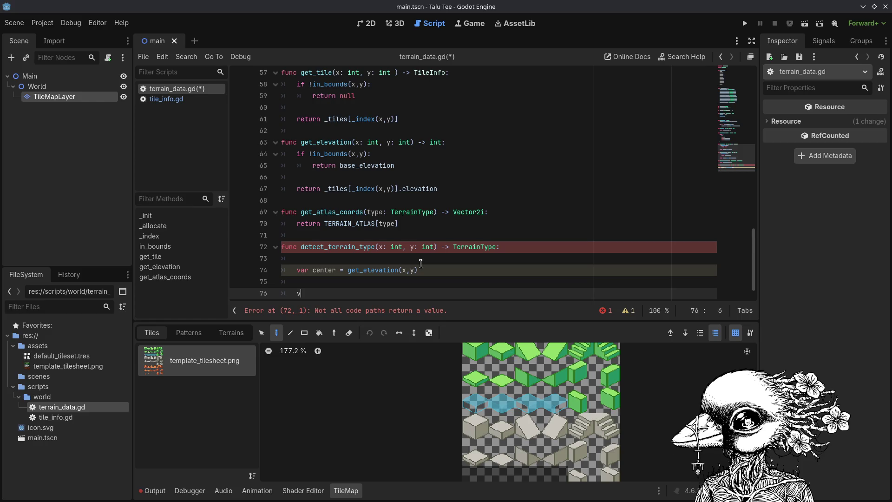
pyautogui.write('ar n = geT_e')
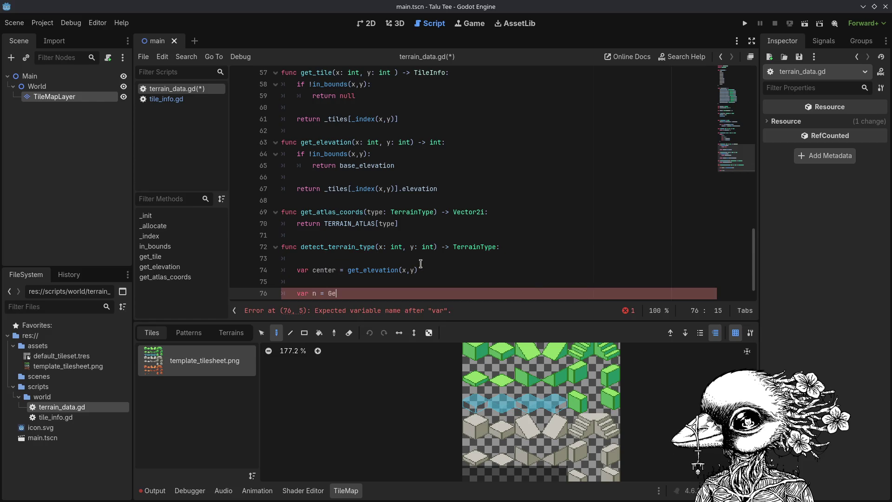
pyautogui.press('Return')
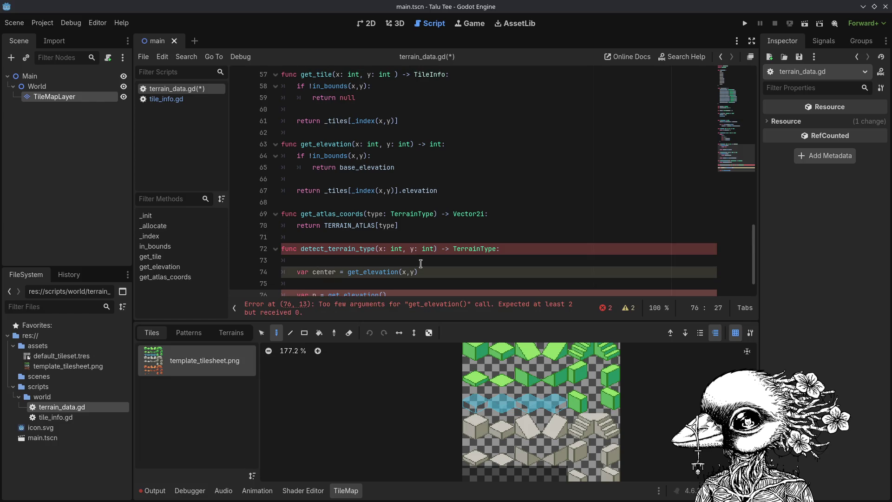
pyautogui.write('x,')
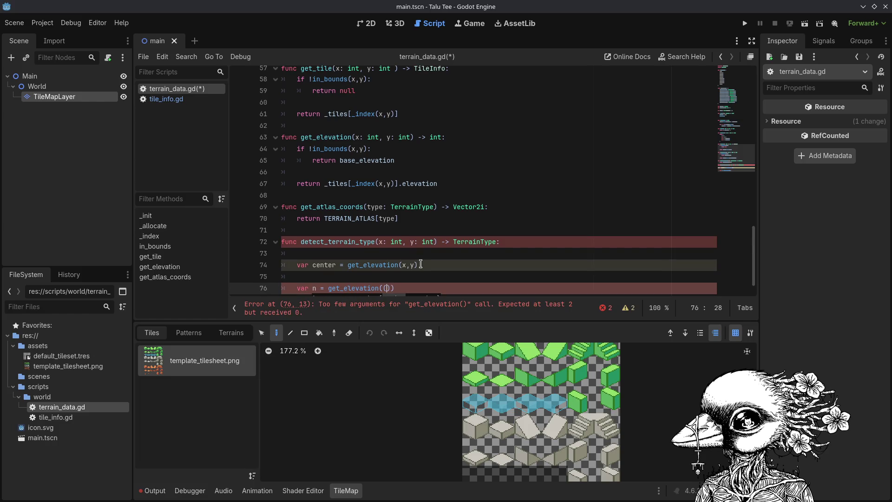
pyautogui.write('y -1)')
pyautogui.press('Return')
pyautogui.hotkey('ctrl', 's')
# Add 'var s = get_elevation(x,y +1)' for the south neighbour, save, and begin 'var e'.
pyautogui.write('va')
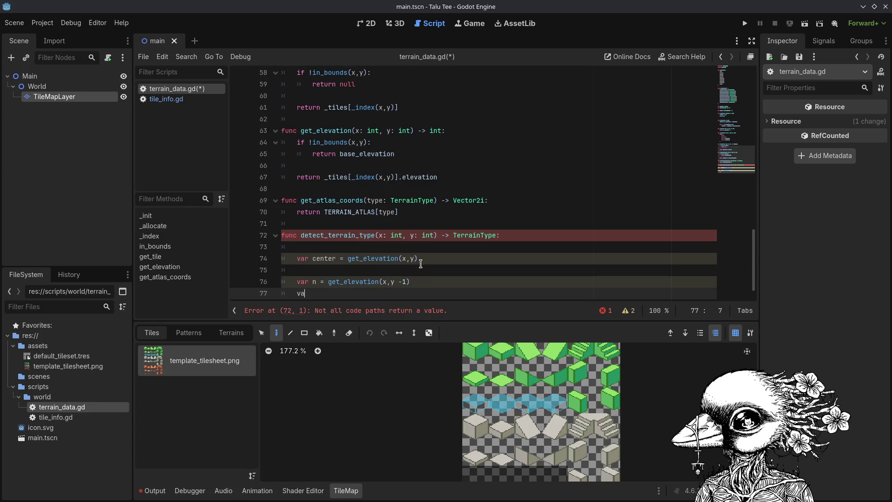
pyautogui.write('r s = get_e')
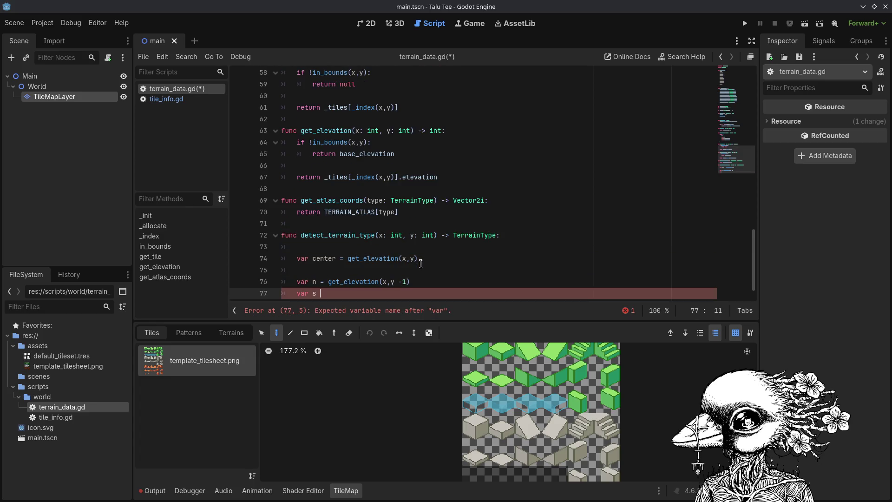
pyautogui.press('Return')
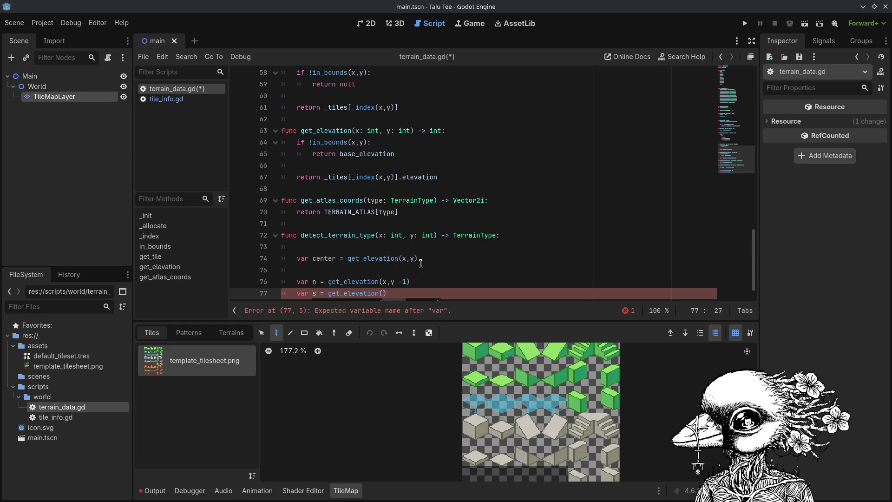
pyautogui.write('x,y +1)')
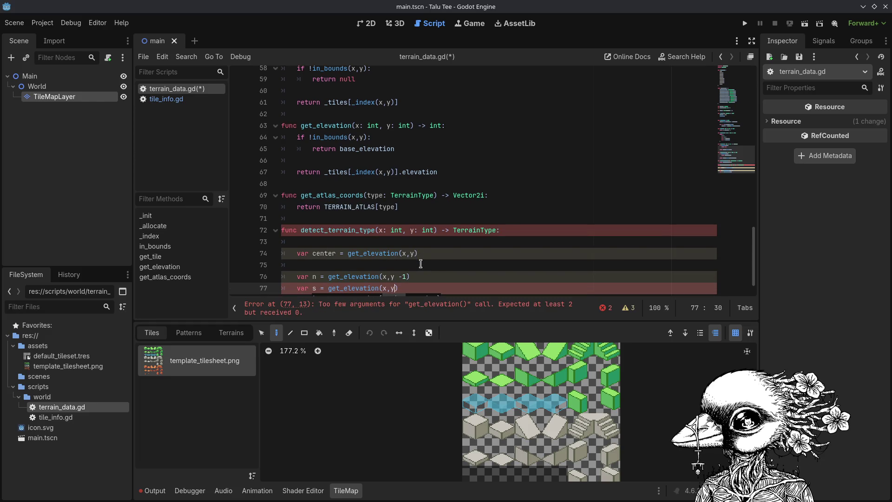
pyautogui.hotkey('ctrl', 's')
pyautogui.press('Return')
pyautogui.write('var e')
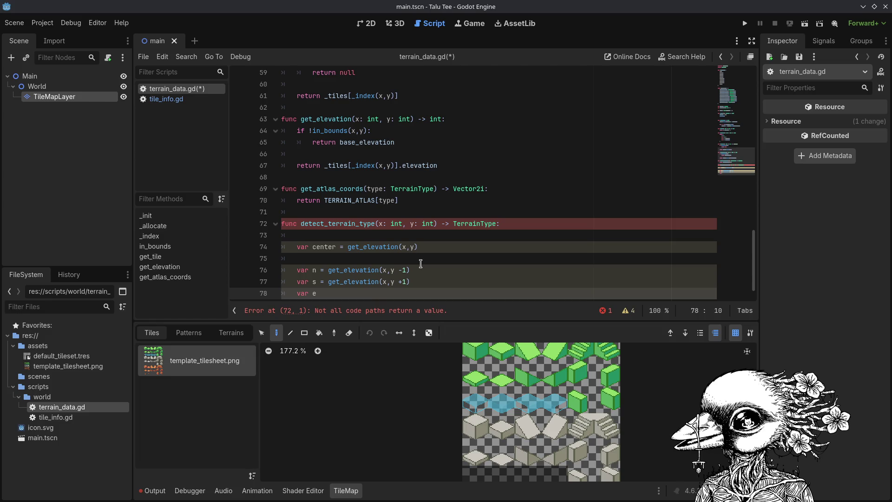
# Complete the east neighbour line as 'var e = get_elevation(x + 1,y)'.
pyautogui.write(' =')
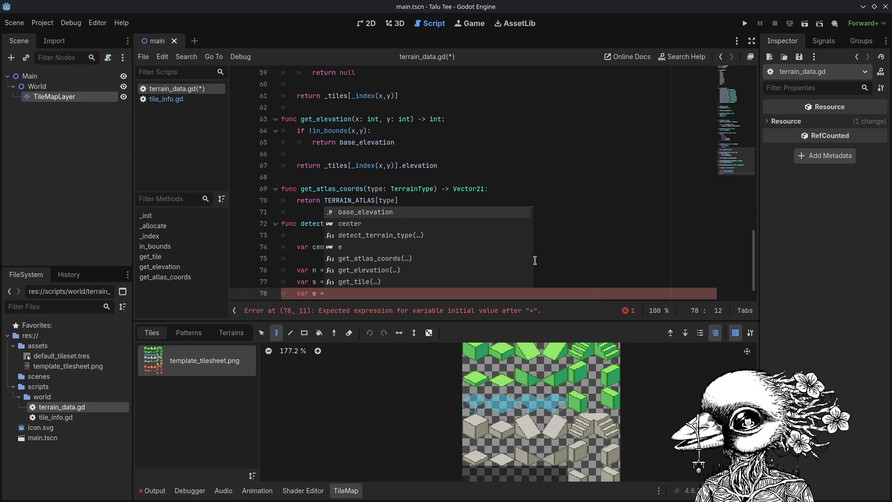
pyautogui.click(387, 294)
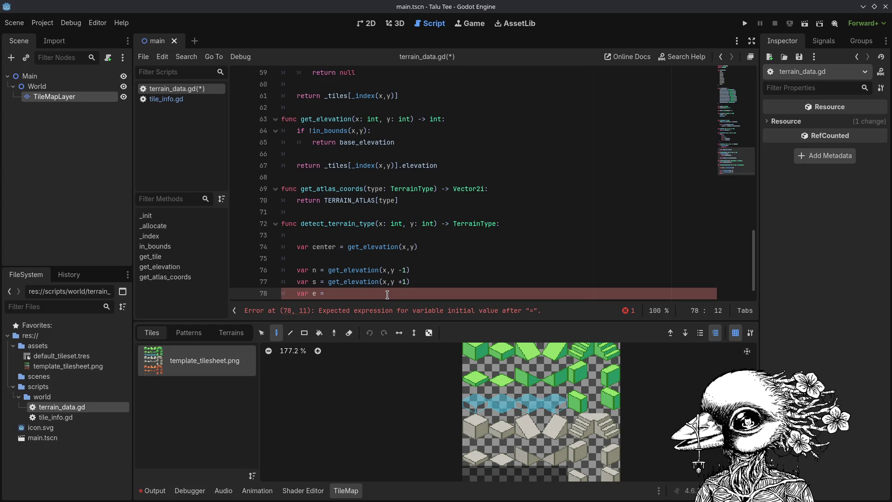
pyautogui.write(' get_elevation(')
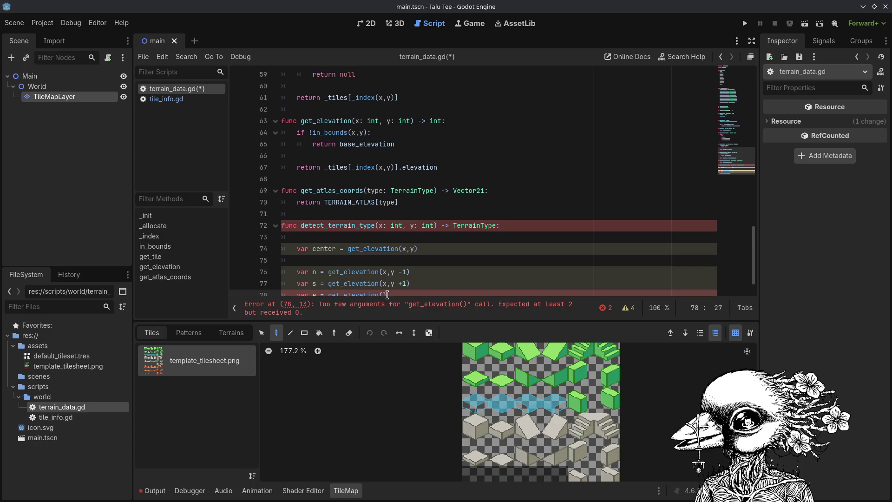
pyautogui.write('x + 1')
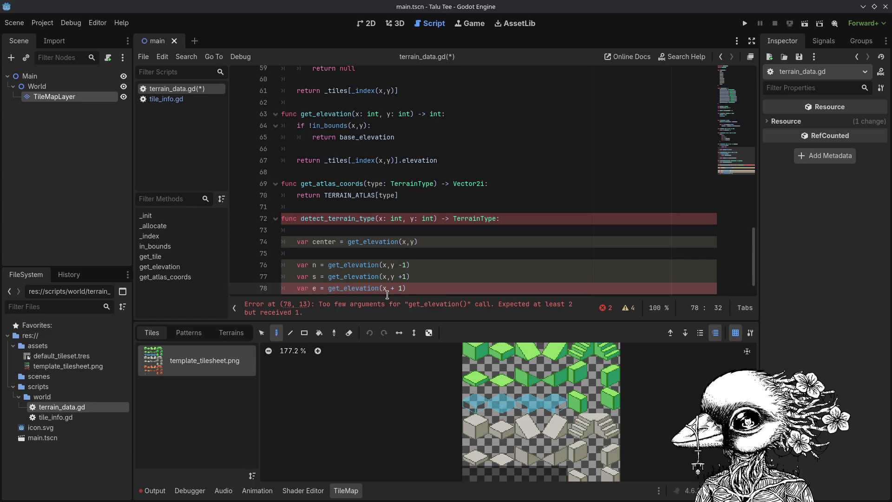
pyautogui.write(',y')
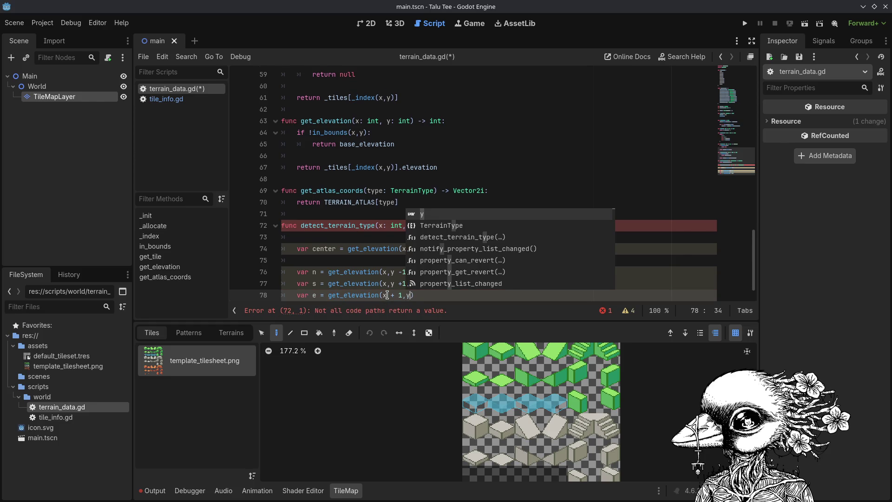
# Add 'var w = get_elevation(x -1, y)' for the west neighbour, followed by a blank line.
pyautogui.press('Return')
pyautogui.write('var w = get')
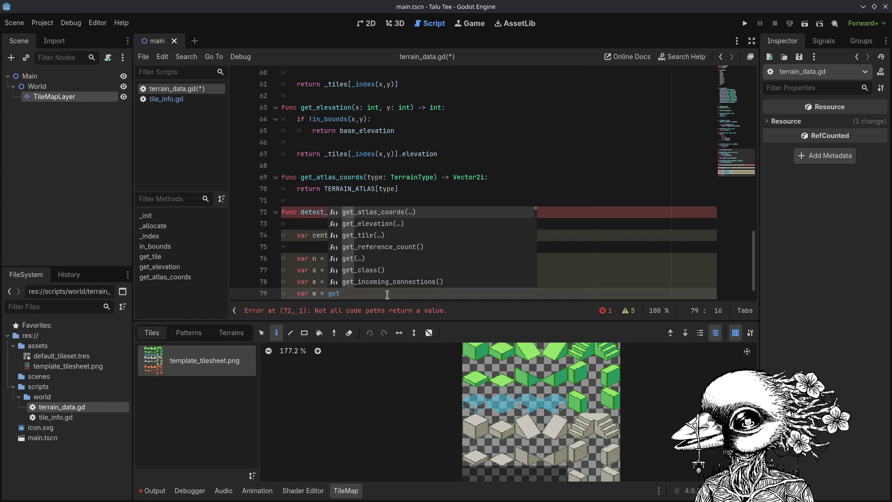
pyautogui.press('BackSpace')
pyautogui.press('Return')
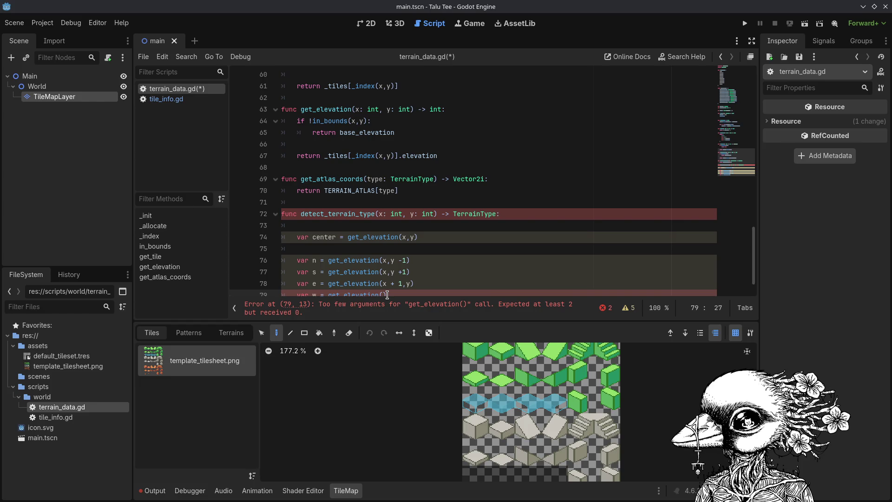
pyautogui.write('x -1, y')
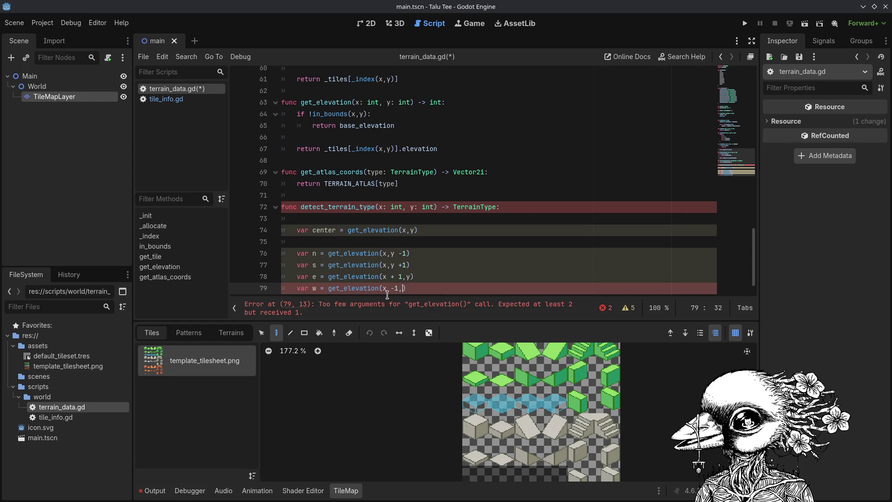
pyautogui.press('End')
pyautogui.press('Return')
pyautogui.press('Return')
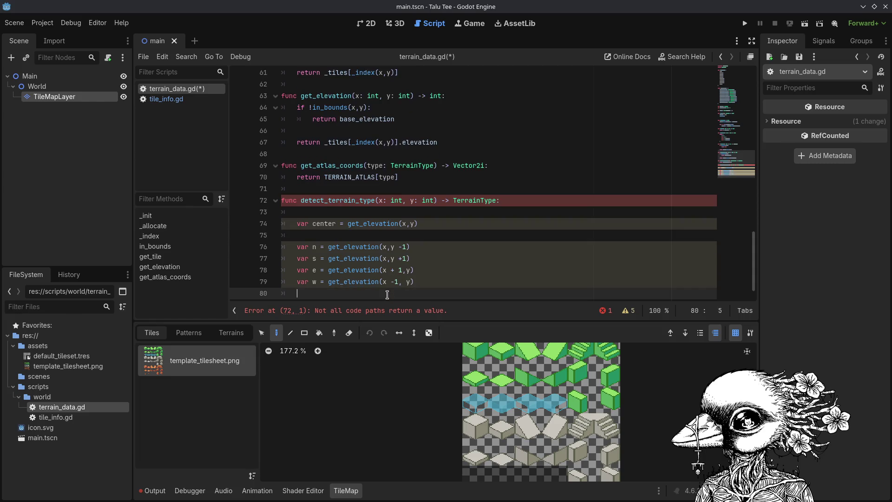
# Declare 'var higher = 0' below the neighbour lookups and save.
pyautogui.write('var higher = 0')
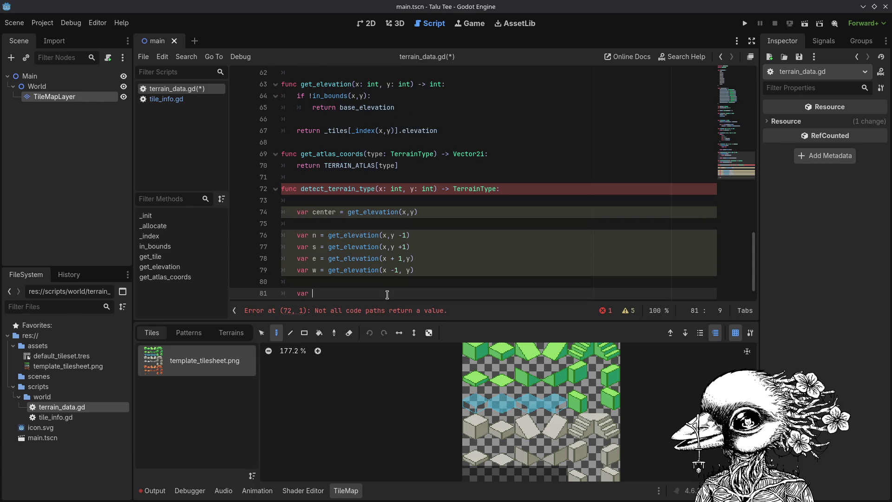
pyautogui.press('Return')
pyautogui.press('Return')
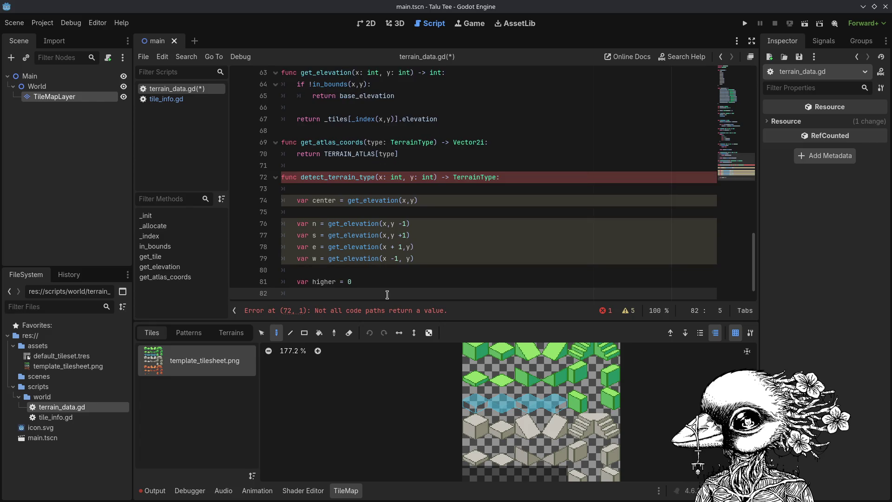
pyautogui.hotkey('ctrl', 's')
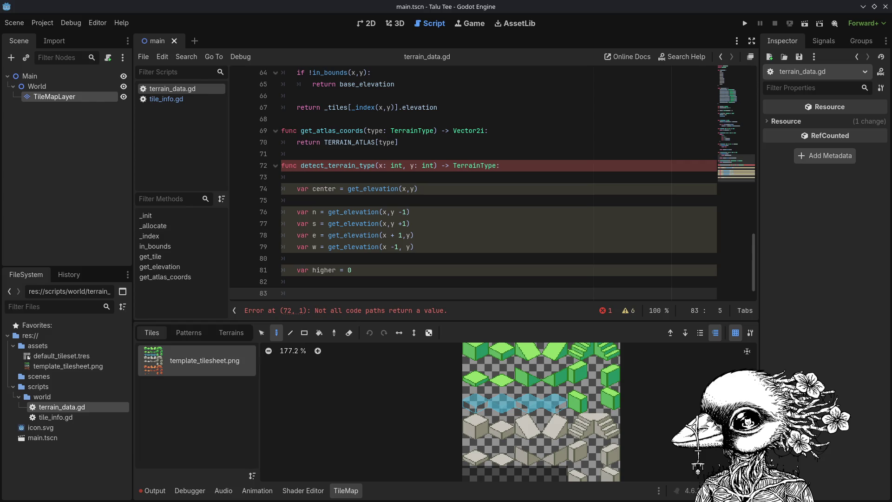
# Add a '# Get neighbours' comment below the center variable and save.
pyautogui.click(337, 203)
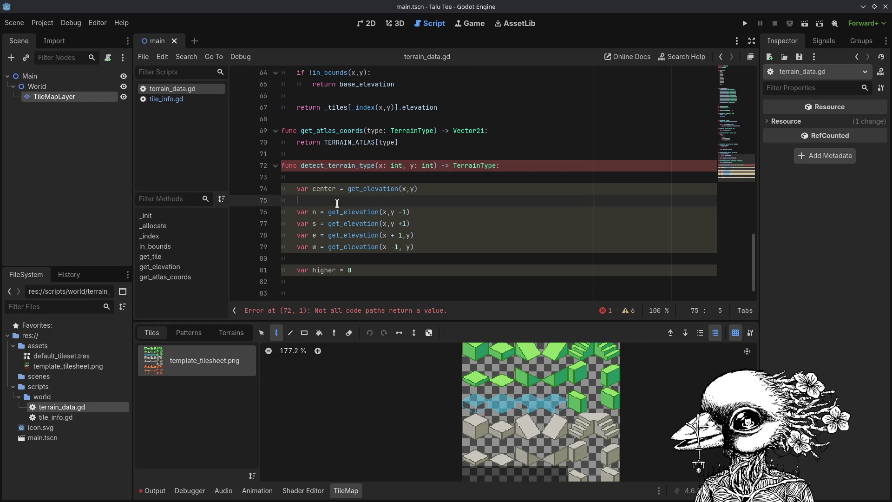
pyautogui.press('Return')
pyautogui.write('#')
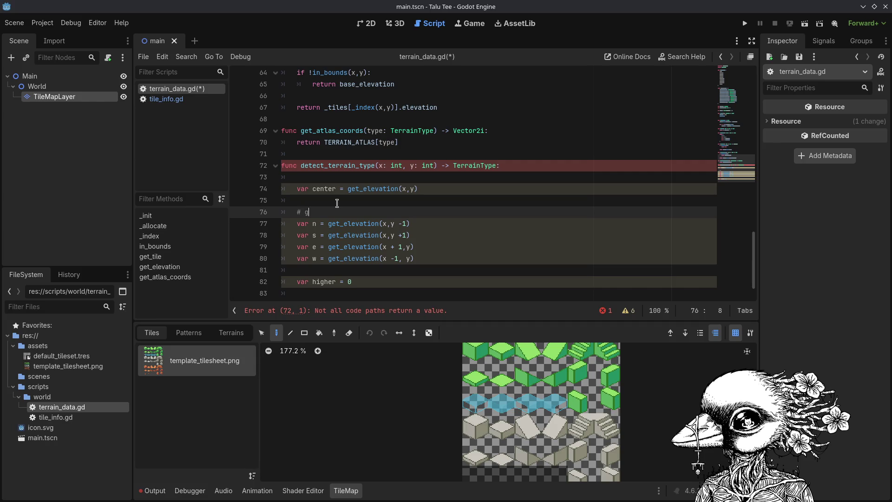
pyautogui.write('Get en')
pyautogui.press('BackSpace')
pyautogui.press('BackSpace')
pyautogui.write('neighbours')
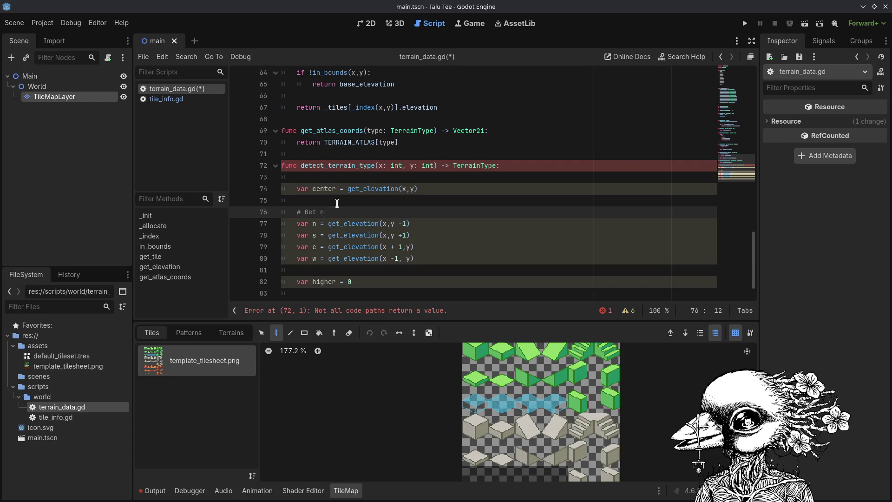
pyautogui.hotkey('ctrl', 's')
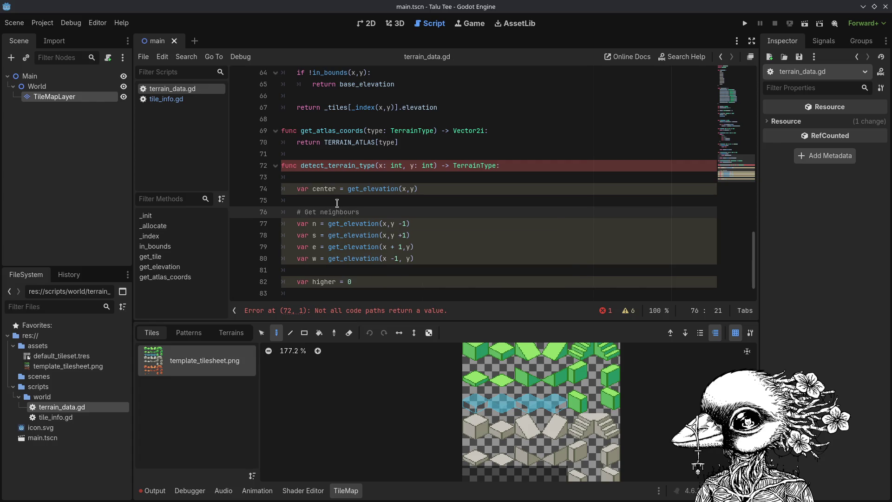
# Insert a '# Get the center' comment above var center and save.
pyautogui.press('Up')
pyautogui.press('Up')
pyautogui.press('Up')
pyautogui.press('Return')
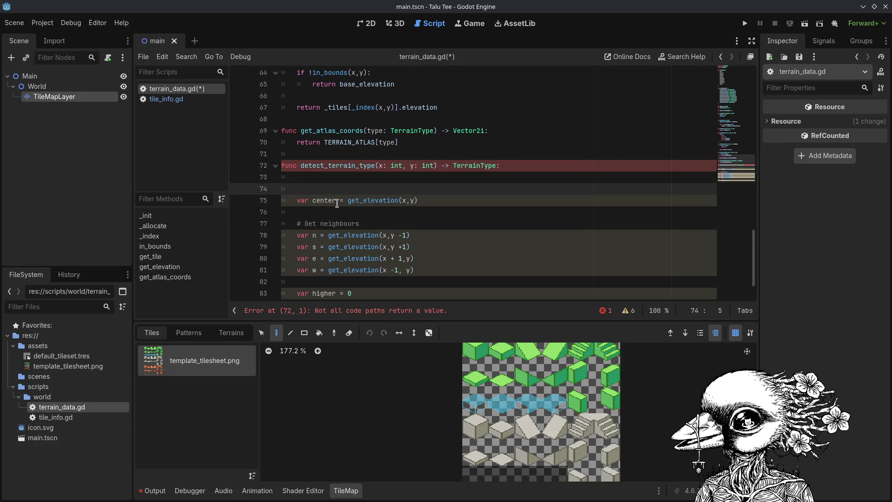
pyautogui.write('%')
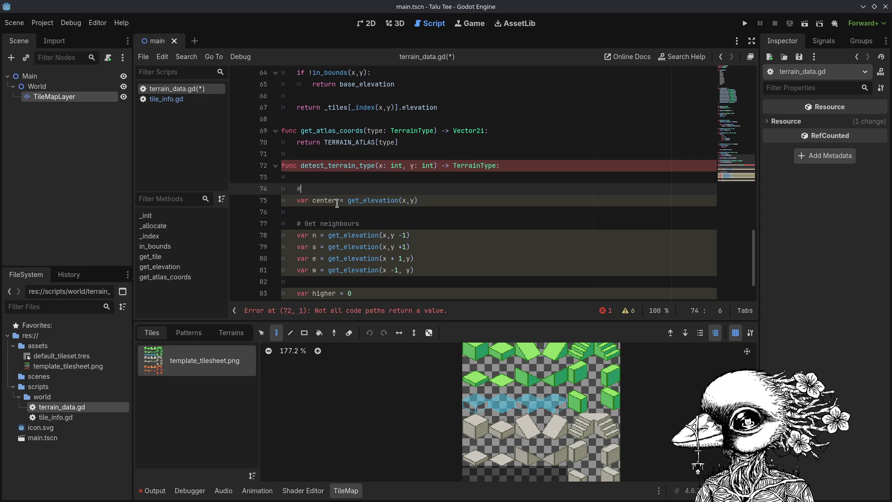
pyautogui.write('Get the center')
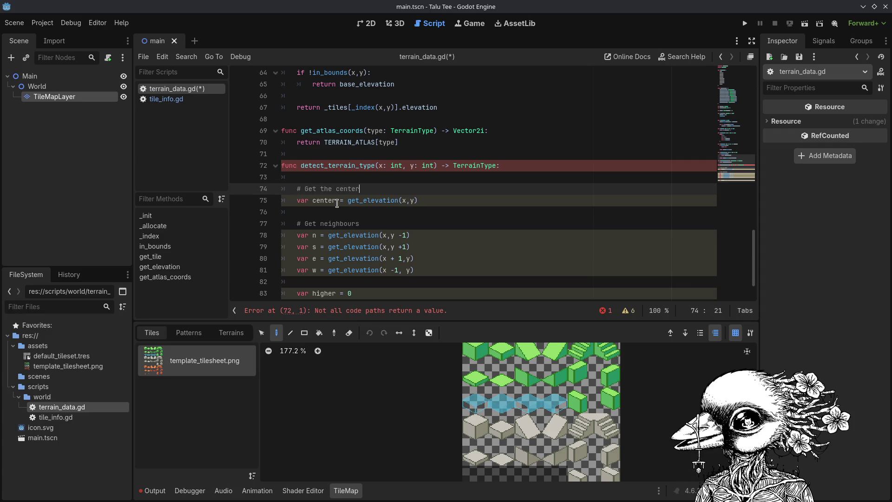
pyautogui.hotkey('ctrl', 's')
# Extend the neighbours comment with 'how many adjacent tiles are higher than this one' and save.
pyautogui.press('Down')
pyautogui.press('Down')
pyautogui.press('Down')
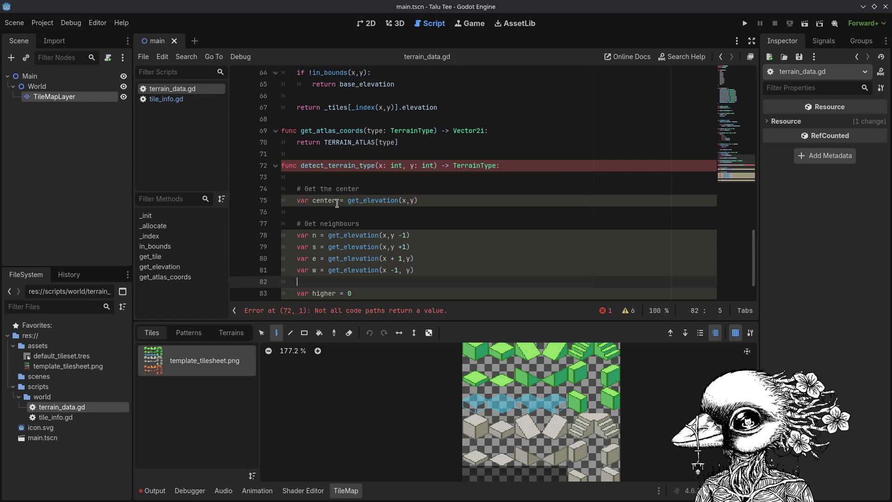
pyautogui.press('Down')
pyautogui.hotkey('shift', 'End')
pyautogui.press('BackSpace')
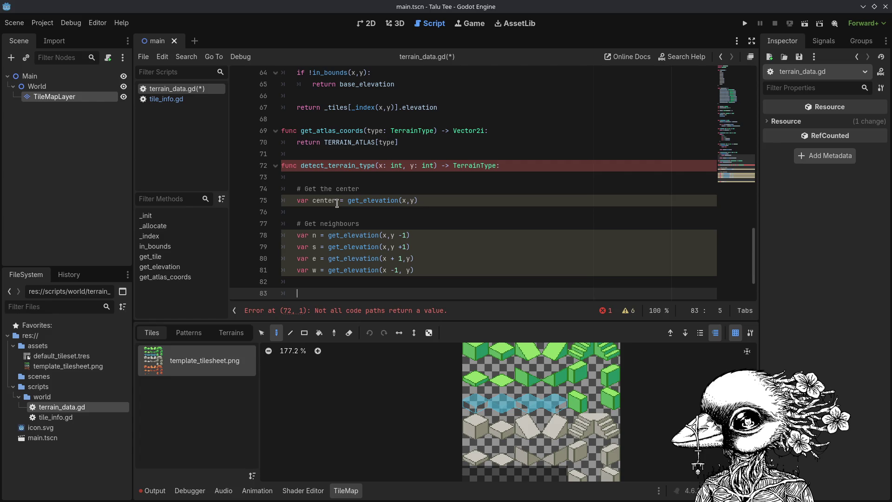
pyautogui.press('Up')
pyautogui.press('Up')
pyautogui.press('Up')
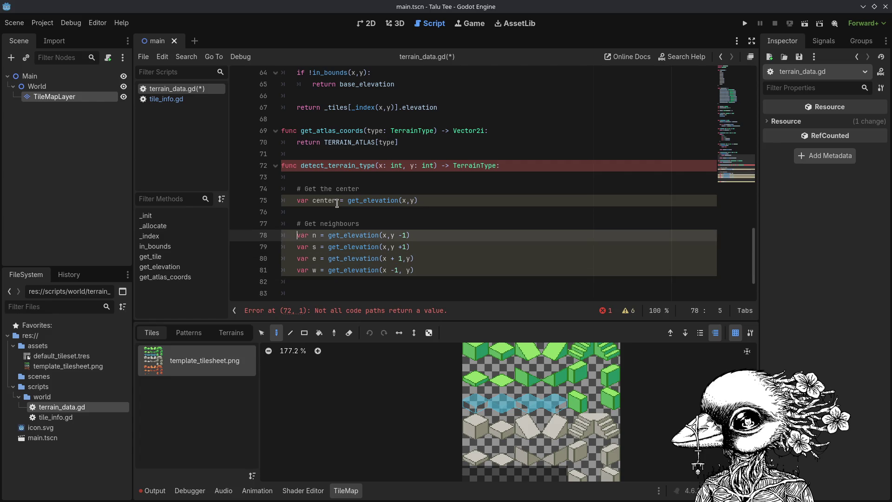
pyautogui.press('Right')
pyautogui.press('Down')
pyautogui.press('Up')
pyautogui.press('End')
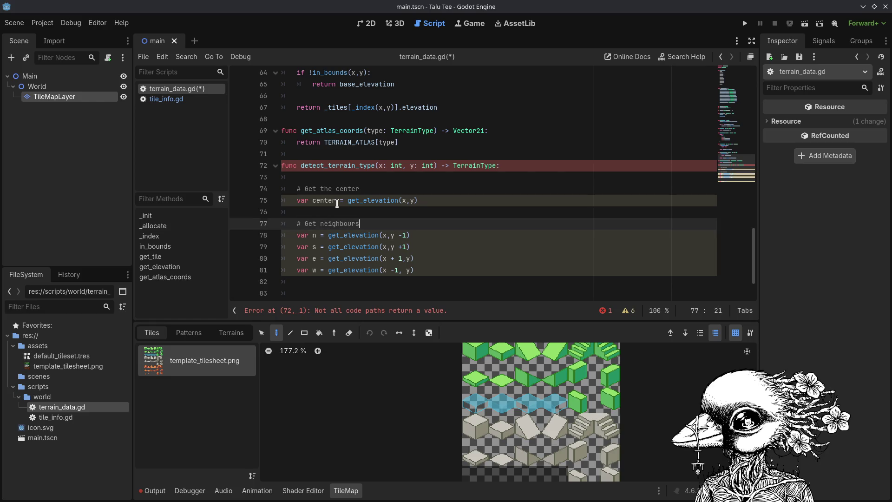
pyautogui.write(', how m')
pyautogui.write('any adj')
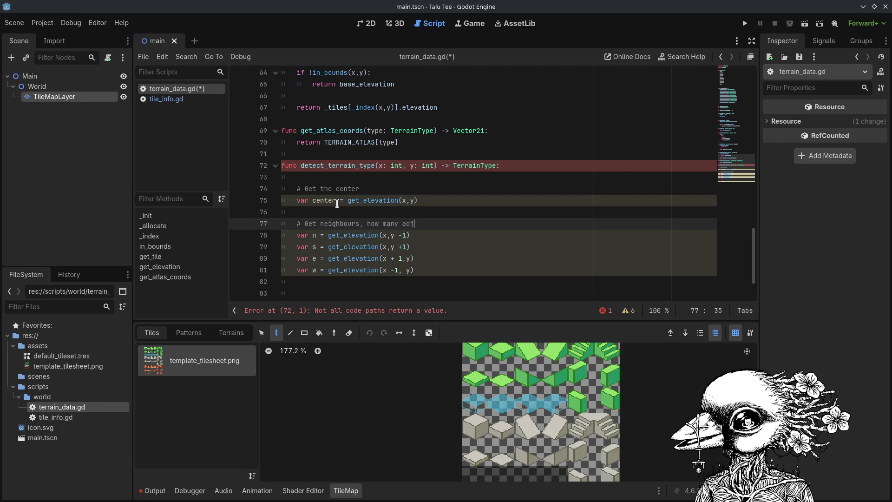
pyautogui.write('acent tiles are highe')
pyautogui.write('r than this one')
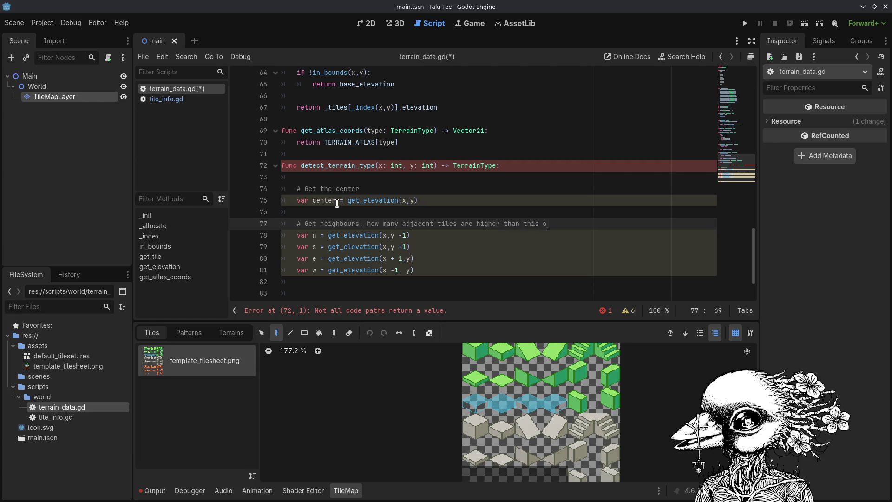
pyautogui.hotkey('ctrl', 's')
# Tidy the blank line after the neighbour lookups and save.
pyautogui.press('Down')
pyautogui.press('Down')
pyautogui.press('Down')
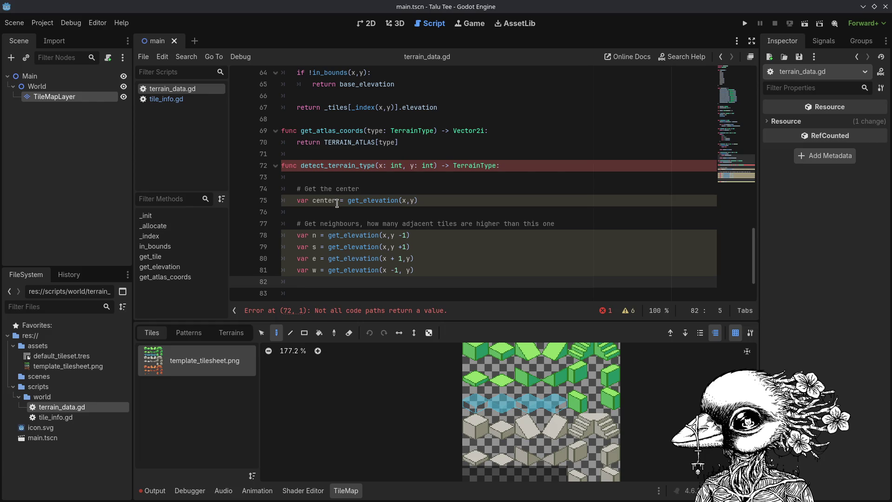
pyautogui.press('Return')
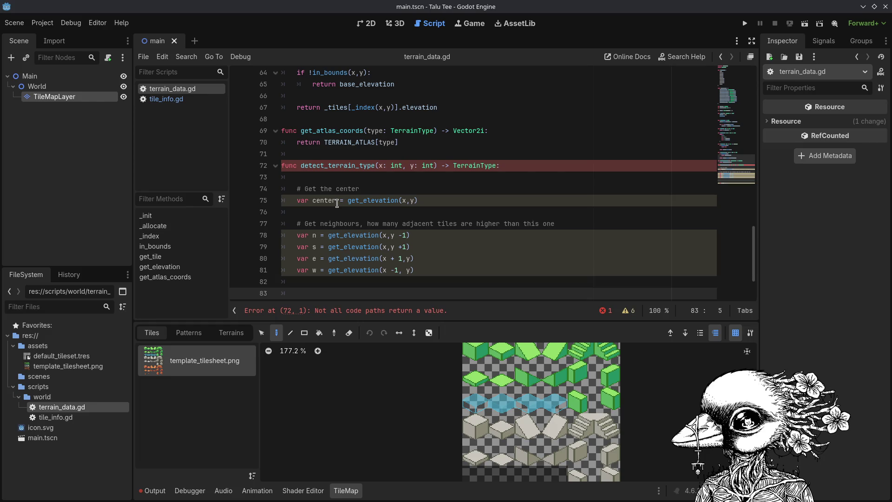
pyautogui.hotkey('ctrl', 's')
pyautogui.scroll(-2, 337, 204)
pyautogui.press('BackSpace')
pyautogui.press('BackSpace')
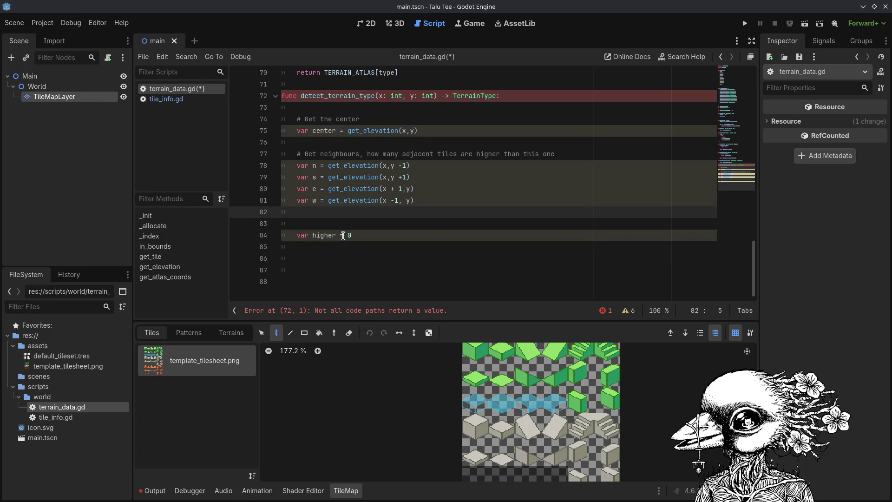
# Remove the empty line above var higher = 0 and tidy the surrounding blank lines.
pyautogui.hotkey('ctrl', 's')
pyautogui.press('Down')
pyautogui.press('Up')
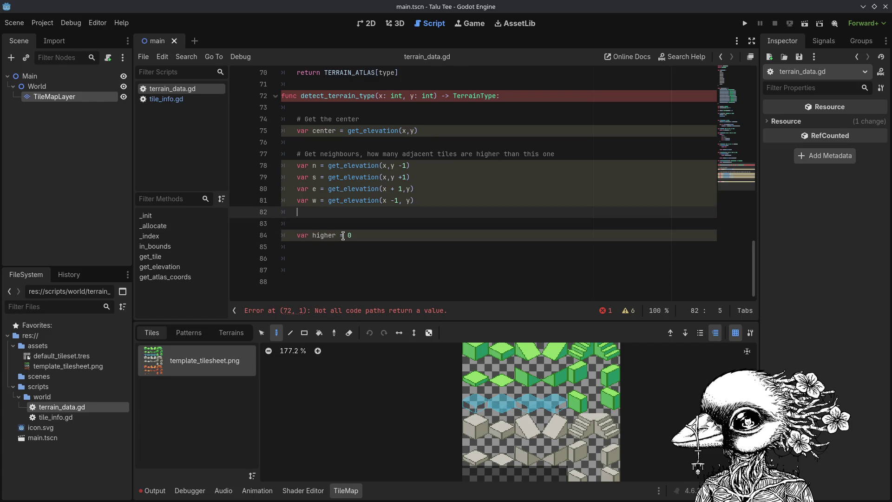
pyautogui.press('Delete')
pyautogui.press('Down')
pyautogui.press('End')
pyautogui.press('Return')
pyautogui.press('Return')
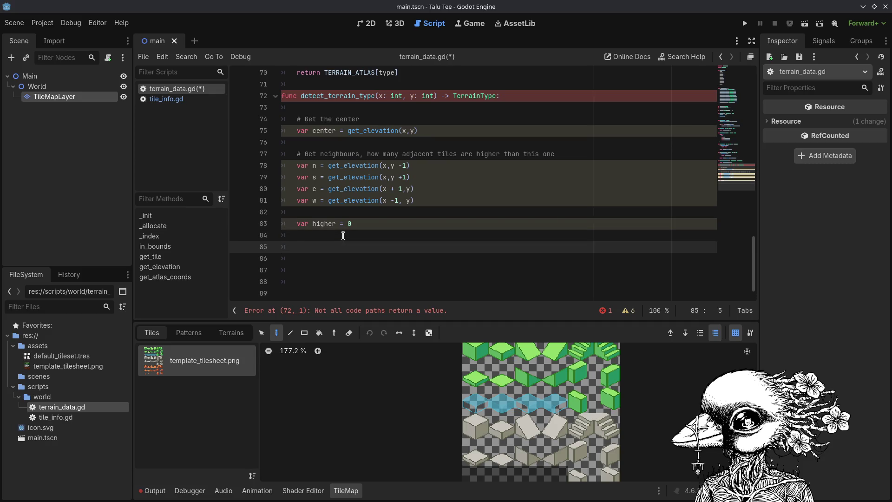
pyautogui.click(343, 235)
pyautogui.press('Up')
pyautogui.hotkey('alt', 'Down')
pyautogui.hotkey('alt', 'Up')
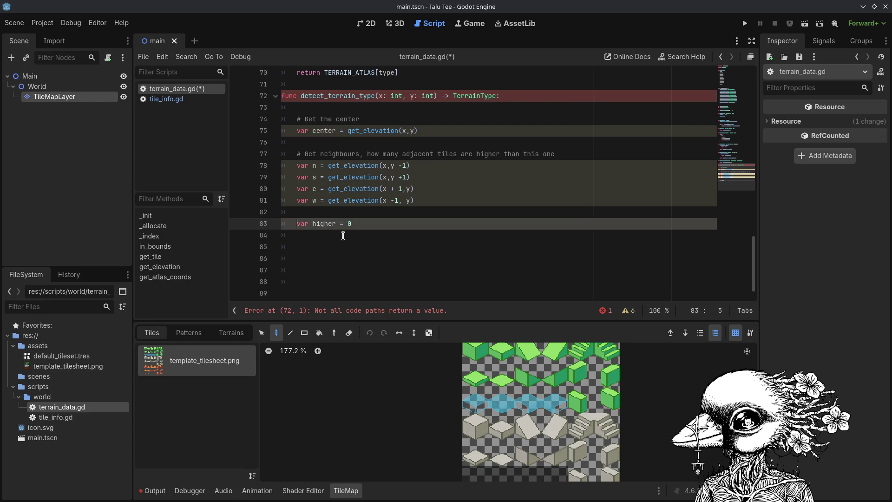
# Write '# No neighbours are higher -> Flat ground' above var higher = 0 and save.
pyautogui.press('Return')
pyautogui.press('Up')
pyautogui.write('#')
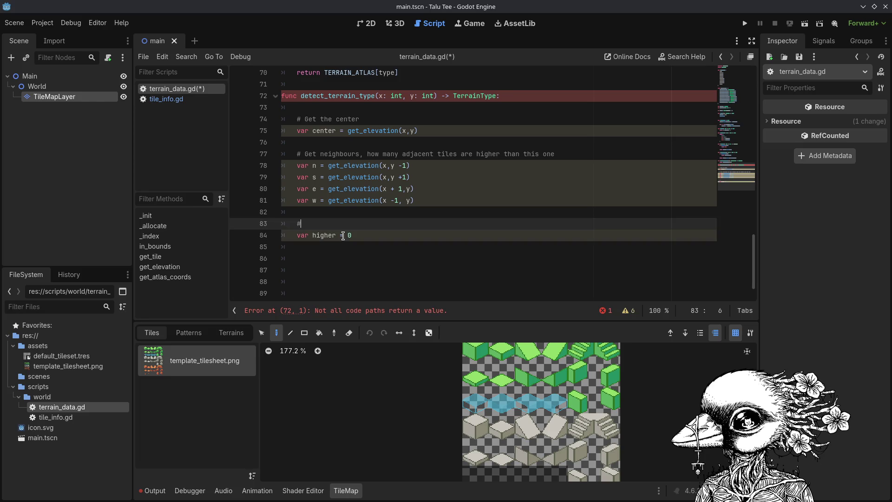
pyautogui.write(' No ')
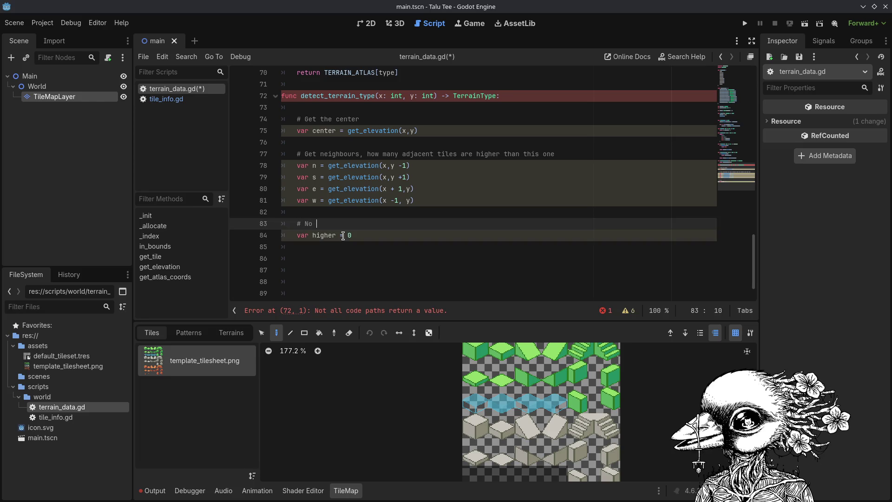
pyautogui.write('N')
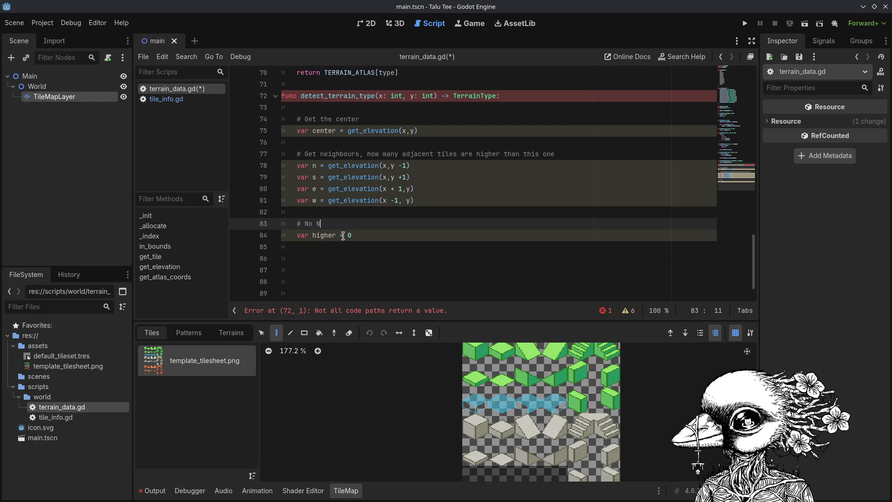
pyautogui.press('BackSpace')
pyautogui.write('neig')
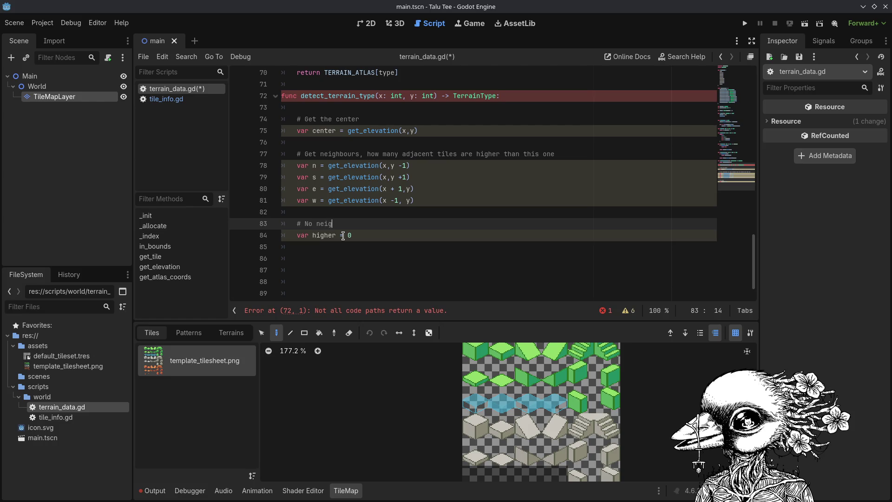
pyautogui.write('hbours are higher')
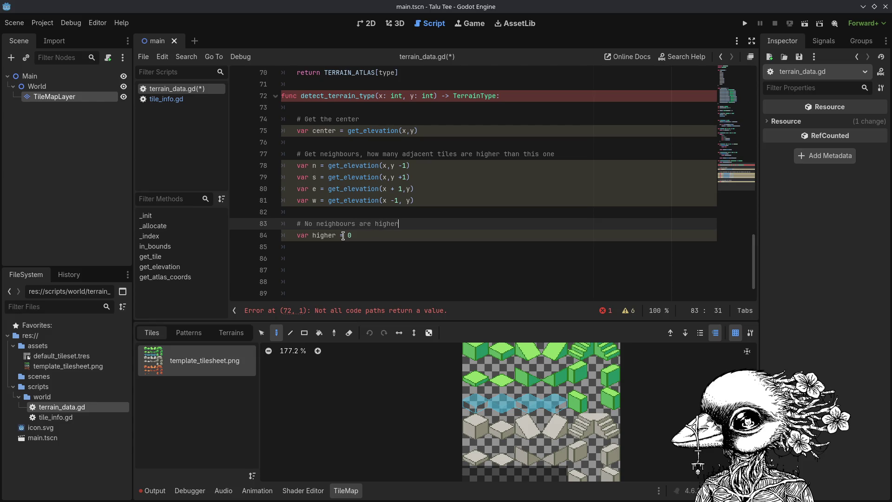
pyautogui.write(' -> Flat ground')
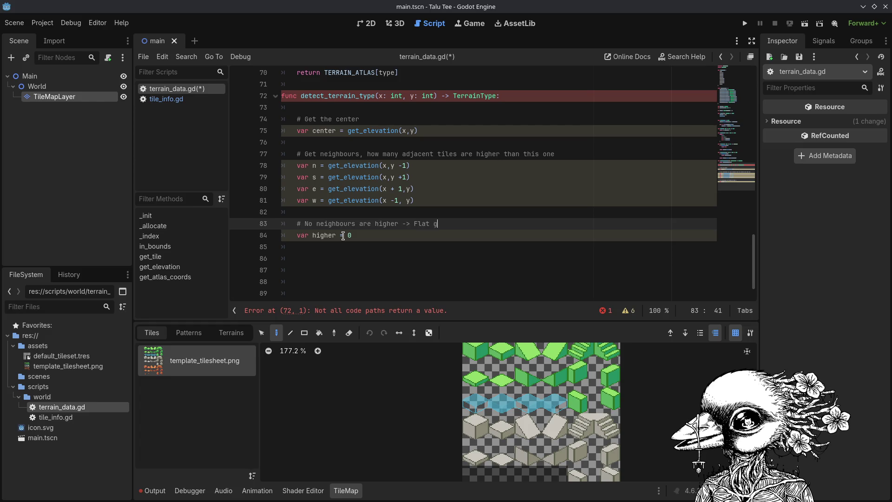
pyautogui.hotkey('ctrl', 's')
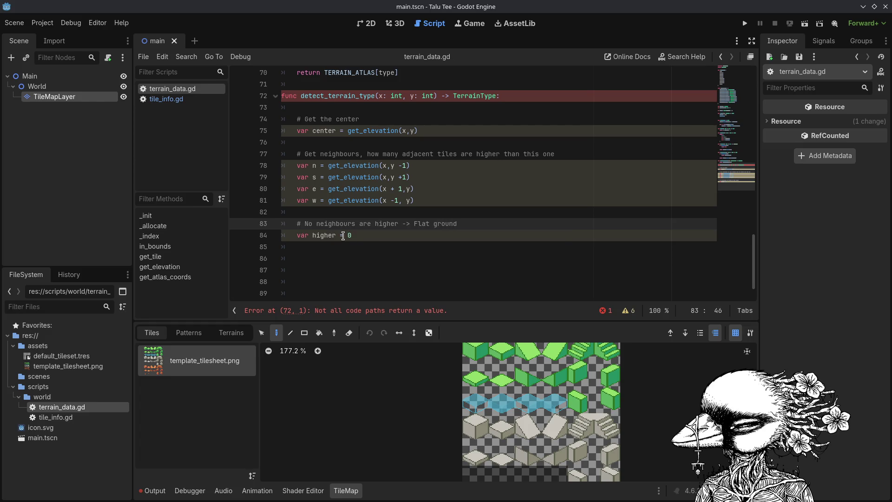
# Adjust the blank line under var higher = 0 and select the neighbours comment line.
pyautogui.press('Down')
pyautogui.press('Down')
pyautogui.press('Return')
pyautogui.press('Return')
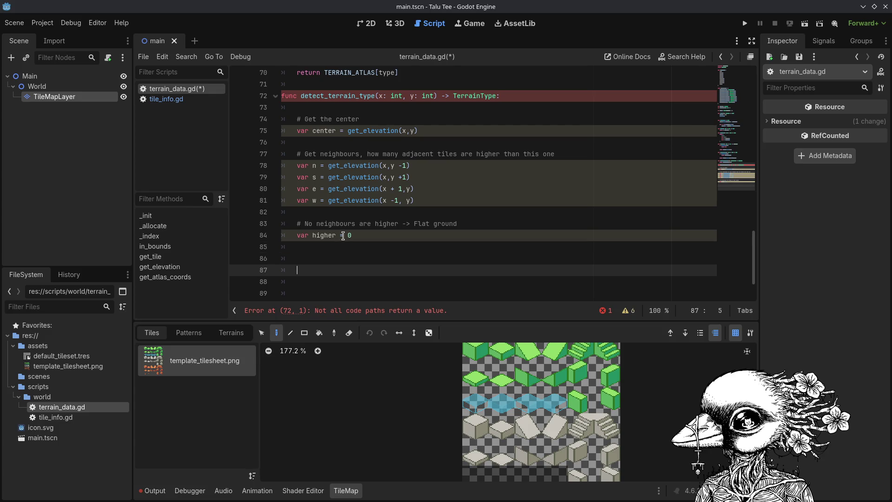
pyautogui.press('BackSpace')
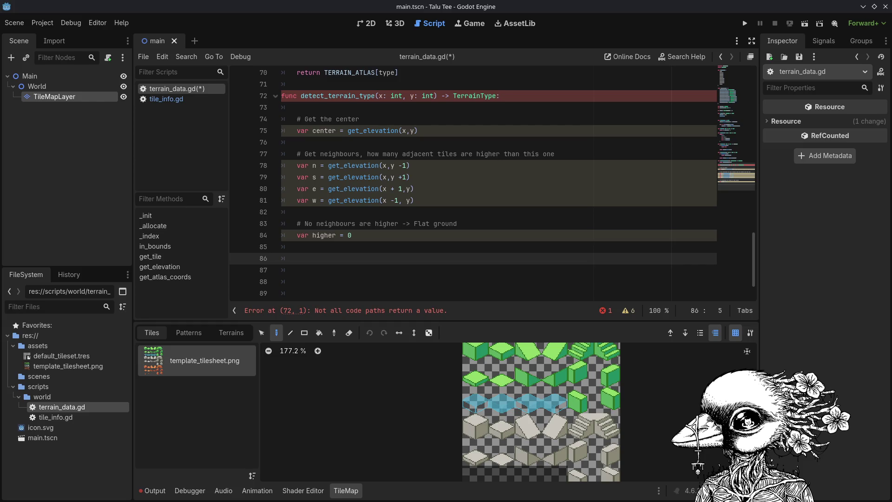
pyautogui.tripleClick(382, 157)
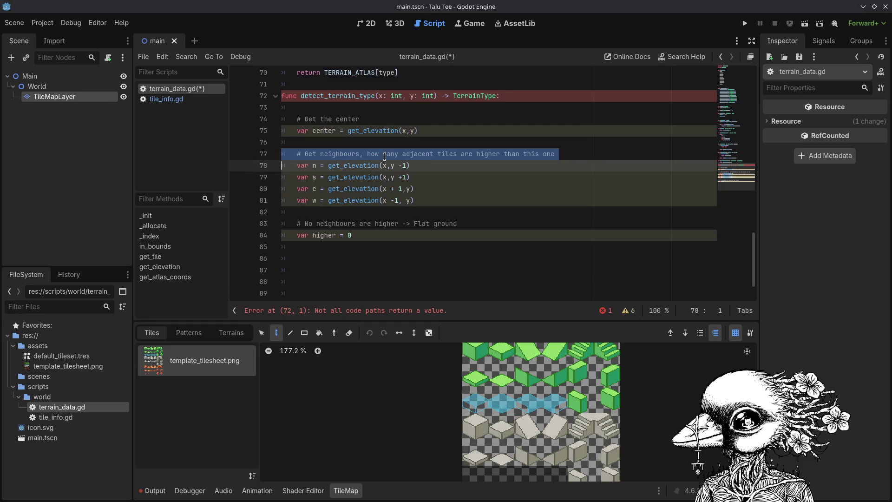
# Cut the '# Get neighbours…' comment and paste it below var higher = 0.
pyautogui.press('BackSpace')
pyautogui.hotkey('ctrl', 's')
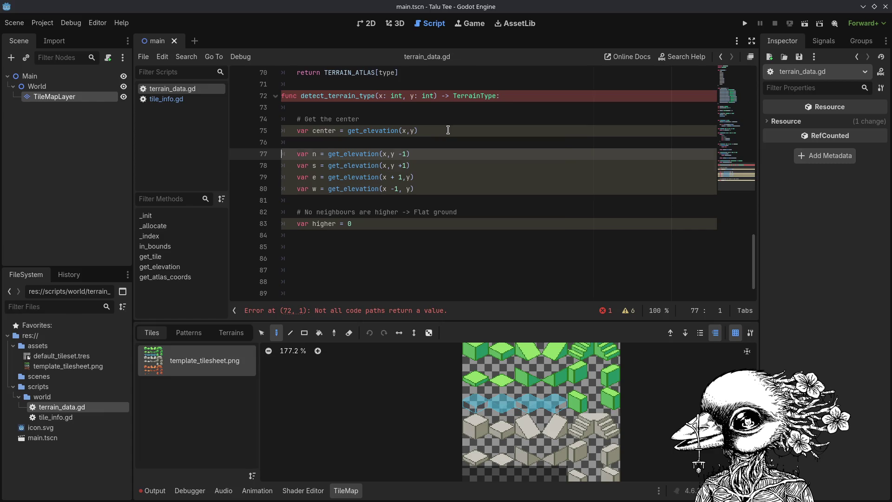
pyautogui.press('Down')
pyautogui.press('Down')
pyautogui.press('Down')
pyautogui.press('Down')
pyautogui.press('Down')
pyautogui.press('Down')
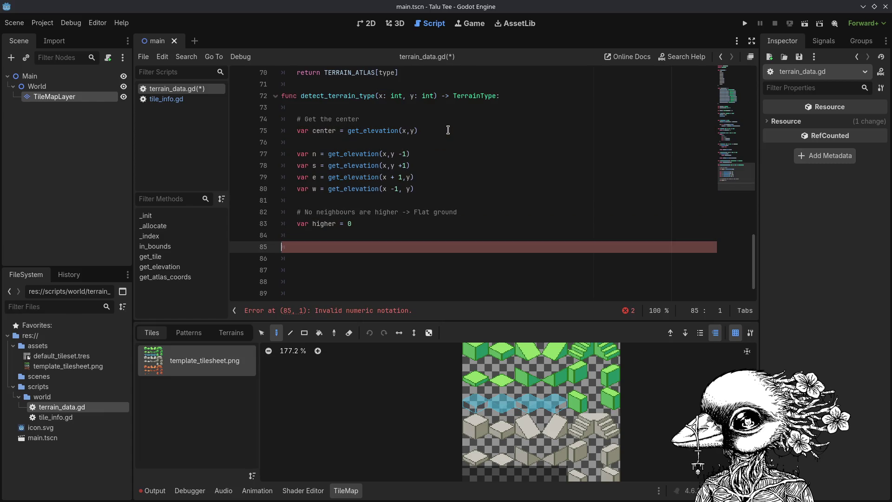
pyautogui.hotkey('ctrl', 'z')
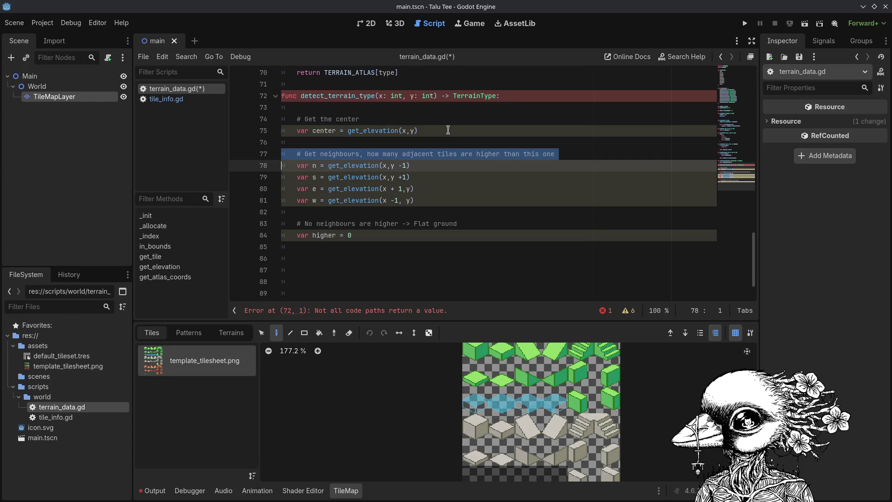
pyautogui.hotkey('ctrl', 'x')
pyautogui.press('Down')
pyautogui.press('Down')
pyautogui.press('Down')
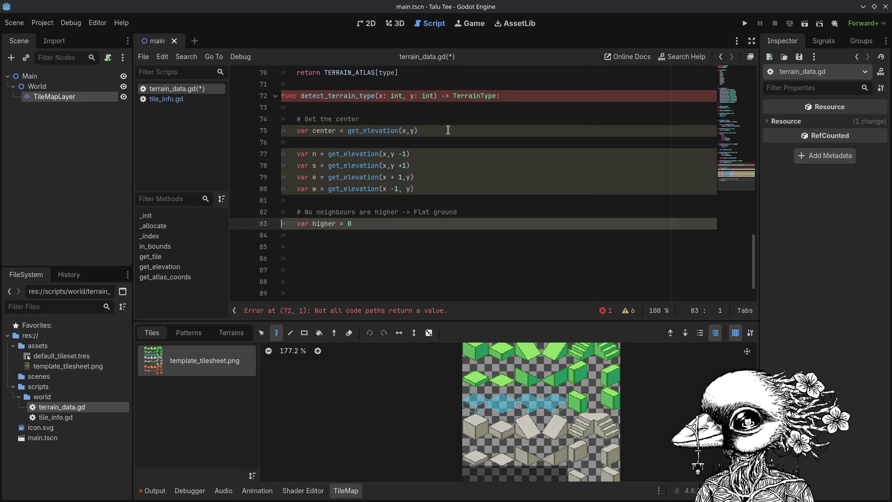
pyautogui.hotkey('ctrl', 'v')
# Fix the moved comment's indentation to match the function body and open a line below it.
pyautogui.press('Up')
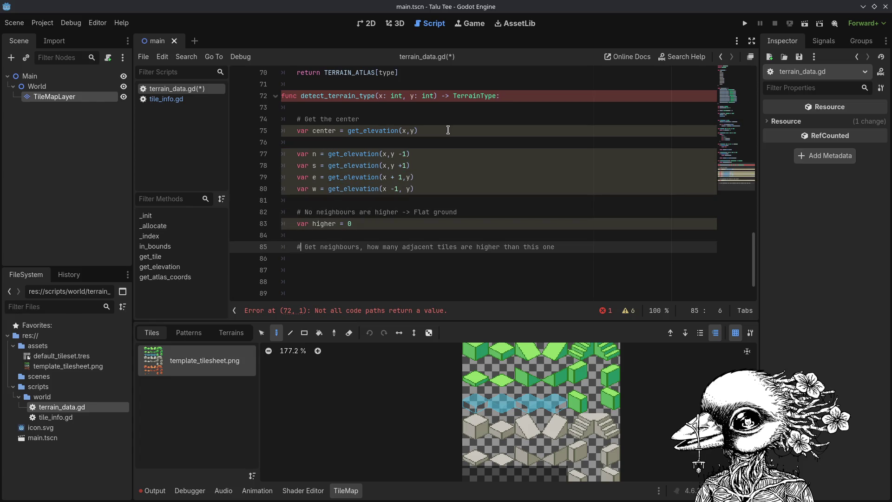
pyautogui.press('Left')
pyautogui.press('BackSpace')
pyautogui.press('Down')
pyautogui.press('Up')
pyautogui.press('Tab')
pyautogui.press('Down')
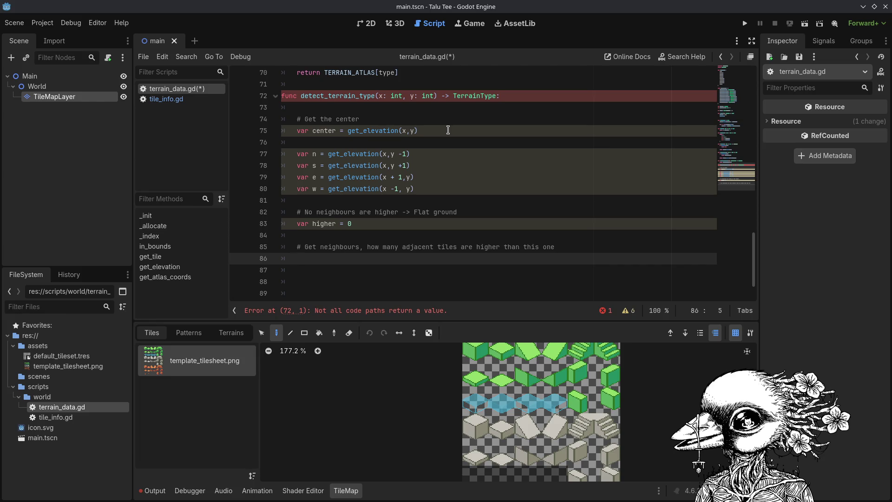
pyautogui.press('Return')
# Write 'if n > center: higher += 1', delete the '# No neighbours are higher' comment, and save.
pyautogui.write('if n')
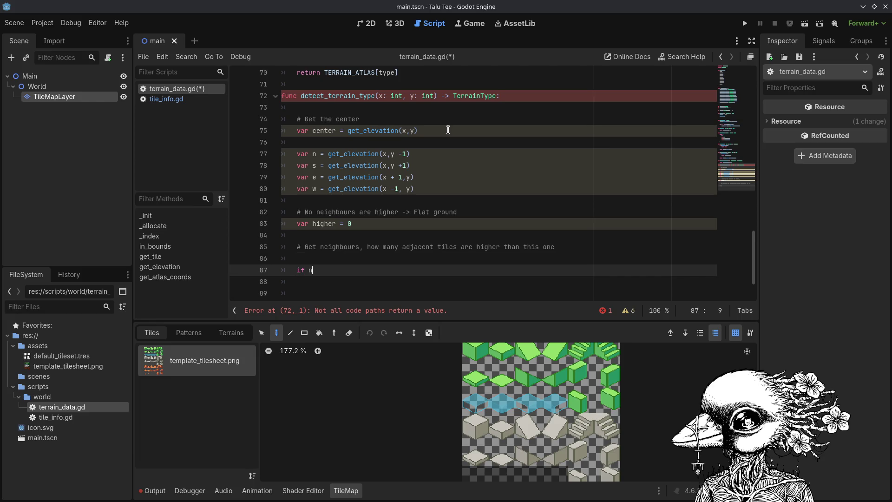
pyautogui.press('BackSpace')
pyautogui.press('BackSpace')
pyautogui.press('BackSpace')
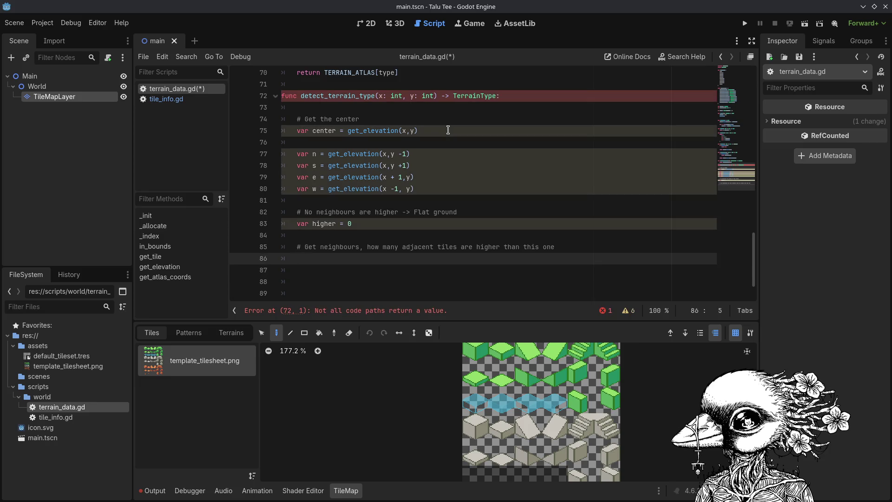
pyautogui.write('if n > ')
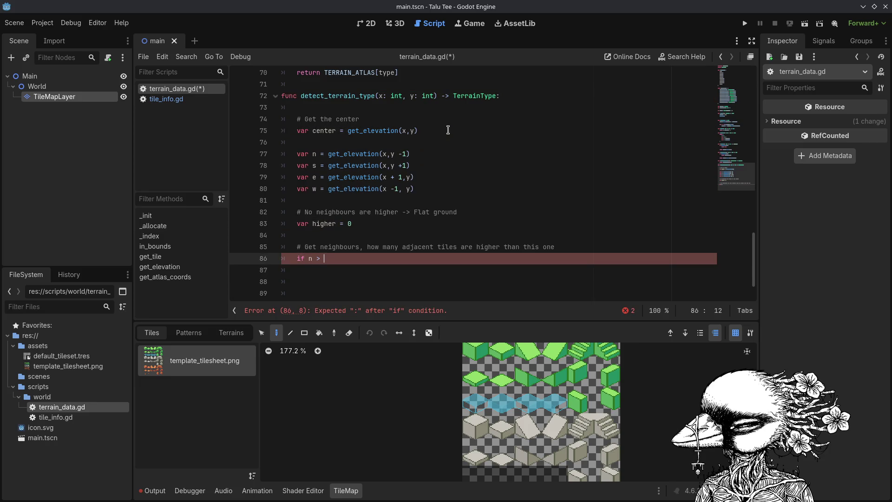
pyautogui.write('center')
pyautogui.press('Escape')
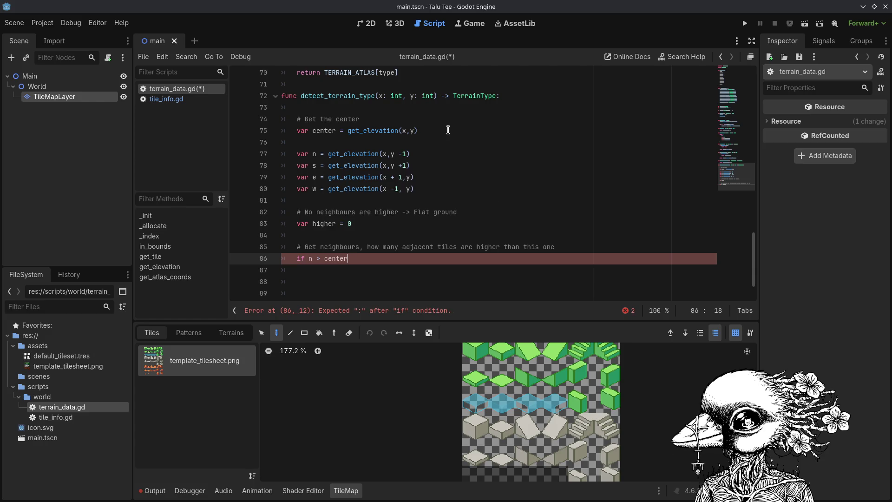
pyautogui.write(': higher +=')
pyautogui.tripleClick(344, 213)
pyautogui.press('BackSpace')
pyautogui.click(406, 245)
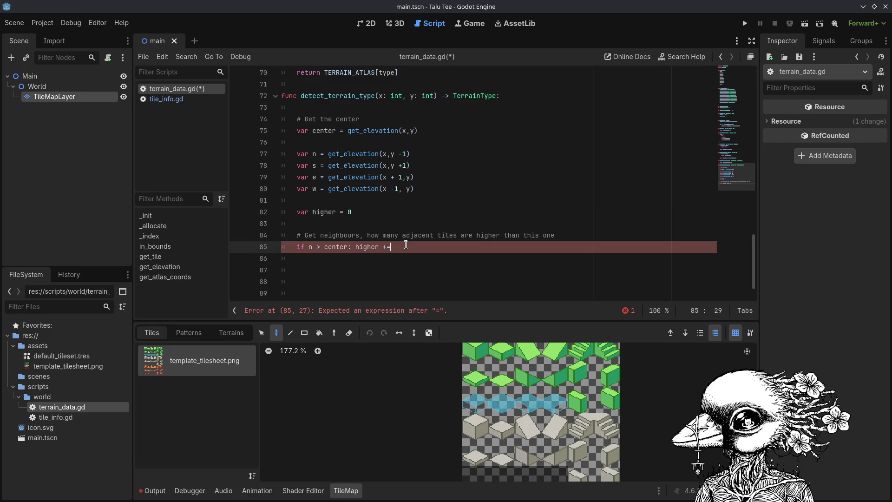
pyautogui.write(' 1')
pyautogui.hotkey('ctrl', 's')
# Add matching checks incrementing higher when s, e or w exceeds center.
pyautogui.press('Return')
pyautogui.write('if ')
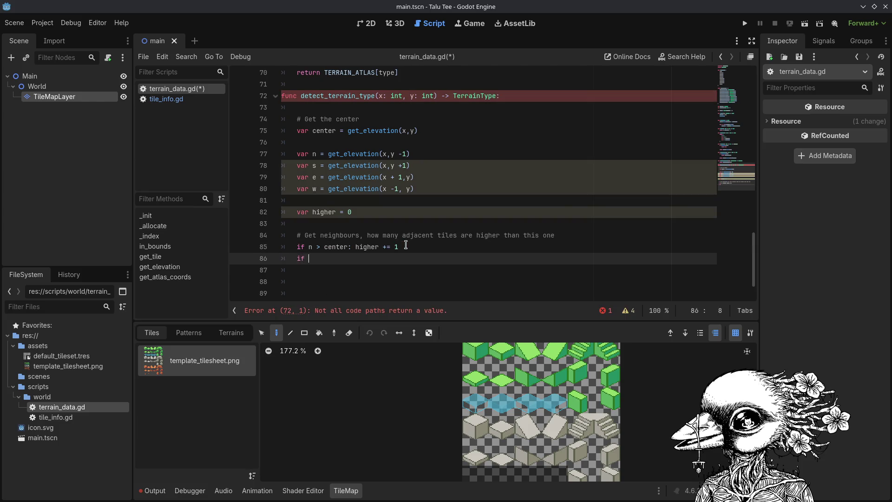
pyautogui.write('s > center')
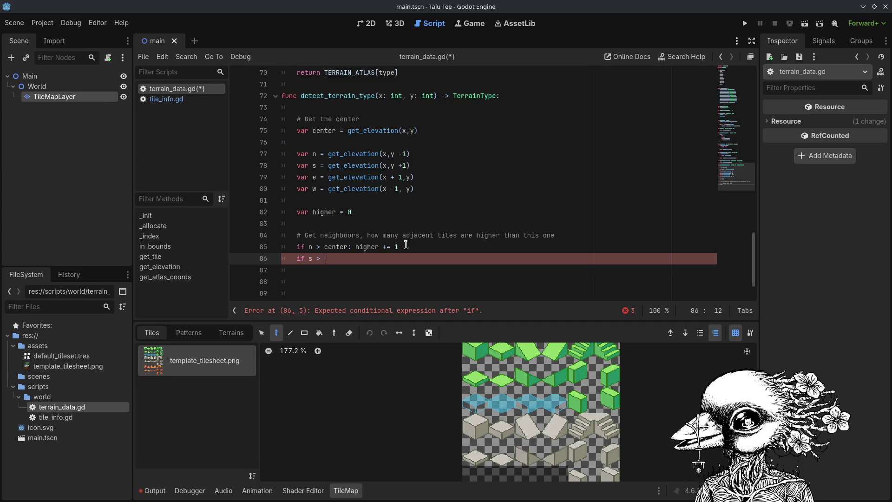
pyautogui.write(': higher ')
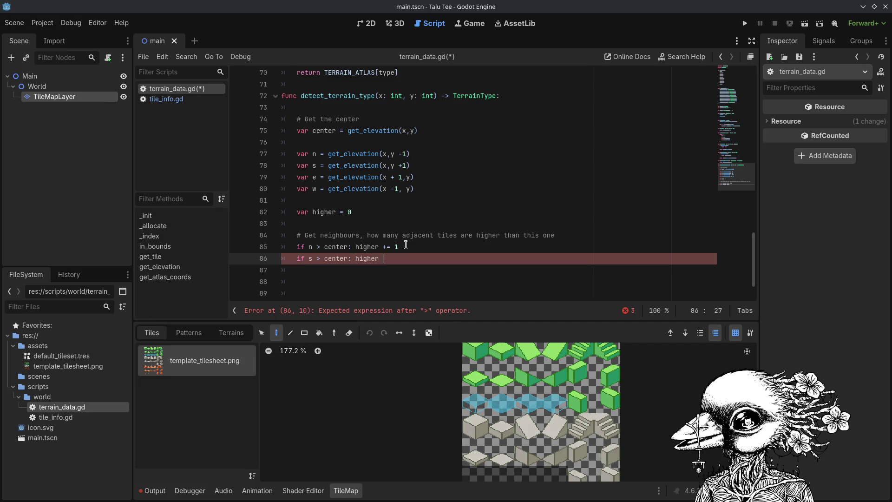
pyautogui.write('+= 1')
pyautogui.press('Return')
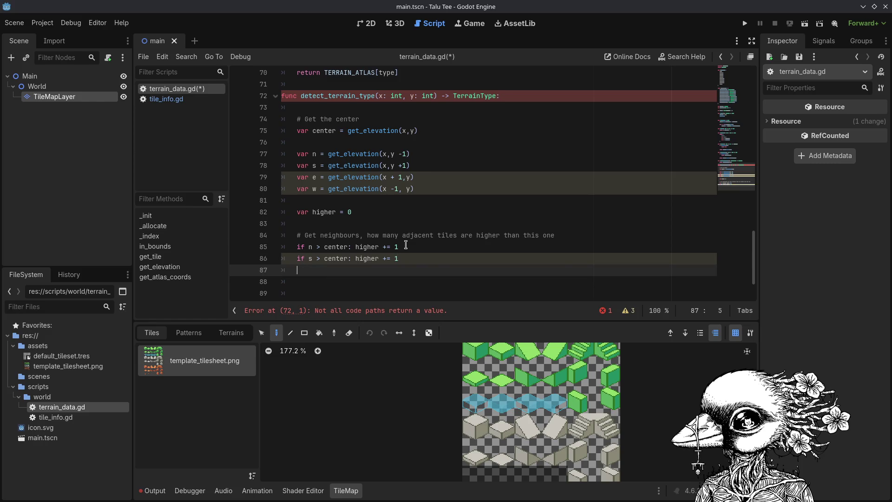
pyautogui.hotkey('ctrl', 's')
pyautogui.write('if')
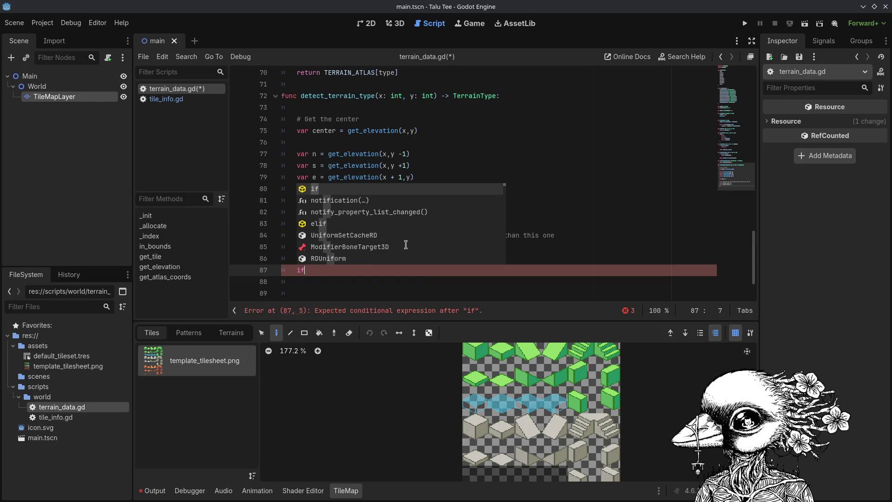
pyautogui.write(' e > center')
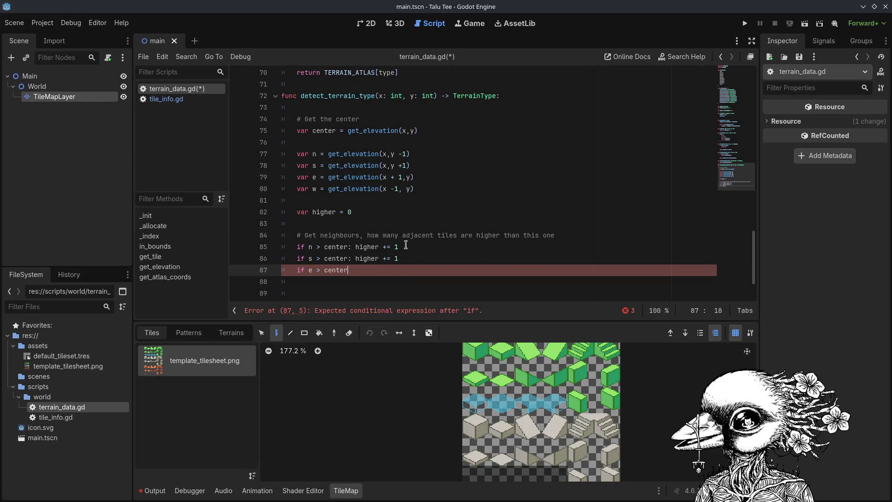
pyautogui.write(': higher')
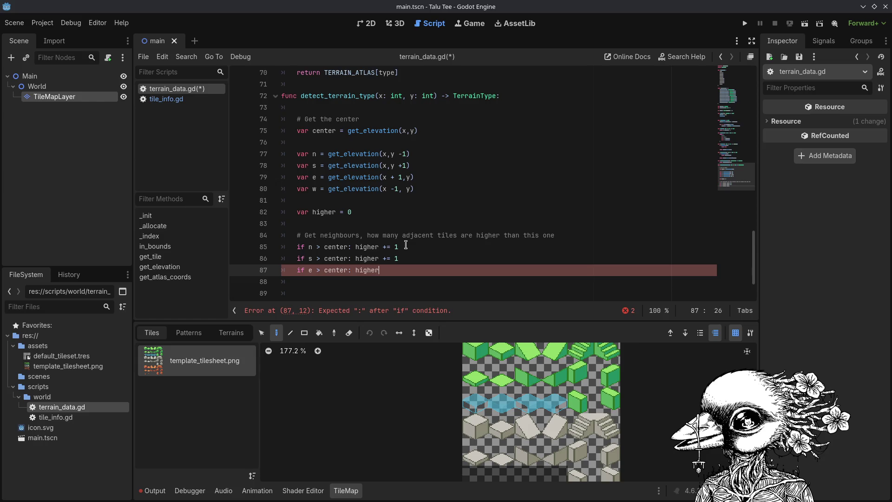
pyautogui.write(' +=1')
pyautogui.press('Return')
pyautogui.write('if w > center: higher +')
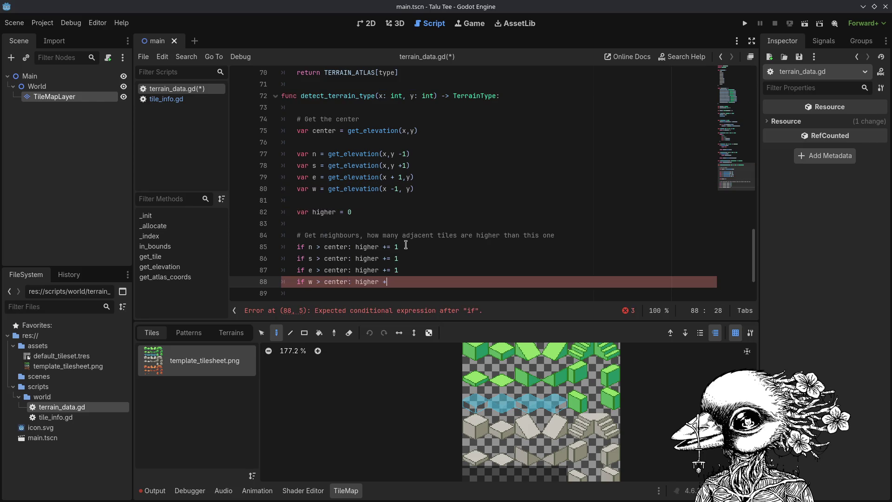
pyautogui.write('= 1')
# After a blank line, start the test 'if higher == 0:'.
pyautogui.press('Return')
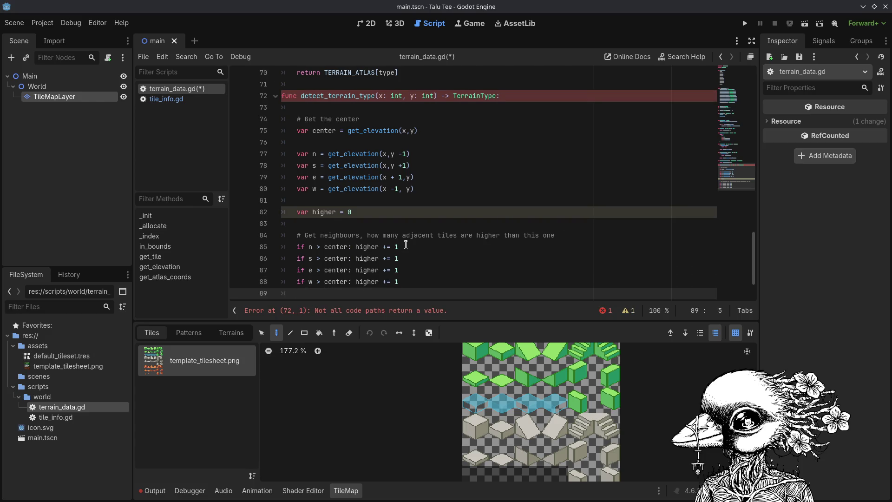
pyautogui.press('Return')
pyautogui.press('Return')
pyautogui.write('if higher ==')
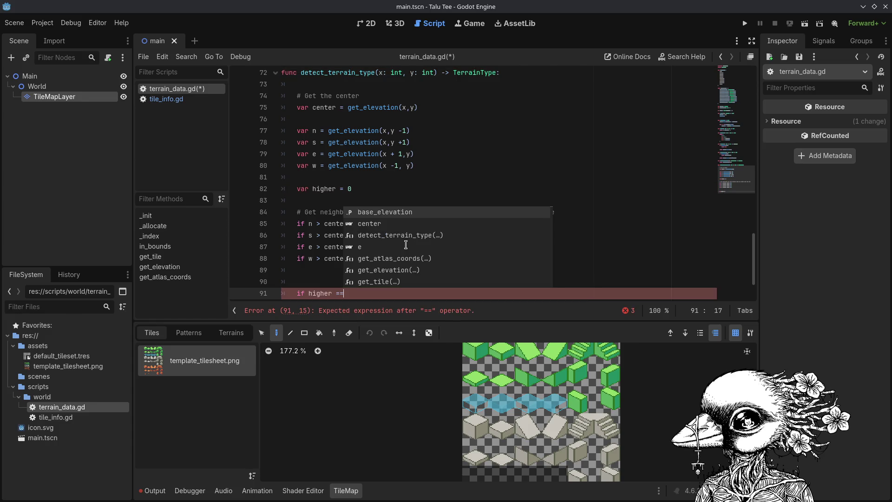
pyautogui.write(' 0')
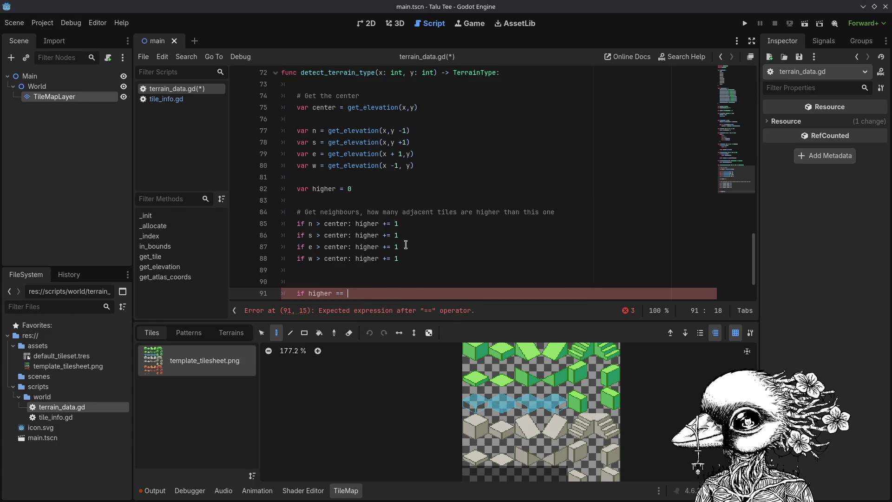
pyautogui.write(':')
# Return TerrainType.FLAT inside the 'if higher == 0:' block.
pyautogui.press('Return')
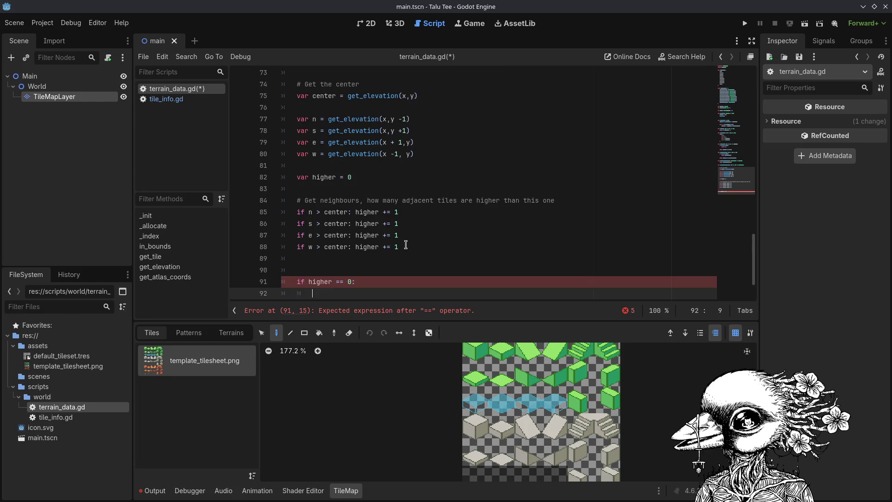
pyautogui.write('return')
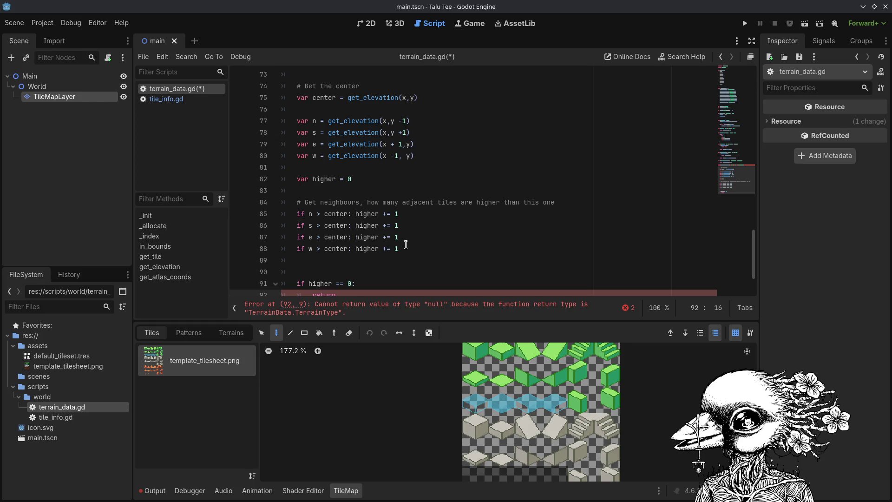
pyautogui.write('Terr')
pyautogui.write('ainType.FL')
pyautogui.press('Return')
pyautogui.press('Return')
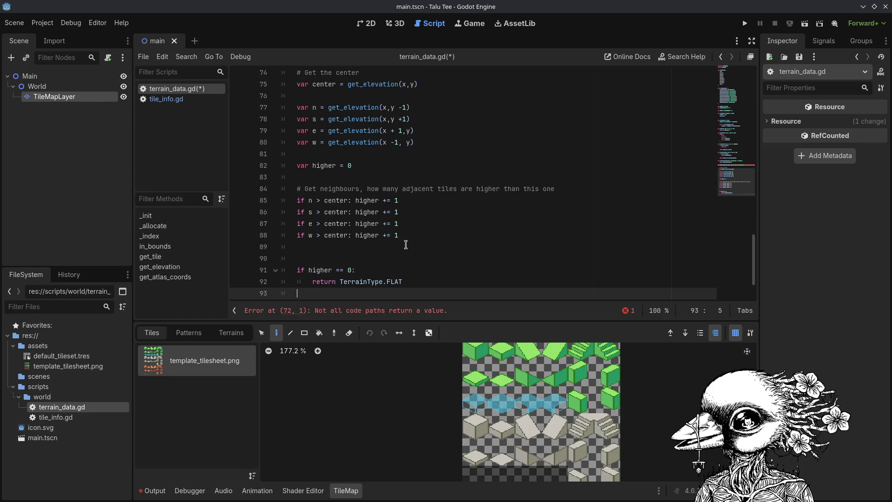
# Outdent to the function level and begin an 'if higher >' condition.
pyautogui.press('Return')
pyautogui.press('BackSpace')
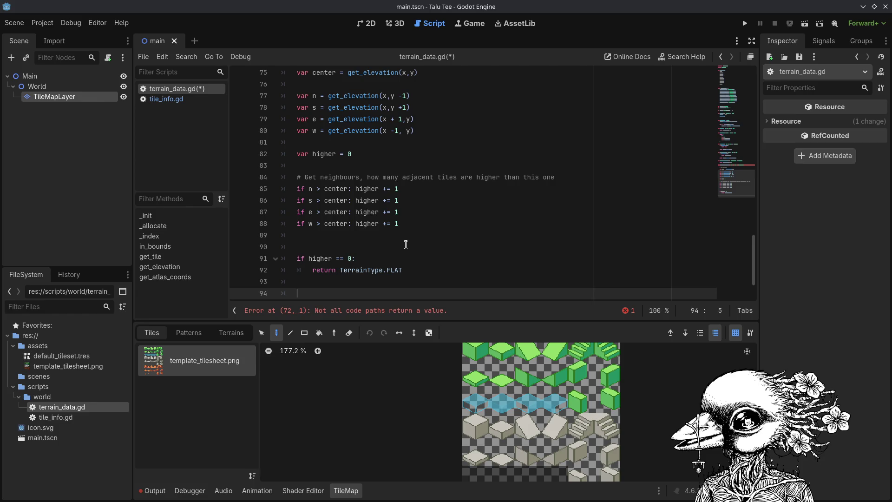
pyautogui.write('if higher >')
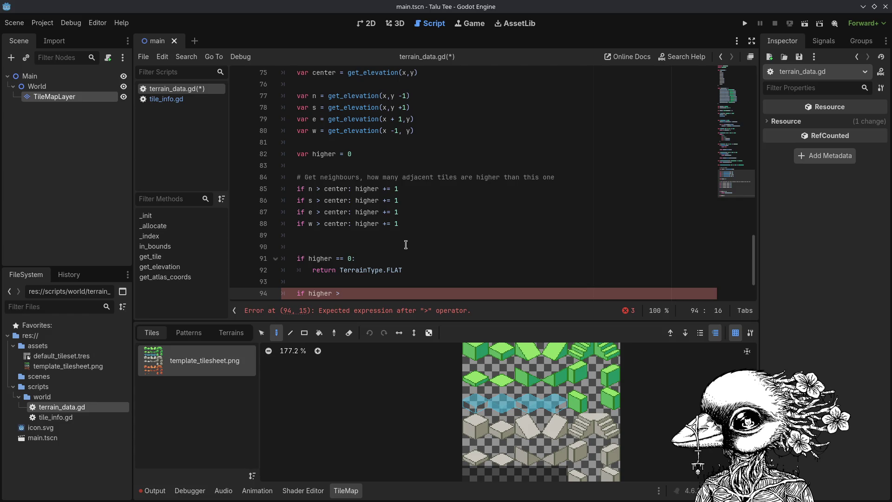
# Change line 94 to 'if higher >= 3:' and return TerrainType.CLIFF beneath it.
pyautogui.press('BackSpace')
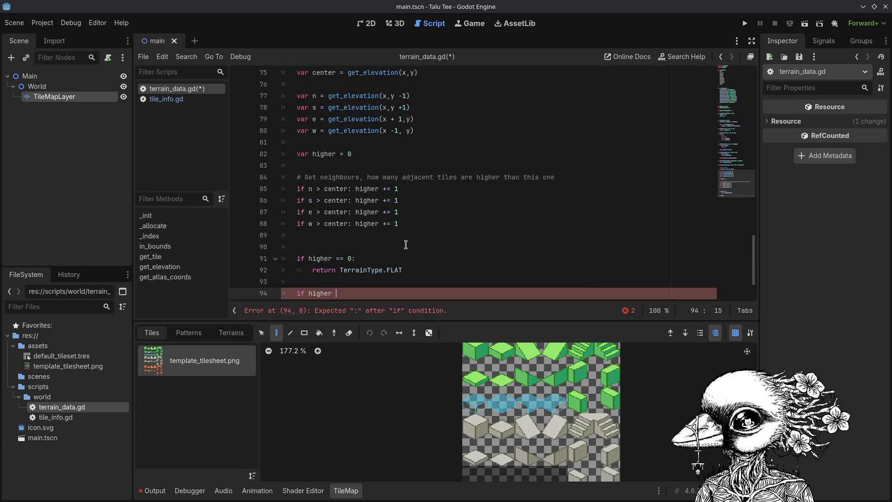
pyautogui.write('>= ')
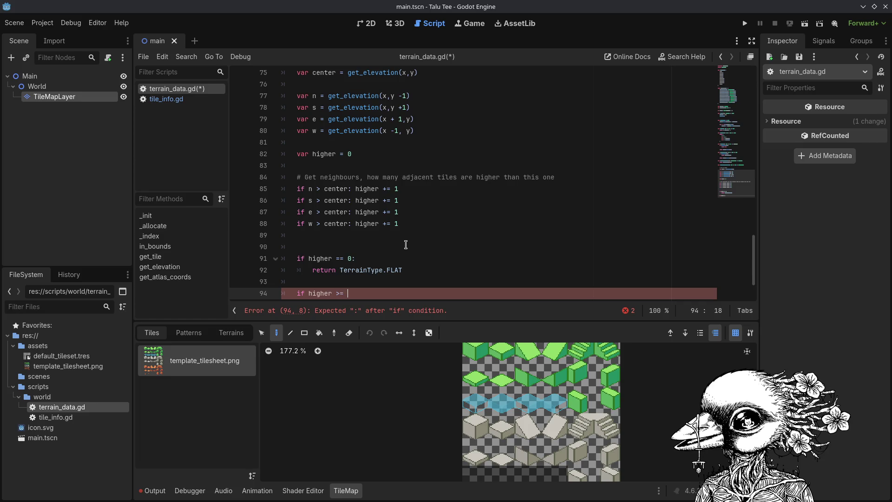
pyautogui.write('3:')
pyautogui.press('Return')
pyautogui.write('return TerrainType')
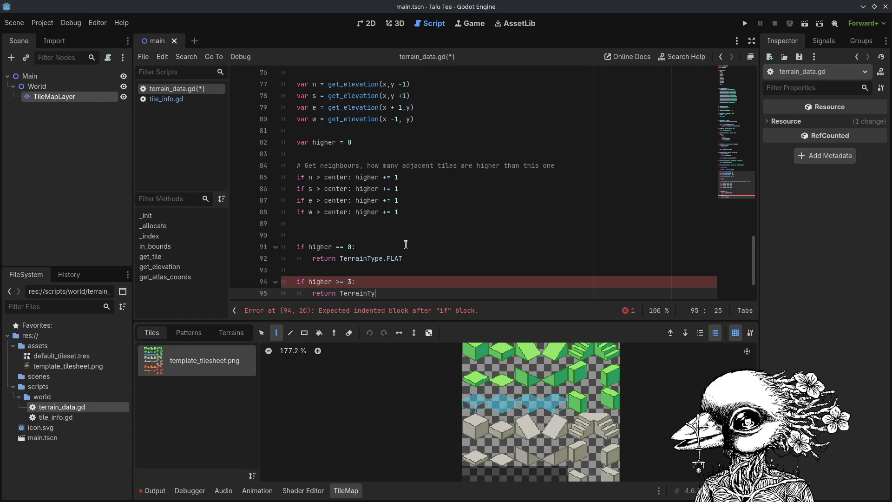
pyautogui.write('.CLIFF')
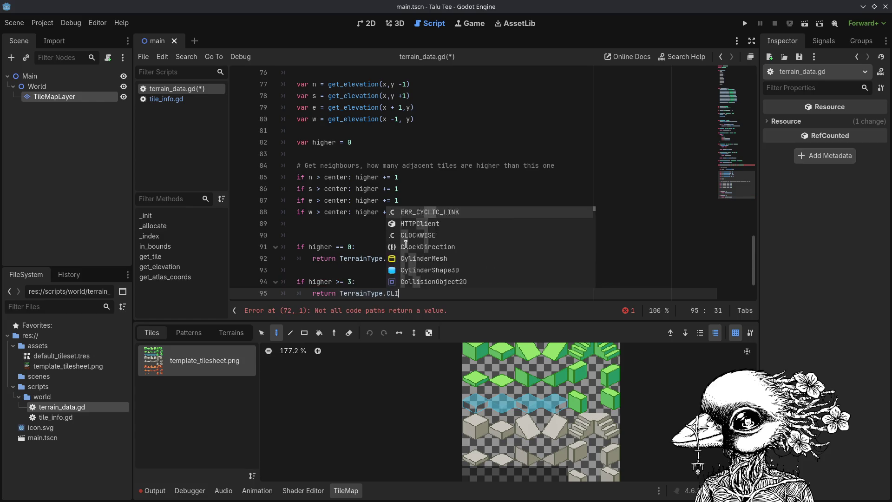
# On a new outdented line, begin the check 'if higher == 1:'.
pyautogui.press('Return')
pyautogui.press('Return')
pyautogui.press('BackSpace')
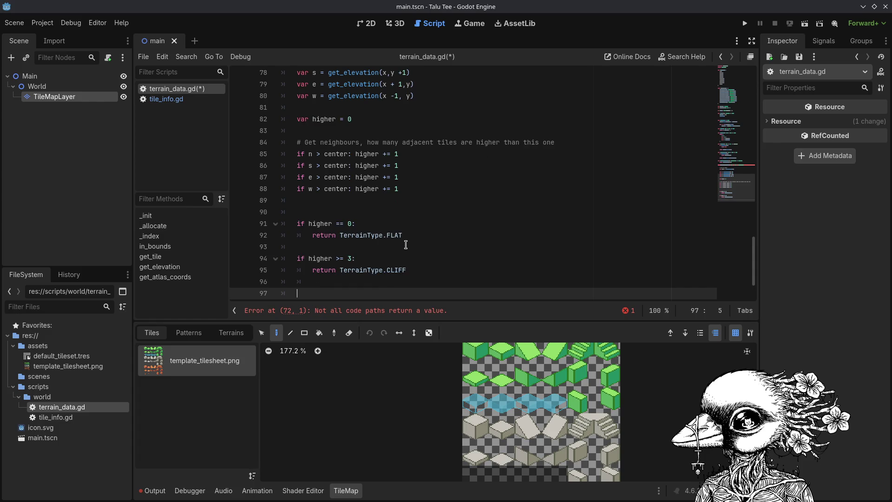
pyautogui.write('if hi')
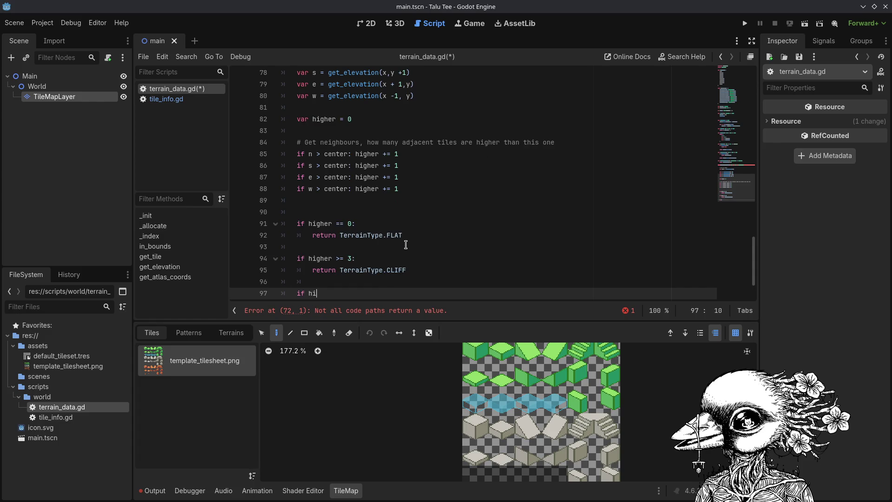
pyautogui.write('gher == 1:')
# Under 'if higher == 1:', add 'if n > center: return TerrainType.SLOPE_N' and save.
pyautogui.press('Return')
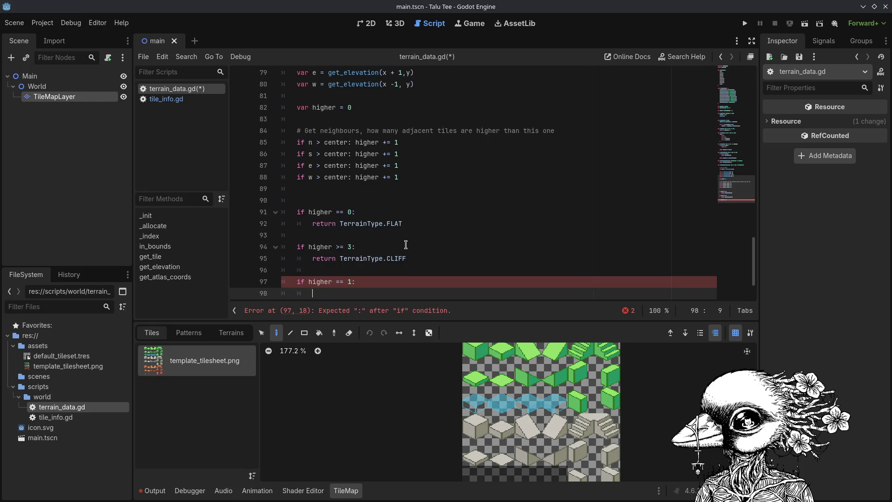
pyautogui.write('if n ')
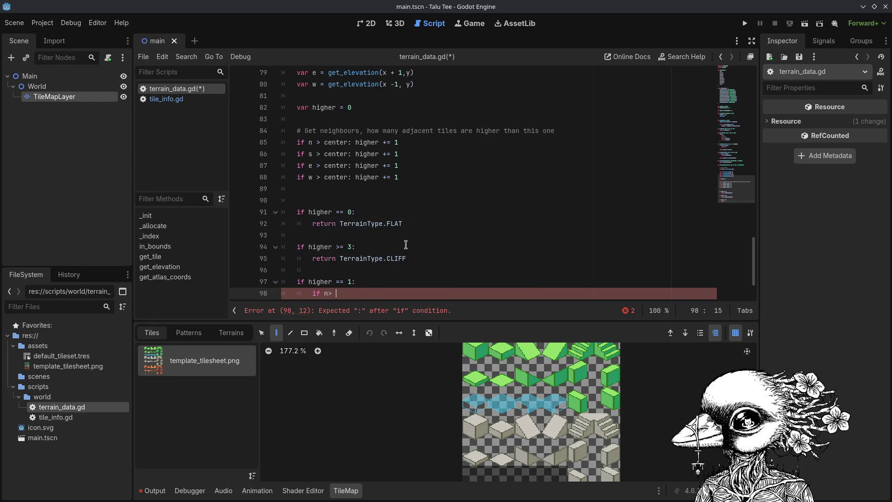
pyautogui.write('> center')
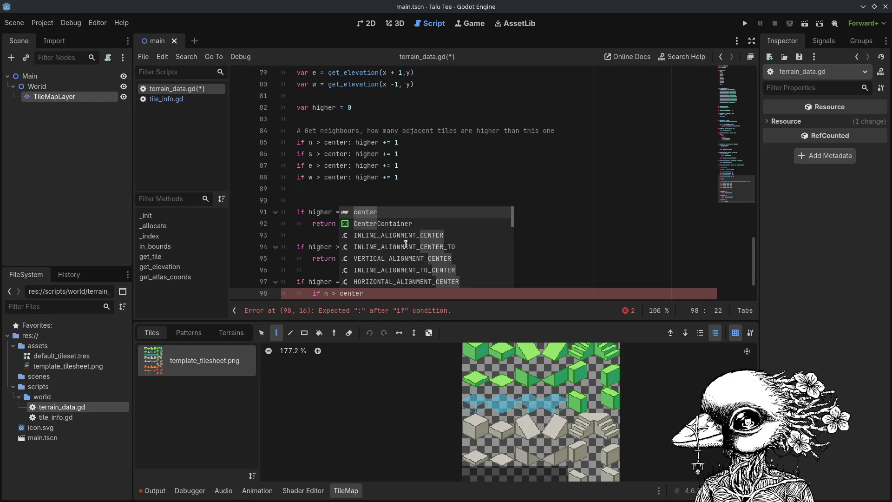
pyautogui.write(': re')
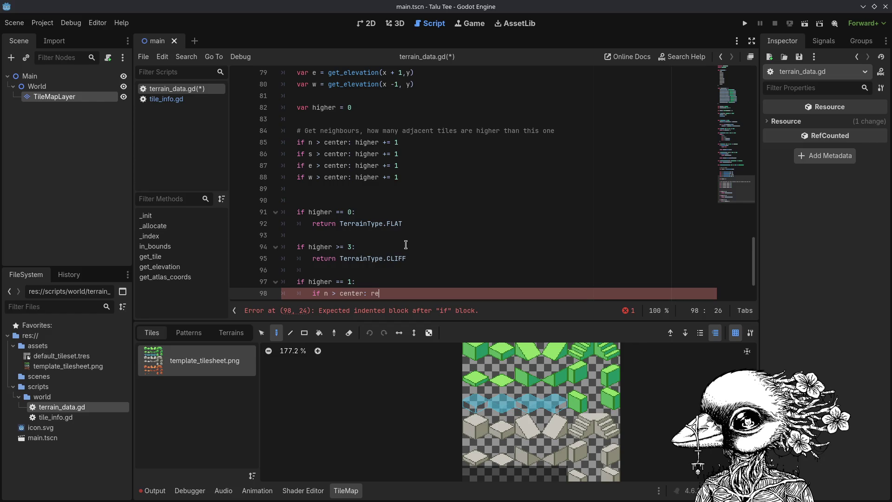
pyautogui.write('turn TErrain')
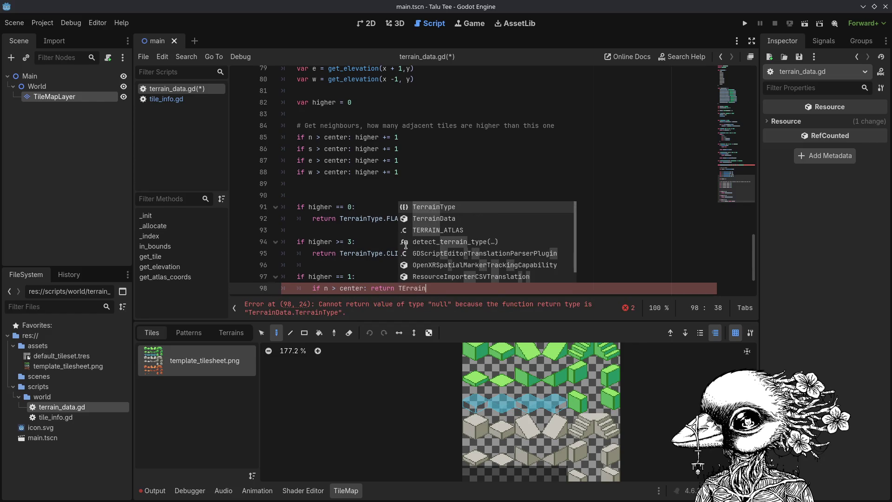
pyautogui.press('Return')
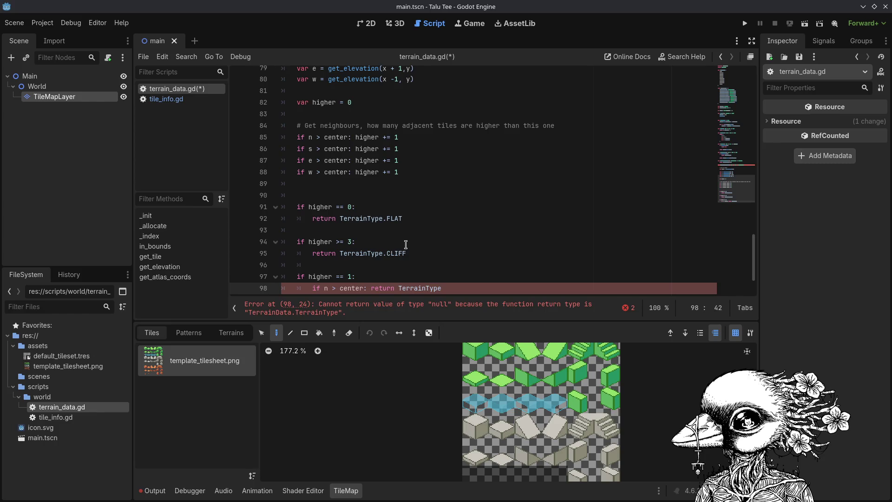
pyautogui.write('.SLOPEN')
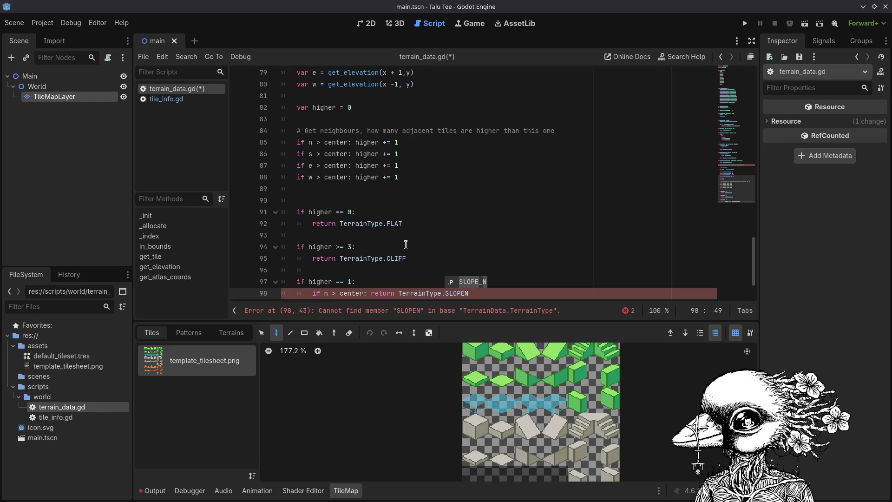
pyautogui.write('_N')
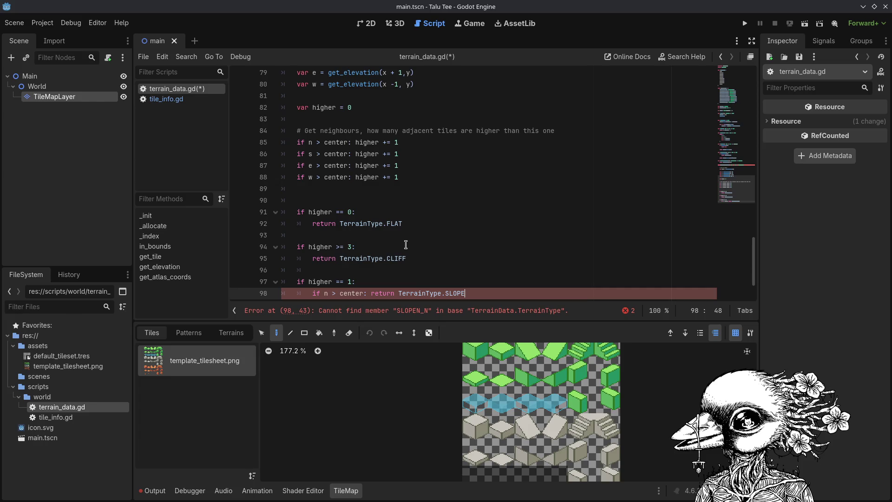
pyautogui.write(':')
pyautogui.hotkey('ctrl', 's')
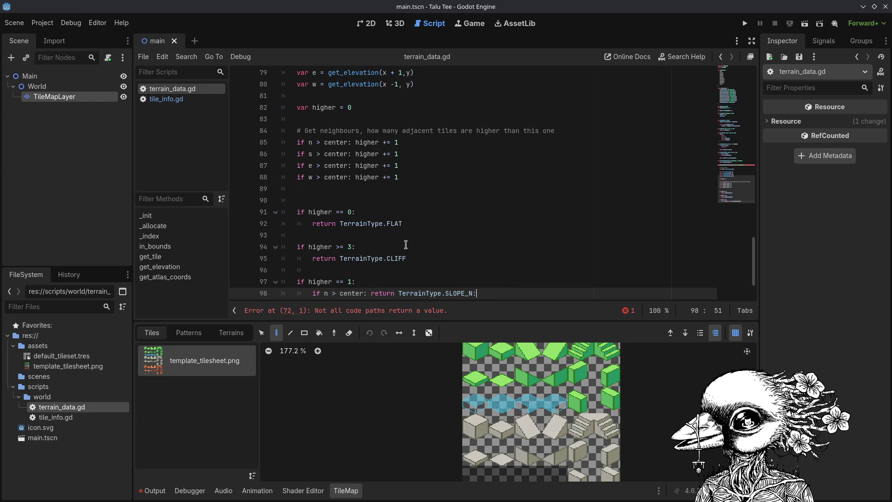
# Remove the stray colon after SLOPE_N and add 'if s > center: return TerrainType.SLOPE_S'.
pyautogui.press('Return')
pyautogui.press('BackSpace')
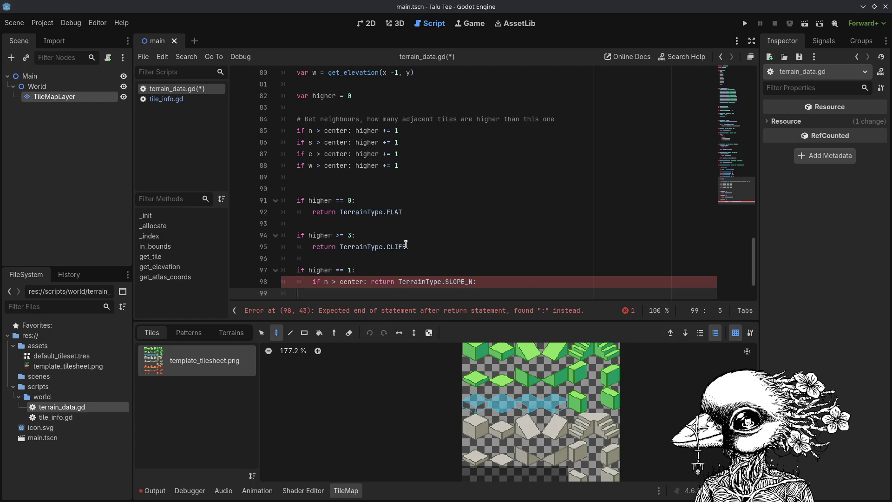
pyautogui.press('BackSpace')
pyautogui.press('BackSpace')
pyautogui.press('BackSpace')
pyautogui.press('Return')
pyautogui.write('if s > center:')
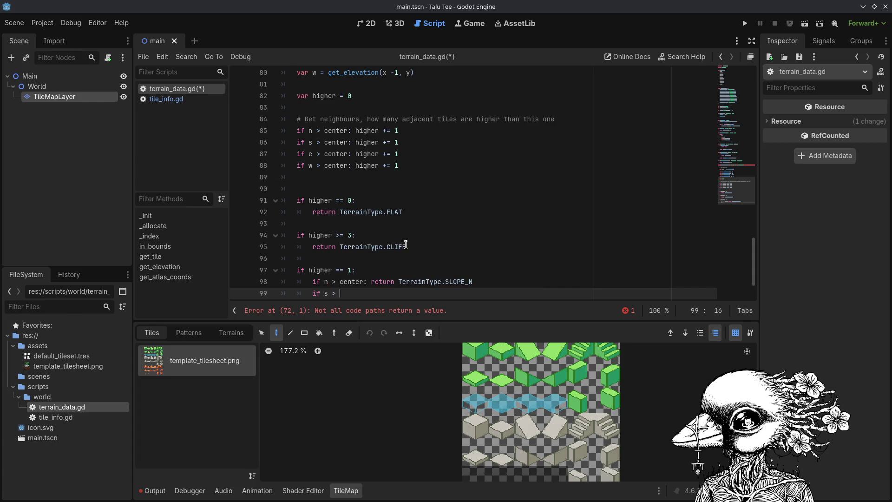
pyautogui.write(' return ')
pyautogui.write('TerrainType')
pyautogui.write('.SLOPE_')
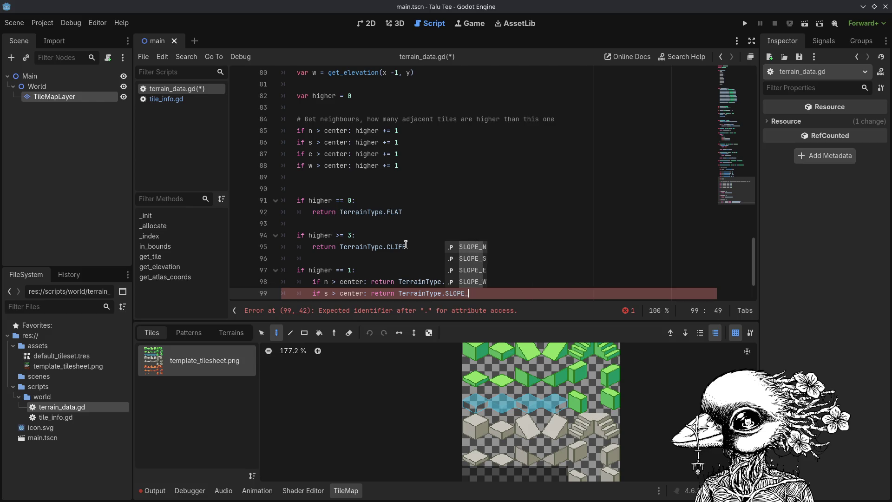
pyautogui.write('S')
pyautogui.press('Return')
# Add 'if e > center: return TerrainType.SLOPE_E' on line 100.
pyautogui.write('if e ')
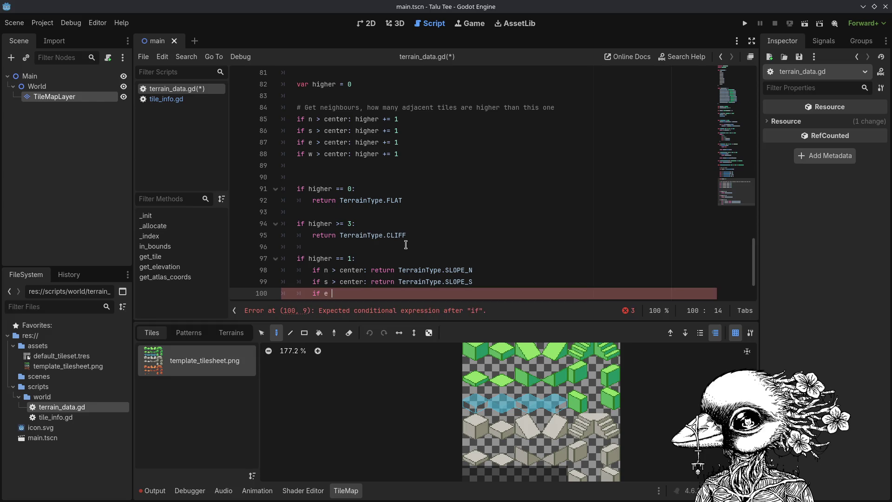
pyautogui.write('> center')
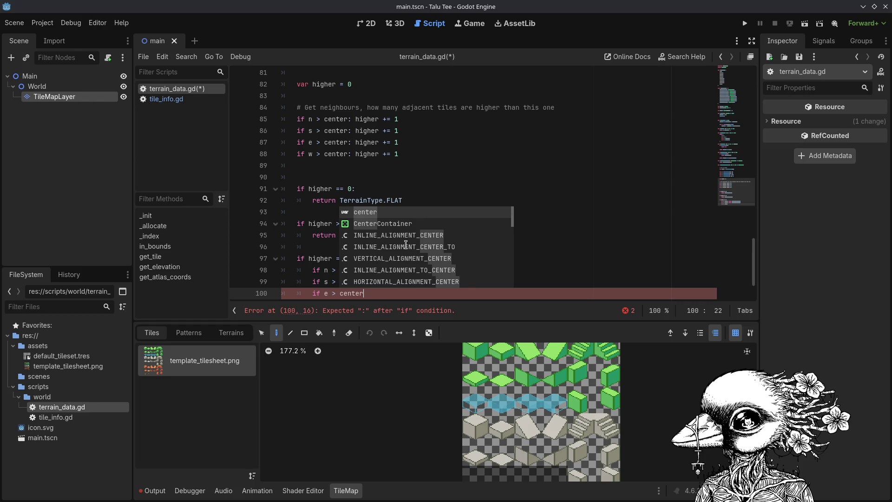
pyautogui.write(':')
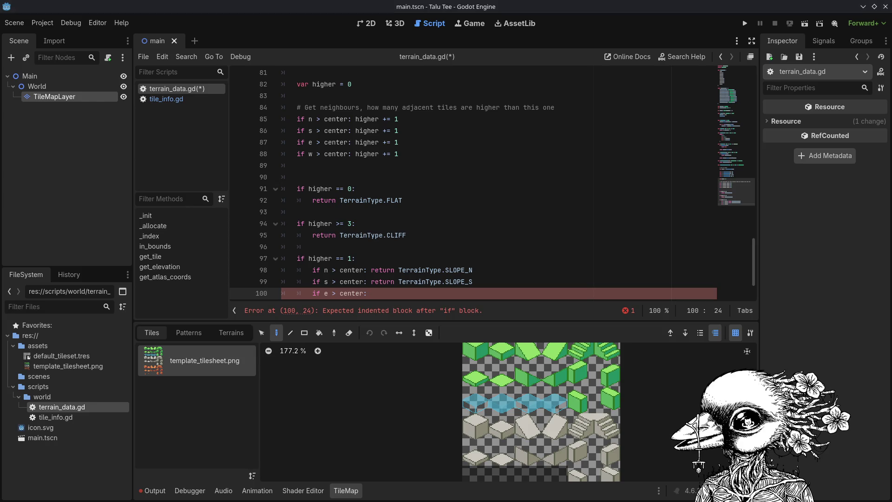
pyautogui.click(384, 283)
pyautogui.click(384, 289)
pyautogui.write('return ')
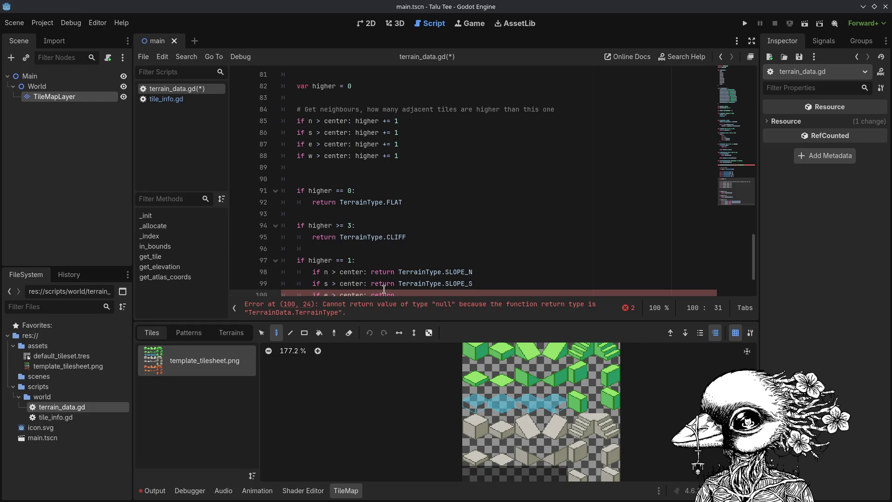
pyautogui.write('Terrain')
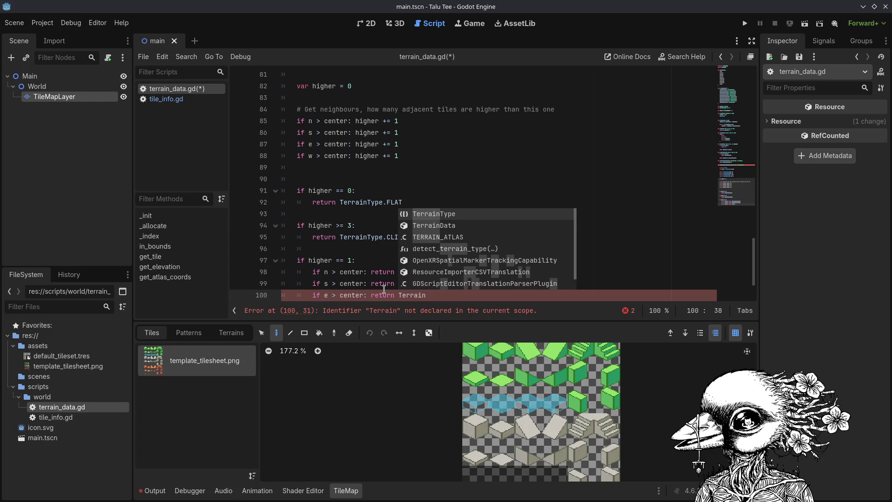
pyautogui.press('Return')
pyautogui.write('.')
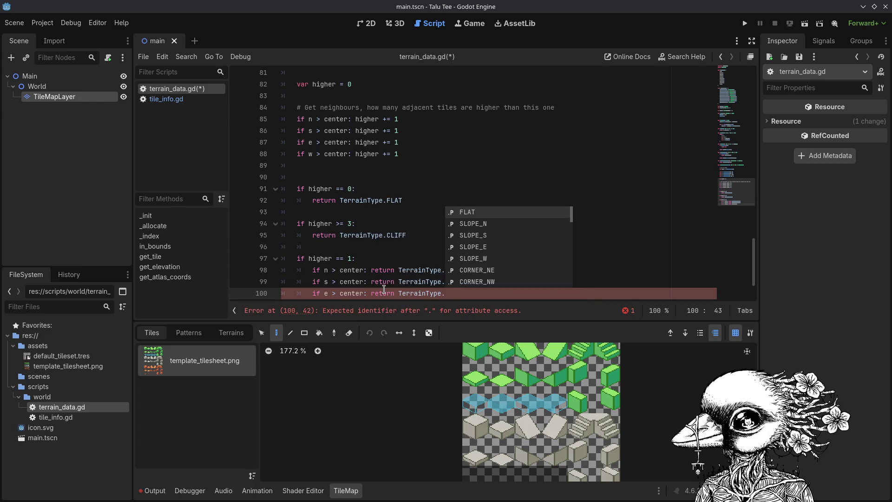
pyautogui.write('SLOPE')
pyautogui.press('Down')
pyautogui.press('Down')
pyautogui.press('Return')
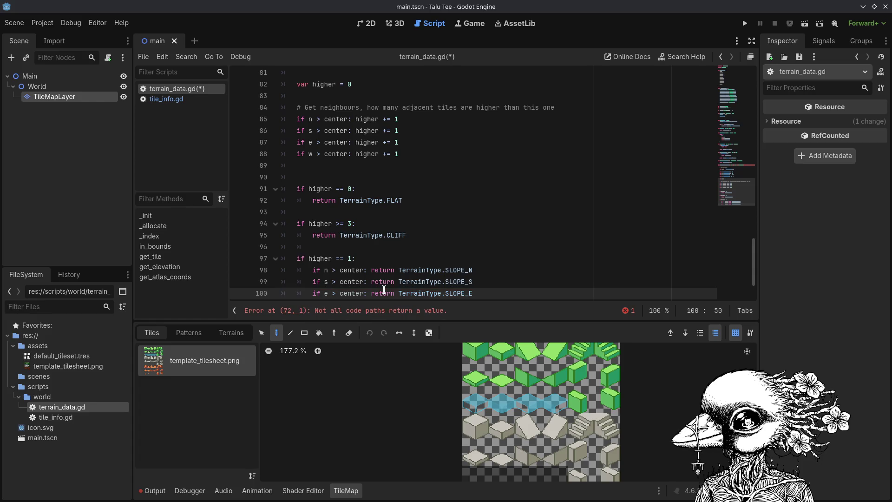
# Add 'if w > center: return TerrainType.SLOPE_W' on the next line.
pyautogui.press('Return')
pyautogui.write('if w > center: ret')
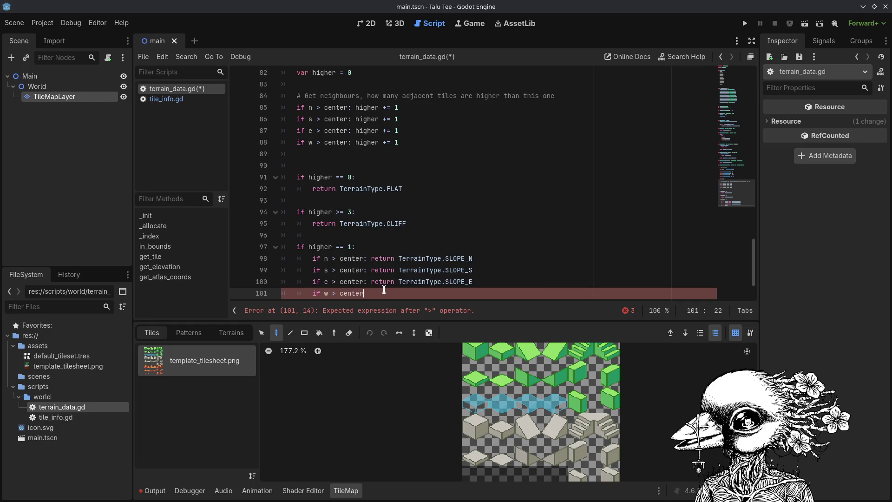
pyautogui.write('urn Terr')
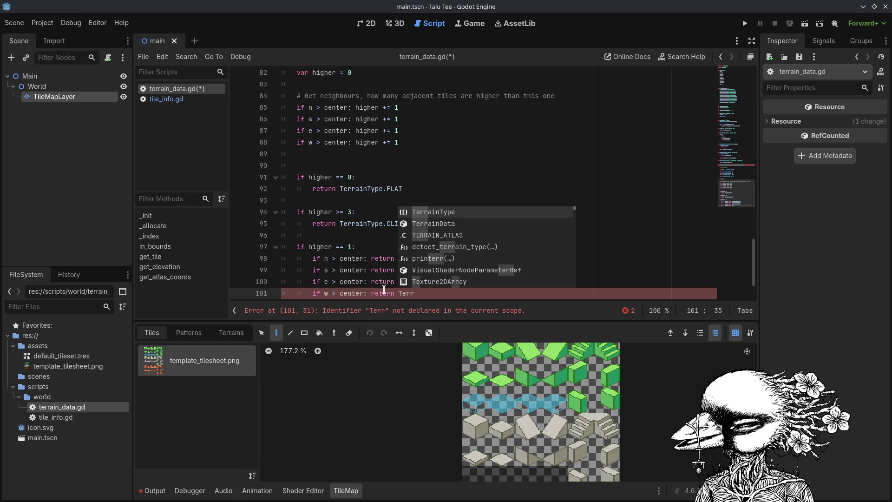
pyautogui.press('Return')
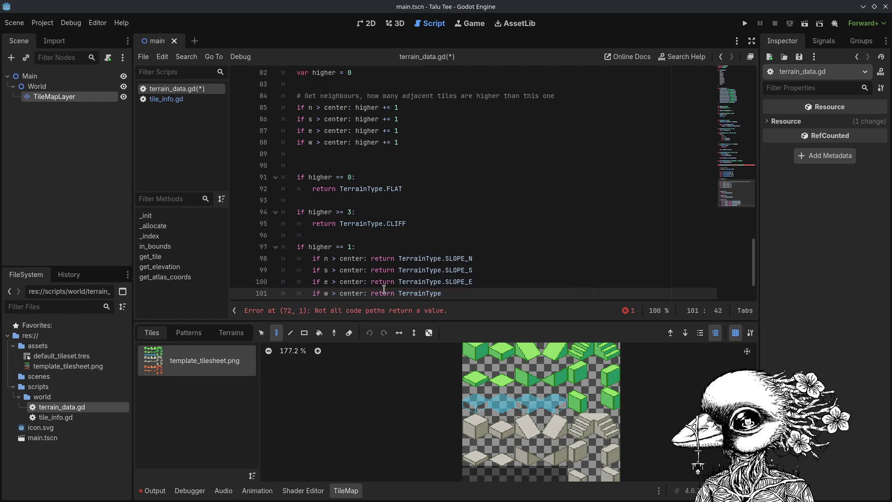
pyautogui.write('.SLOP')
pyautogui.press('Return')
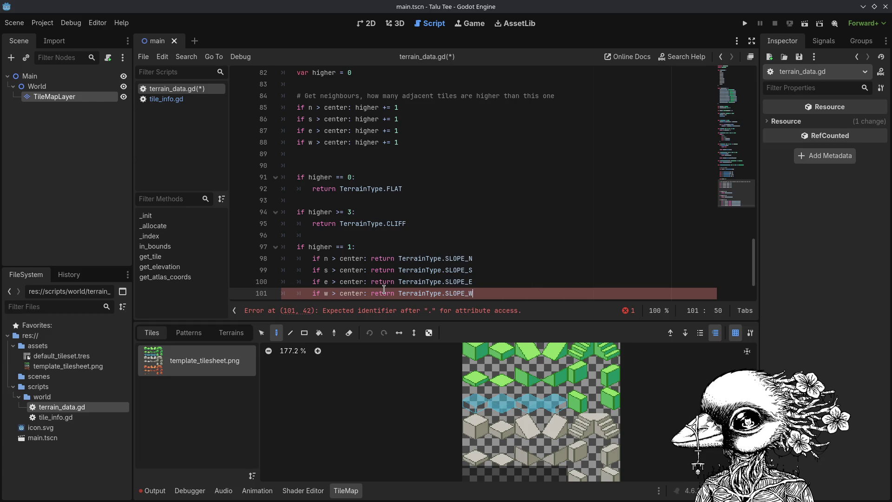
pyautogui.press('Return')
pyautogui.press('Return')
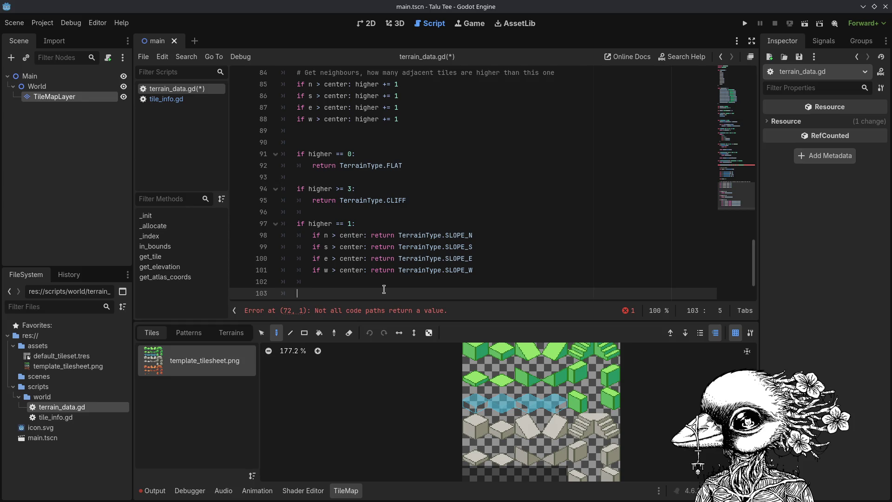
# Add 'if n > center and e > center:' returning TerrainType.CORNER_NE, and save the script.
pyautogui.write('if n > cent')
pyautogui.write('er a')
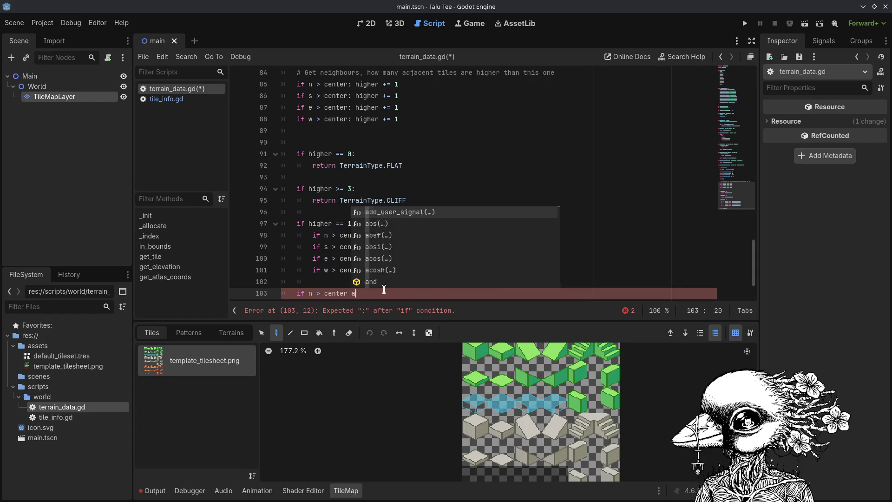
pyautogui.write('nd e>')
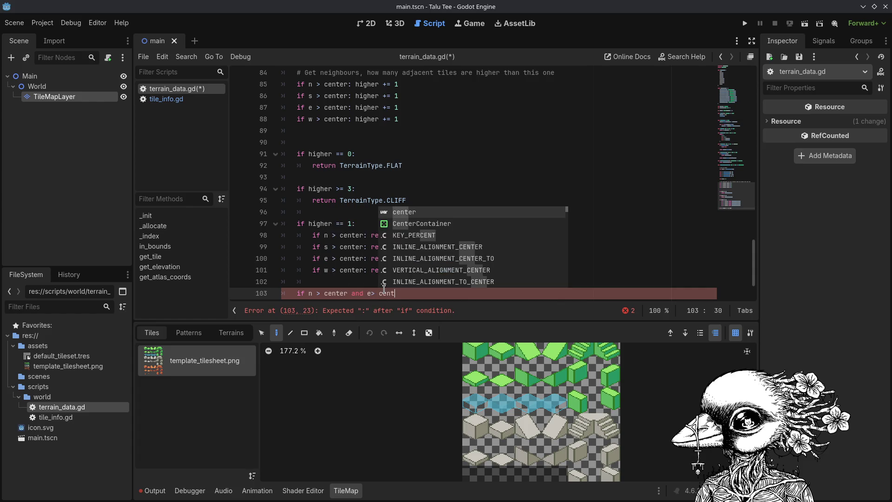
pyautogui.press('BackSpace')
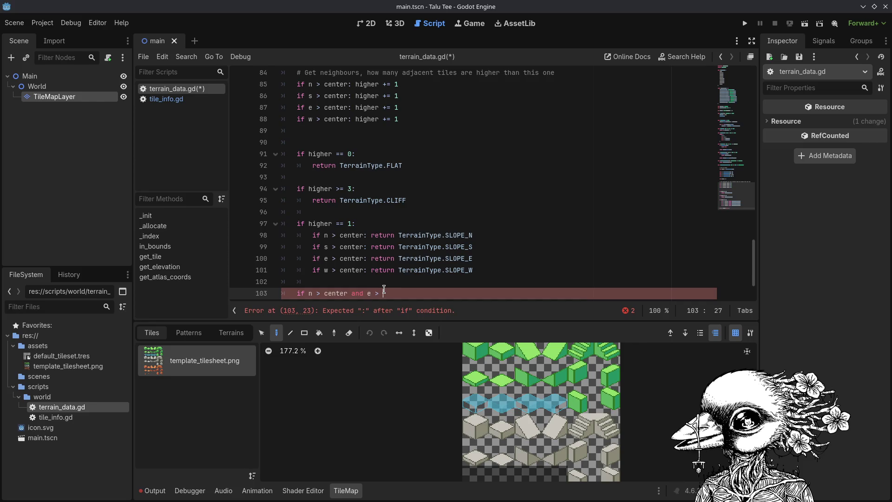
pyautogui.write('cen')
pyautogui.write('ter:')
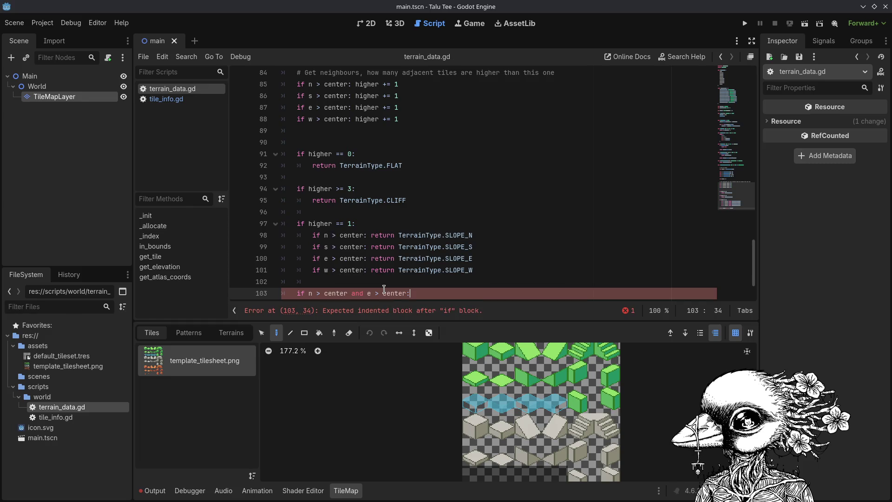
pyautogui.press('Return')
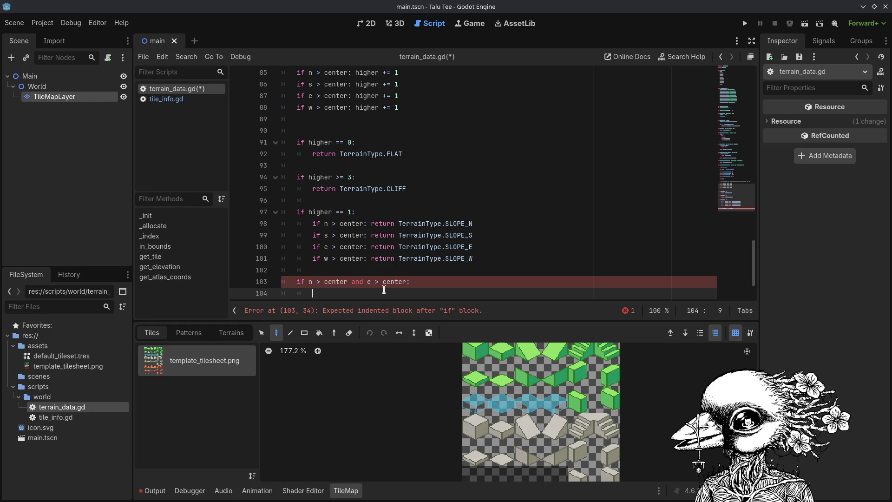
pyautogui.write('return Terrain')
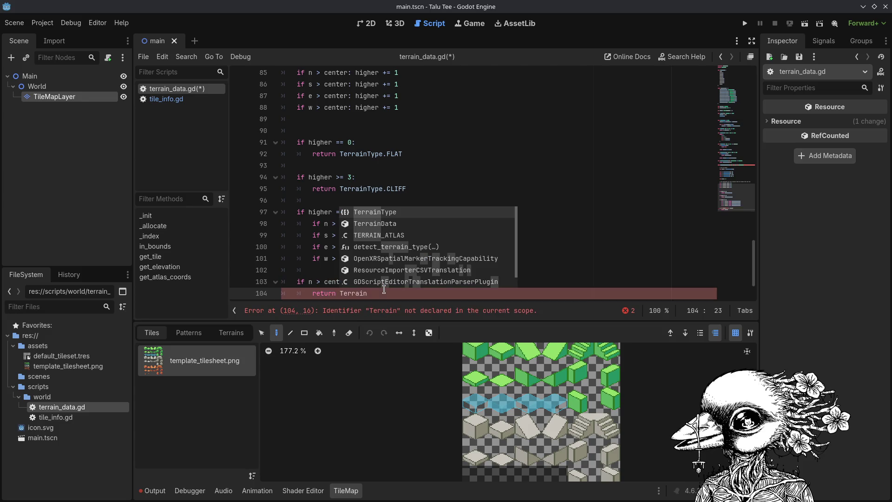
pyautogui.write('.')
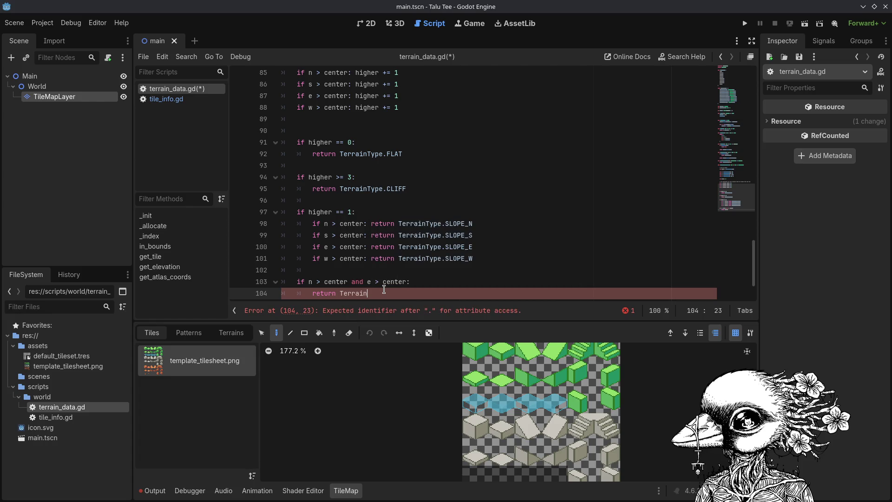
pyautogui.write('Type')
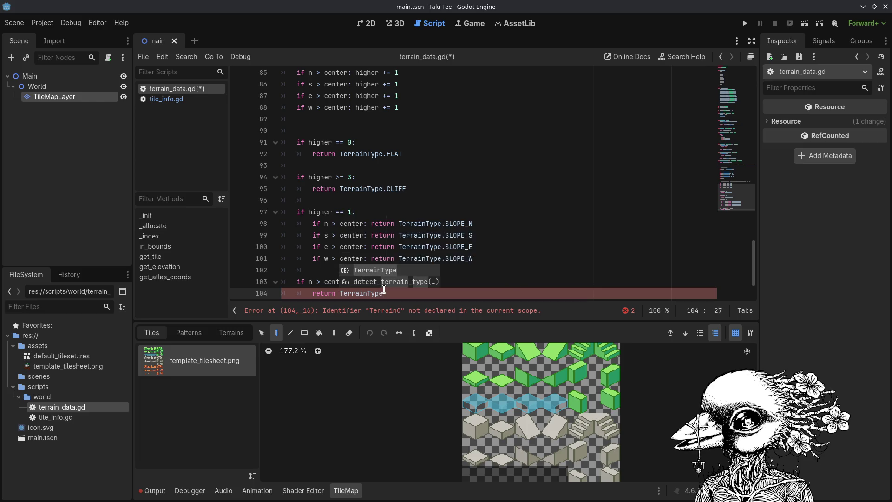
pyautogui.write('.Corn')
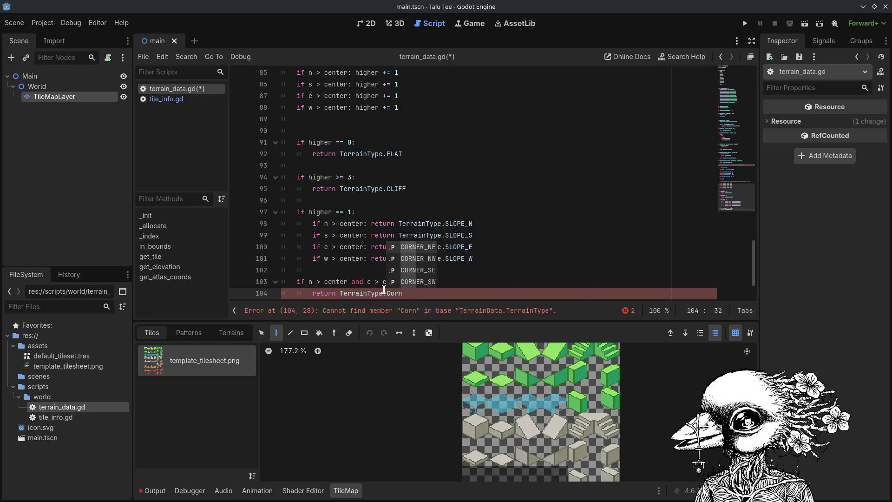
pyautogui.press('Return')
pyautogui.hotkey('ctrl', 's')
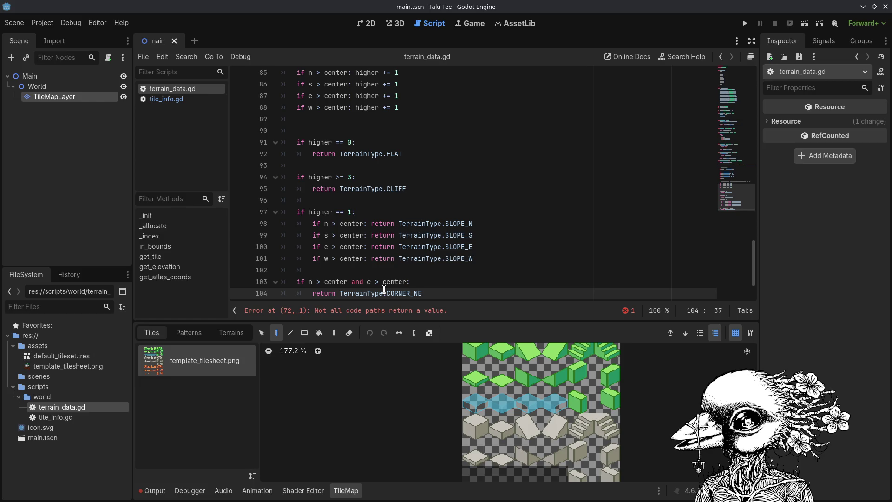
pyautogui.press('Return')
pyautogui.press('Return')
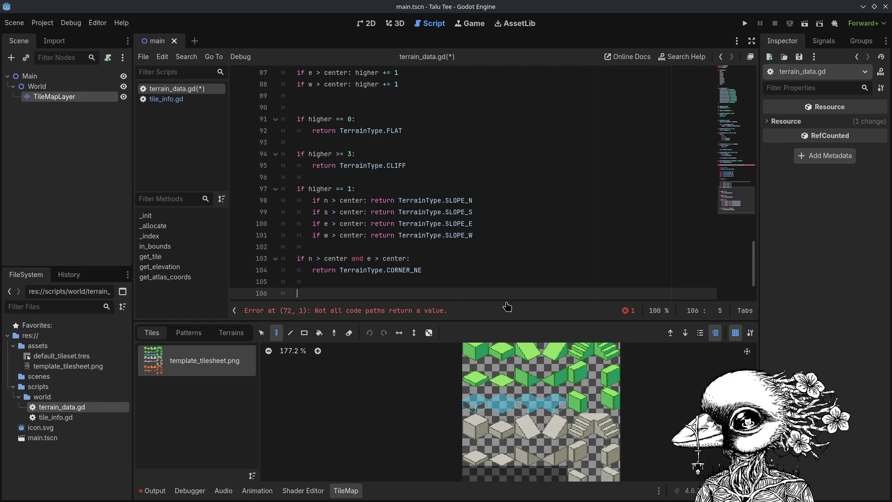
# Add 'if n > center and w > center:' returning TerrainType.CORNER_NW, then type 'if s > center and e > center:'.
pyautogui.click(374, 286)
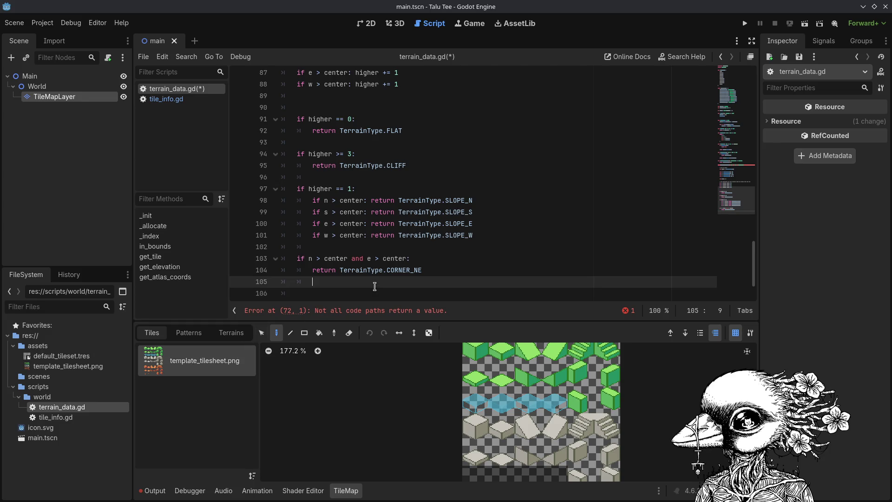
pyautogui.click(373, 292)
pyautogui.write('if ')
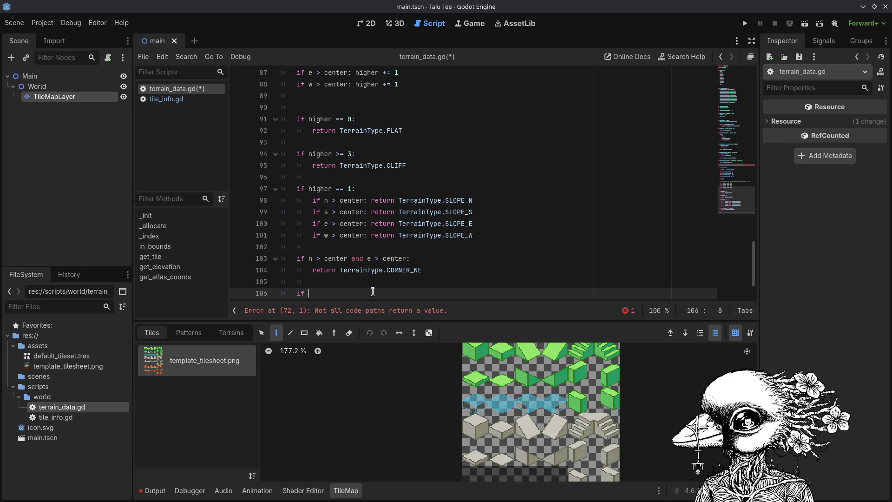
pyautogui.write('n > center ')
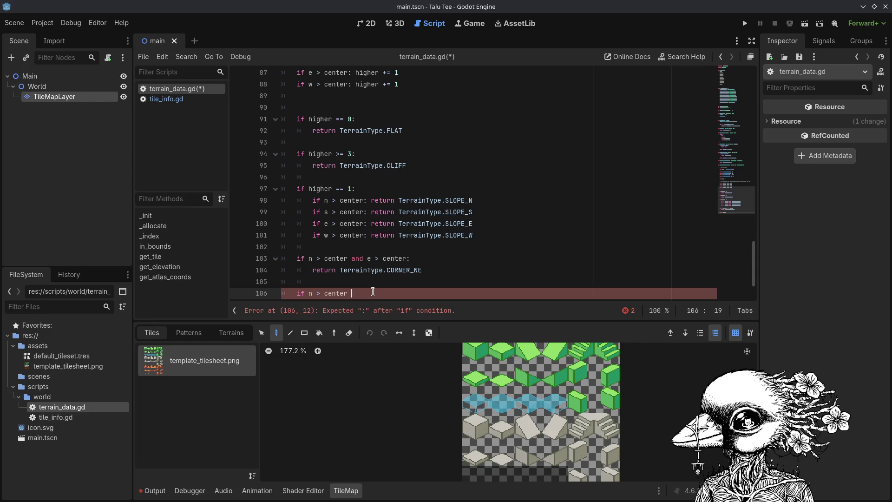
pyautogui.write('and w > center')
pyautogui.write(':')
pyautogui.press('Return')
pyautogui.write('return Terra')
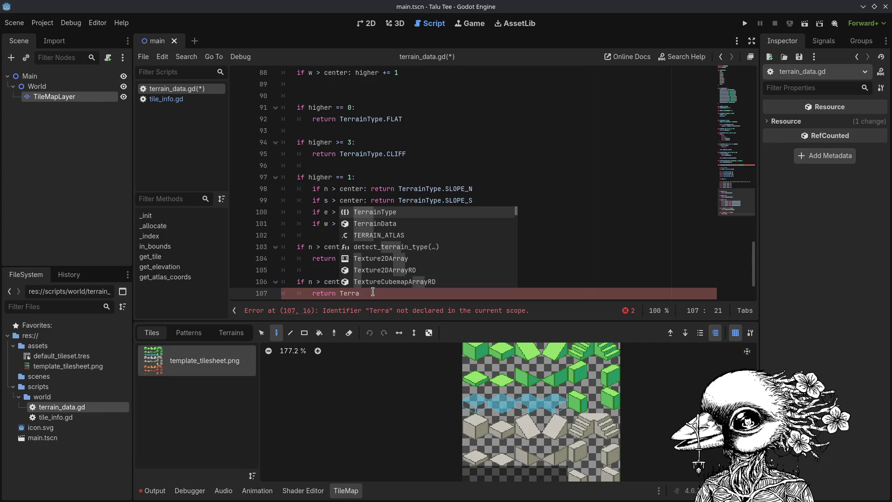
pyautogui.press('Return')
pyautogui.write('.C')
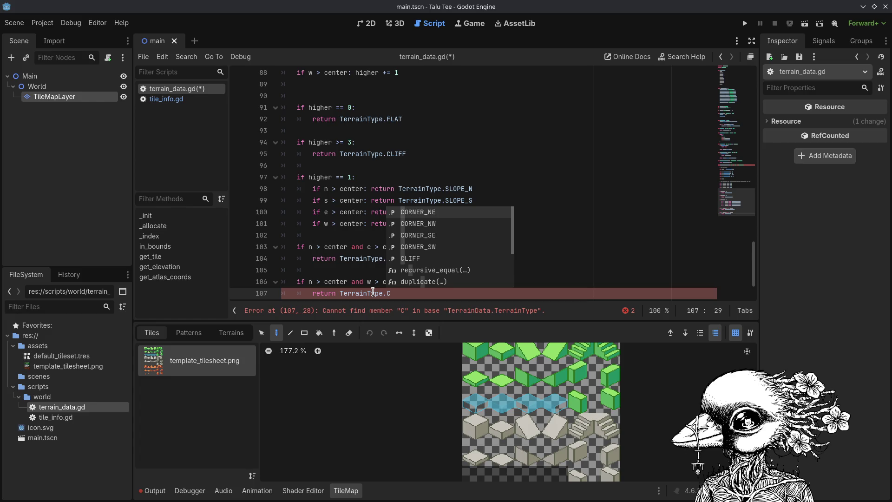
pyautogui.press('BackSpace')
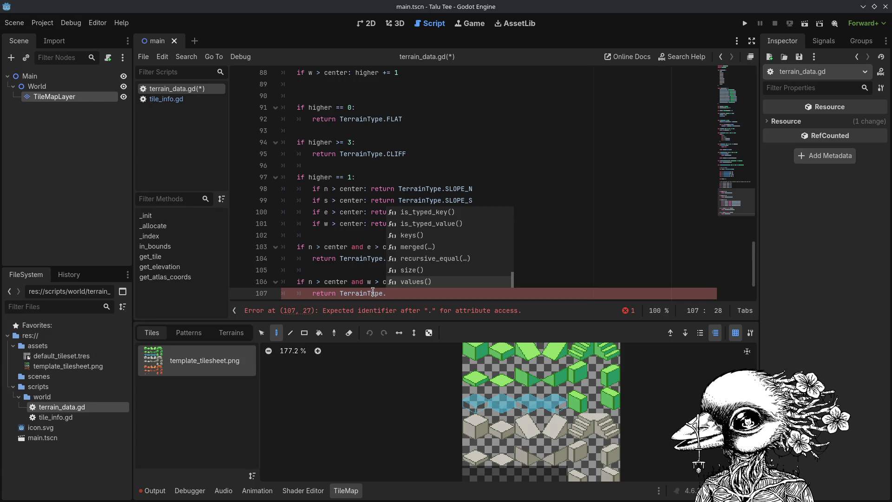
pyautogui.click(372, 292)
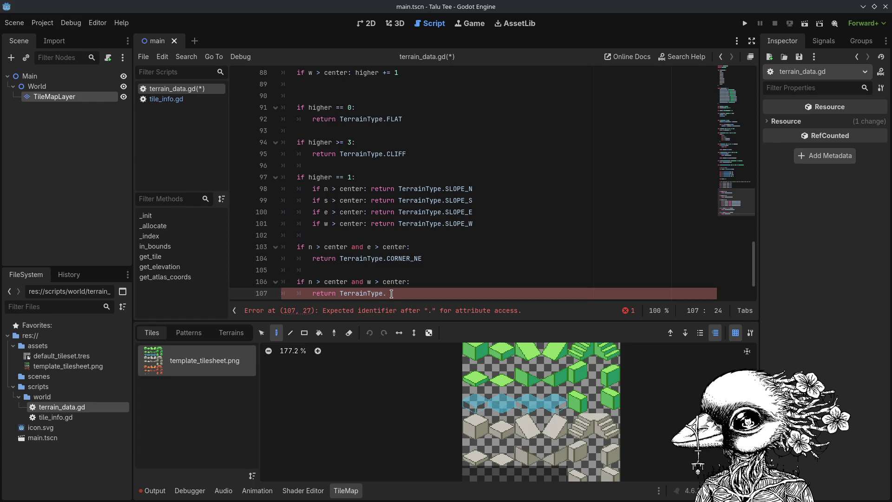
pyautogui.click(391, 294)
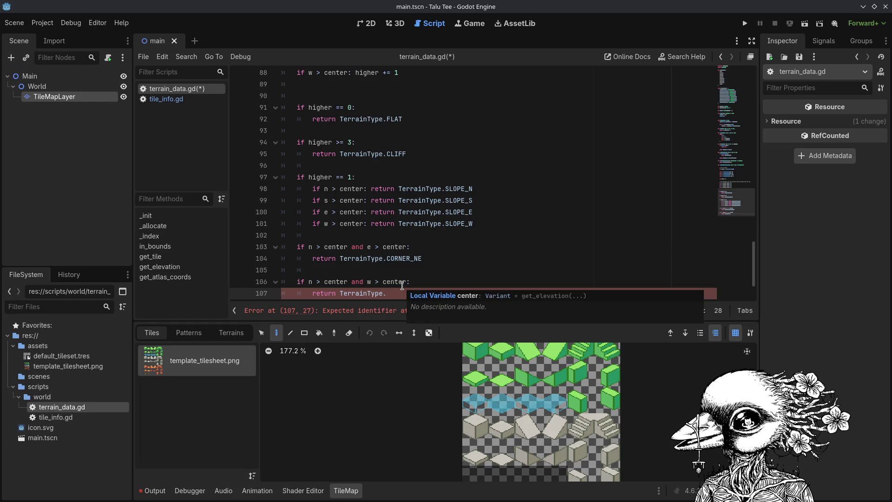
pyautogui.write('CORNER_NW')
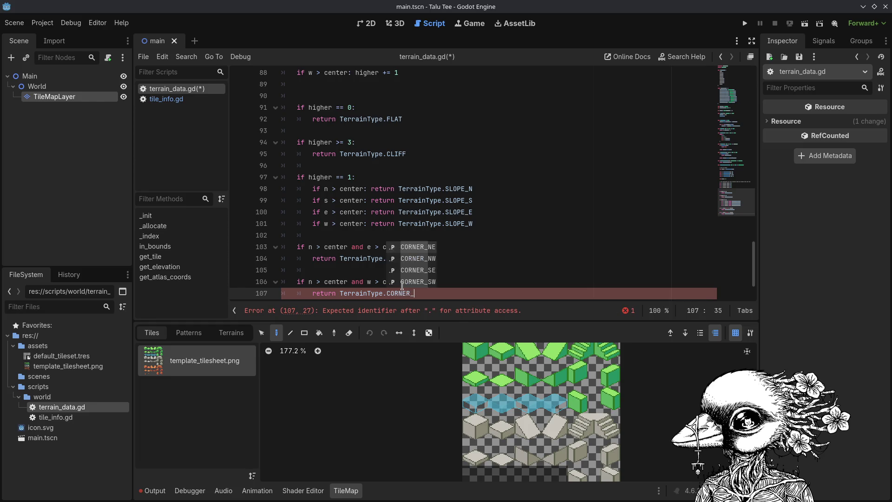
pyautogui.press('Return')
pyautogui.press('Return')
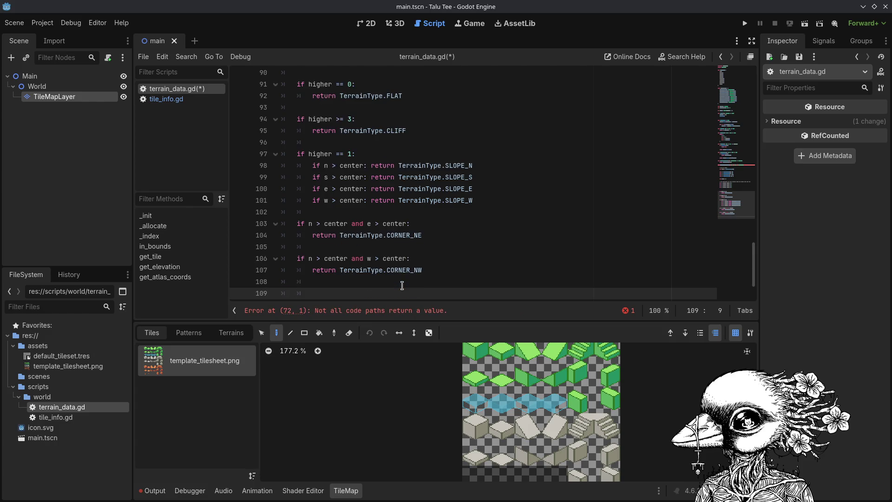
pyautogui.write('if s ')
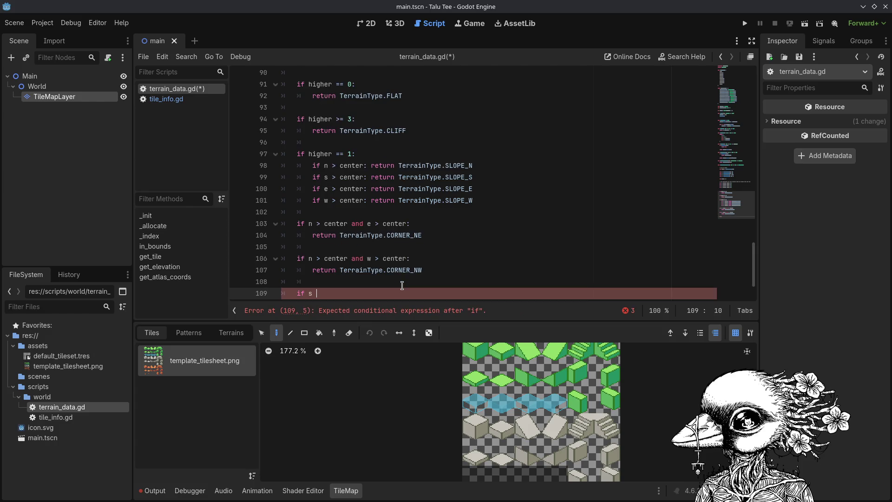
pyautogui.write('> center')
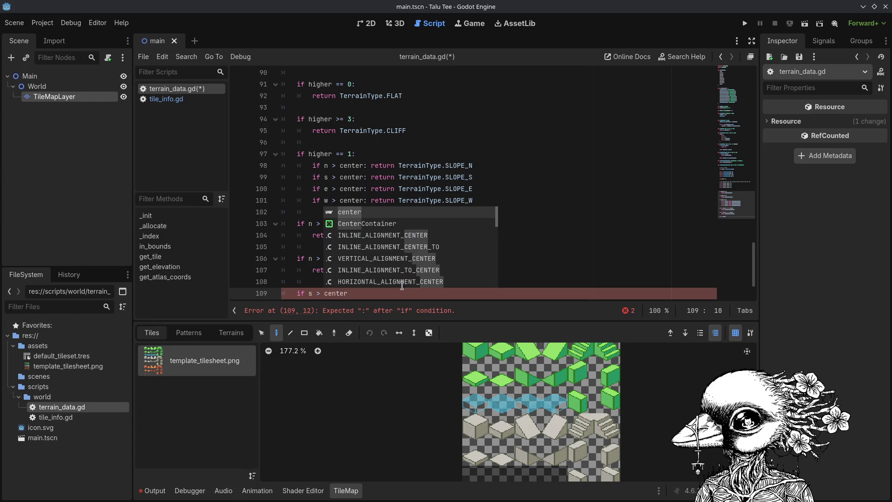
pyautogui.write(' and e > center:')
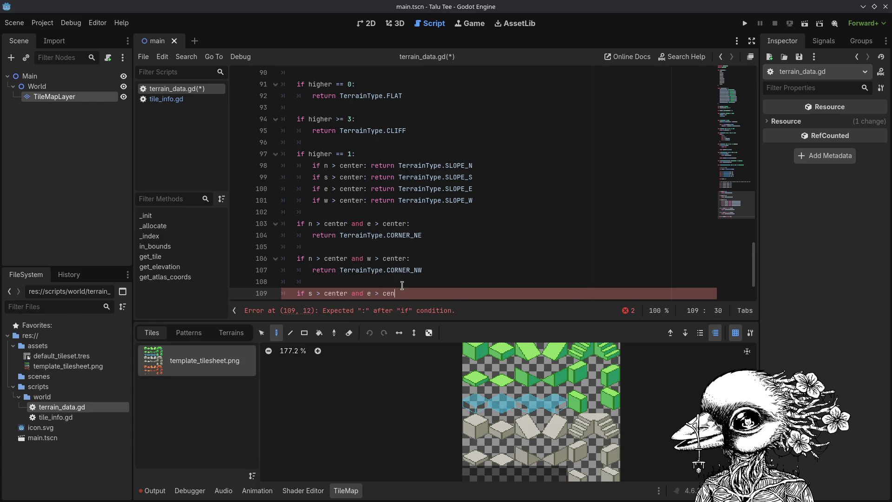
# Save, then make the south-east check return TerrainType.CORNER_SE.
pyautogui.hotkey('ctrl', 's')
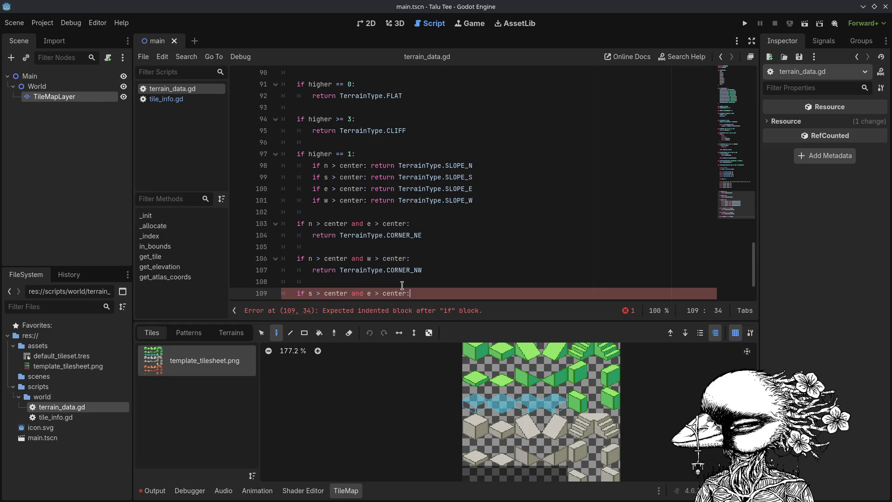
pyautogui.press('Return')
pyautogui.write('return ')
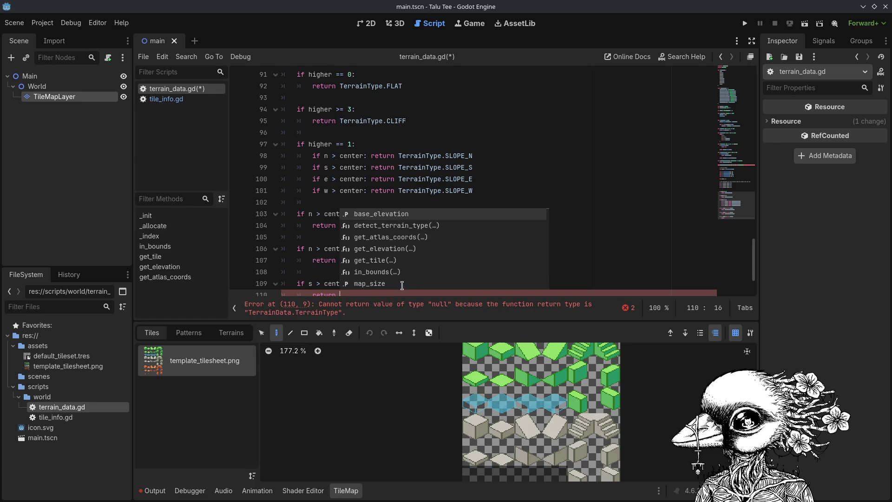
pyautogui.write('TerrainType.co')
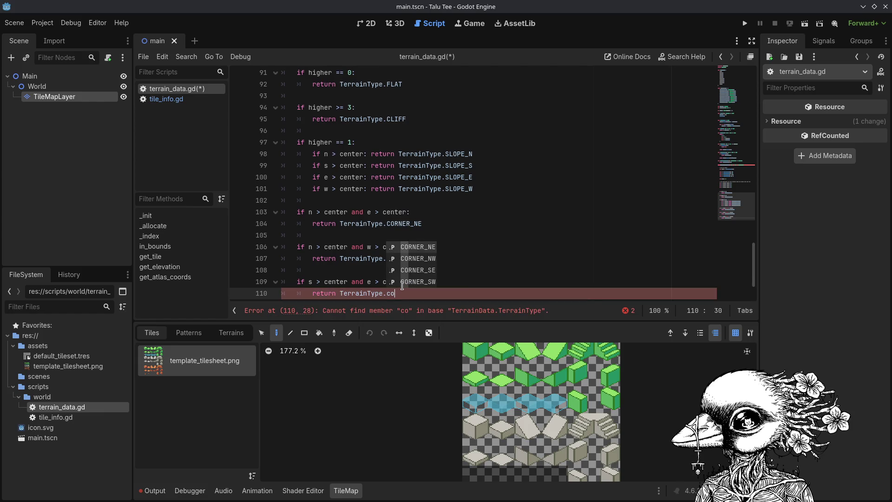
pyautogui.press('Down')
pyautogui.press('Down')
pyautogui.press('Return')
pyautogui.press('Return')
pyautogui.press('BackSpace')
pyautogui.press('Return')
# Add 'if s > center and w > center:' returning TerrainType.CORNER_SW, and save.
pyautogui.write('if s')
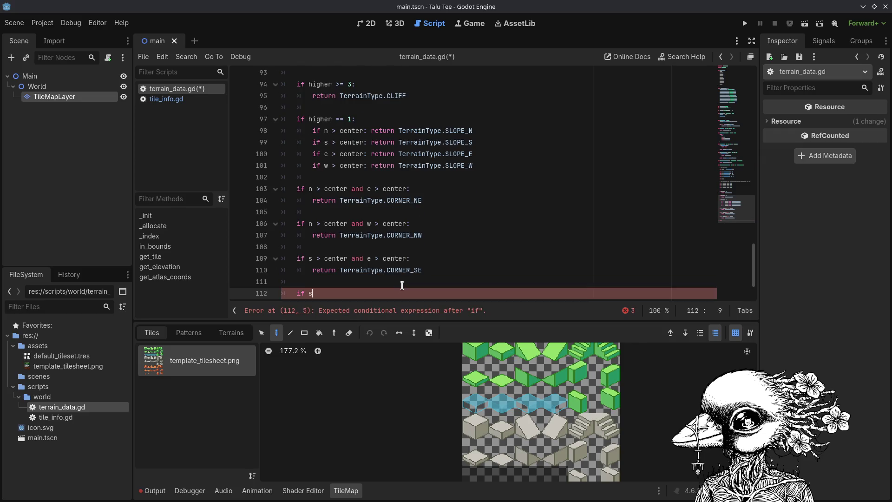
pyautogui.write(' > center and w > center')
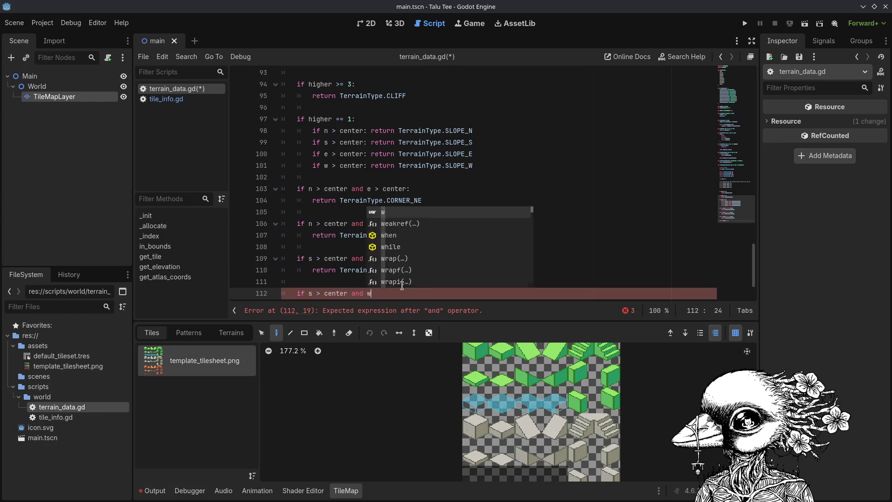
pyautogui.write(':')
pyautogui.press('Return')
pyautogui.write('r')
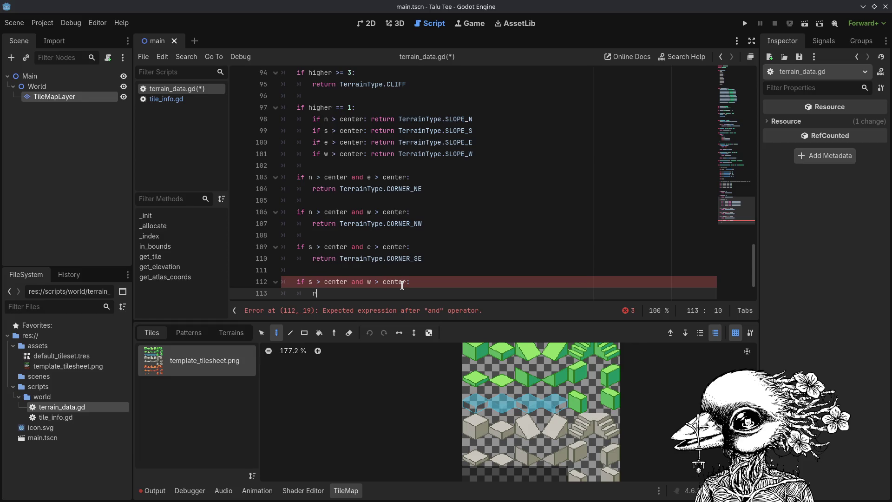
pyautogui.write('eturn TerrainTyp')
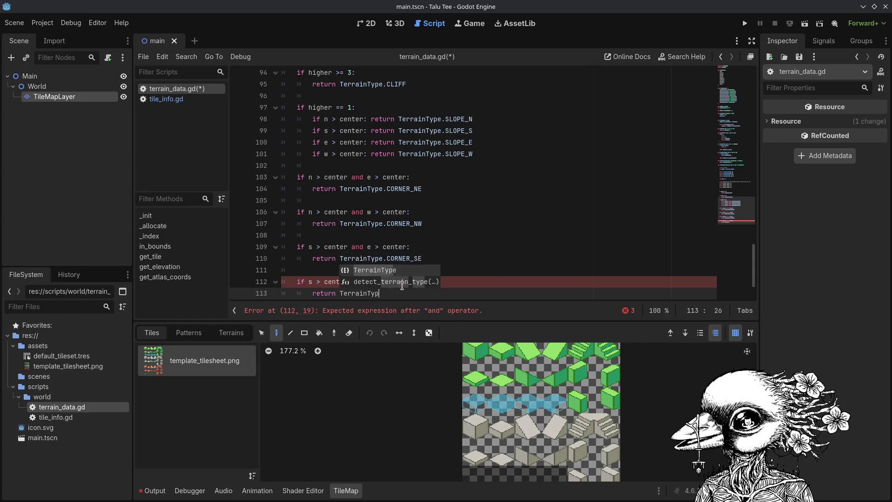
pyautogui.write('e.C')
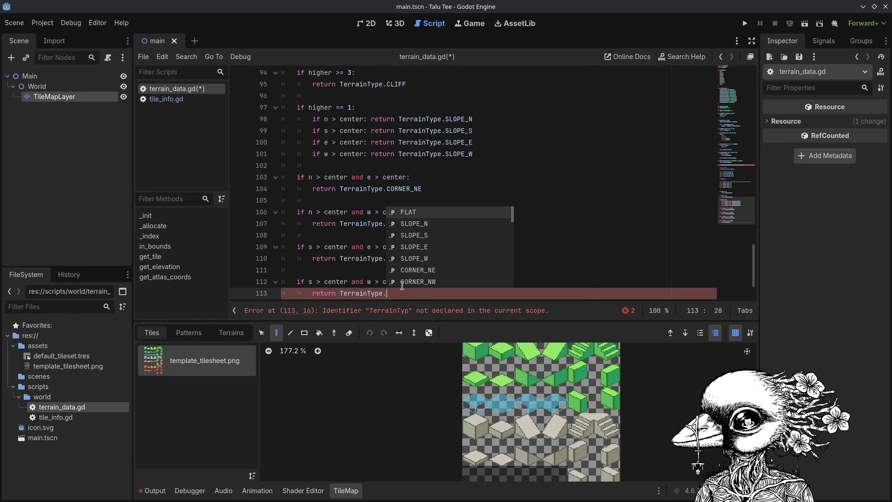
pyautogui.press('Down')
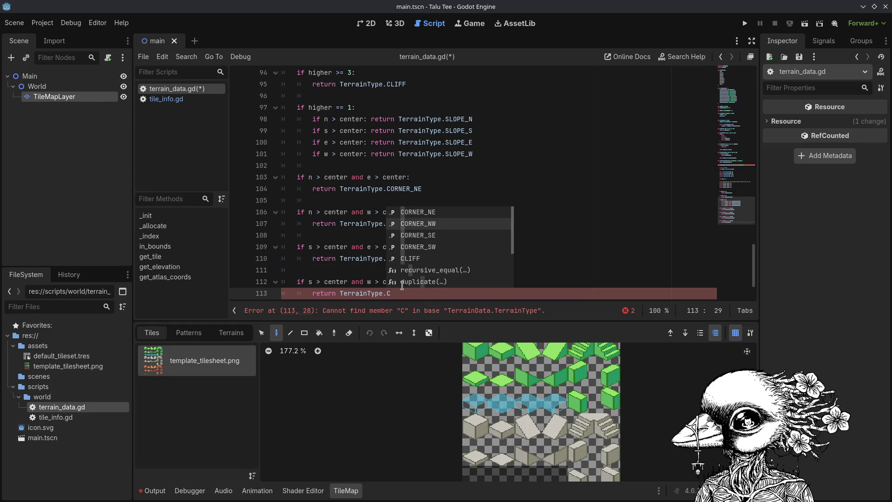
pyautogui.press('Down')
pyautogui.press('Down')
pyautogui.press('Return')
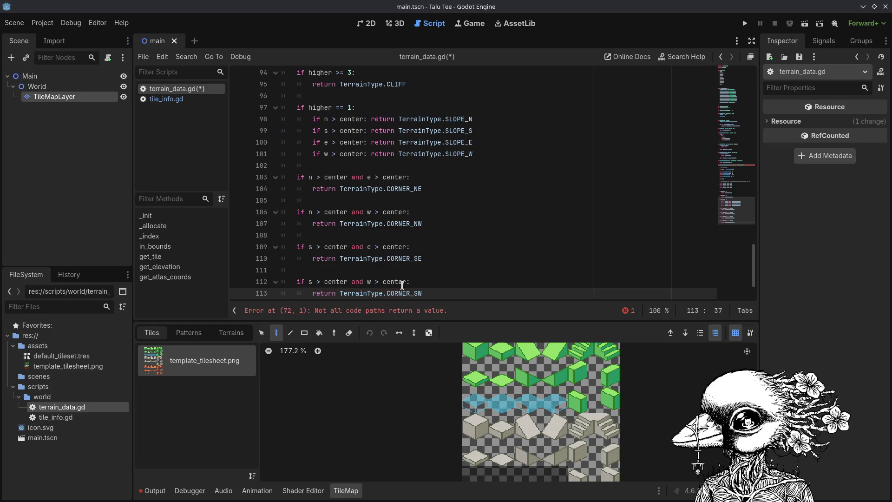
pyautogui.hotkey('ctrl', 's')
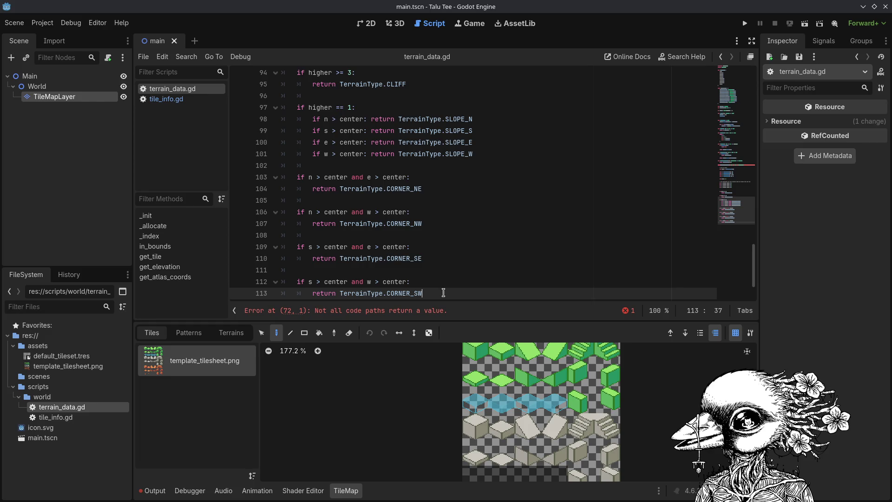
# Below the corner checks, add an unindented fallback 'return TerrainType.CLIFF' and save.
pyautogui.press('Return')
pyautogui.press('Return')
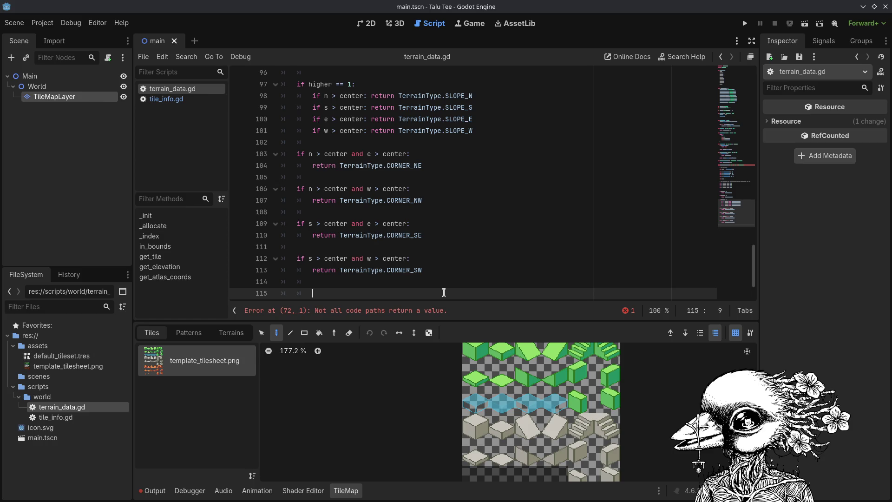
pyautogui.press('BackSpace')
pyautogui.write('return')
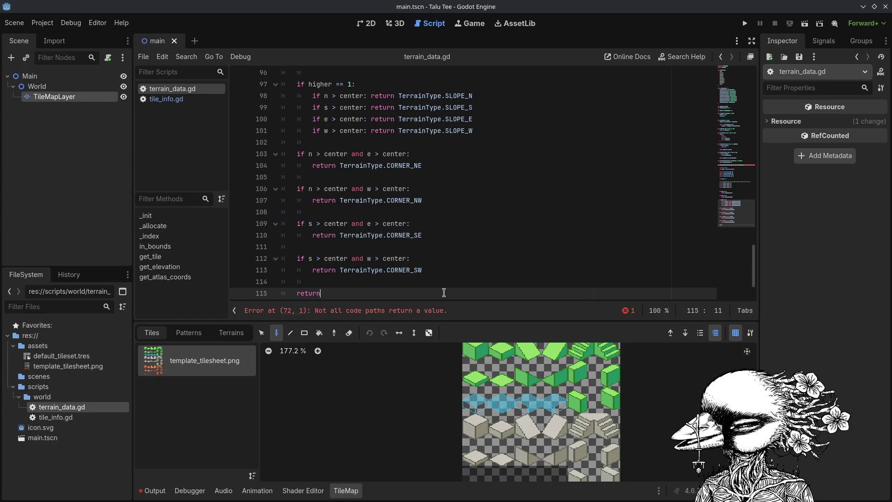
pyautogui.write(' Terrain')
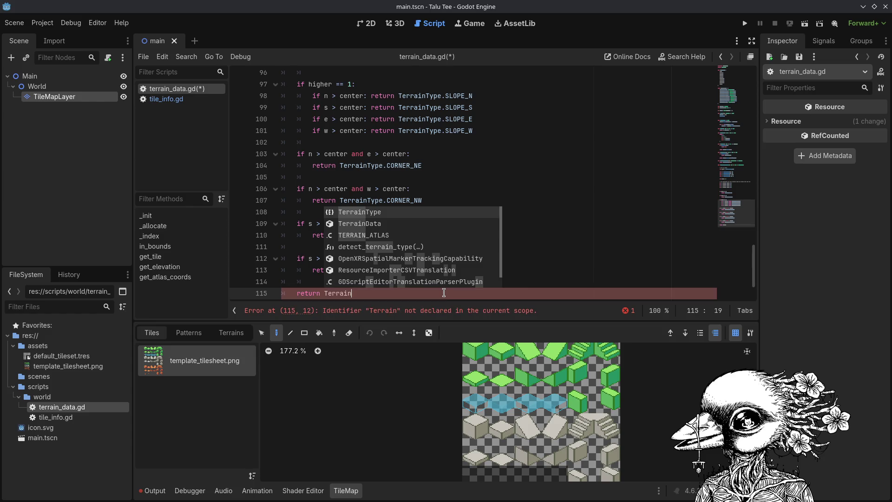
pyautogui.press('Return')
pyautogui.write('.CL')
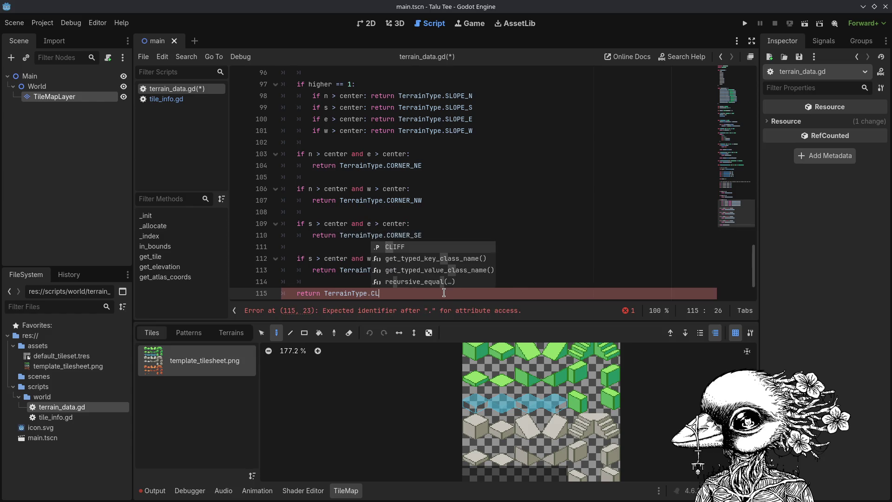
pyautogui.press('Return')
pyautogui.hotkey('ctrl', 's')
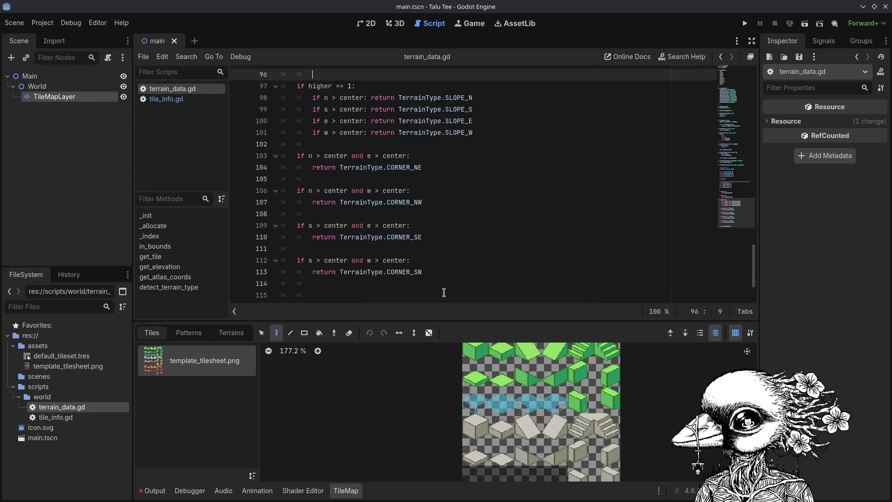
pyautogui.scroll(20, 393, 195)
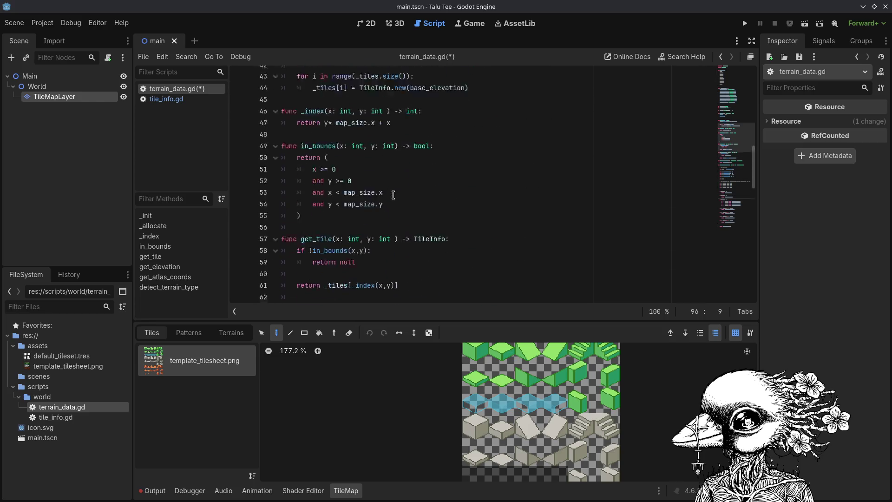
pyautogui.scroll(-15, 393, 195)
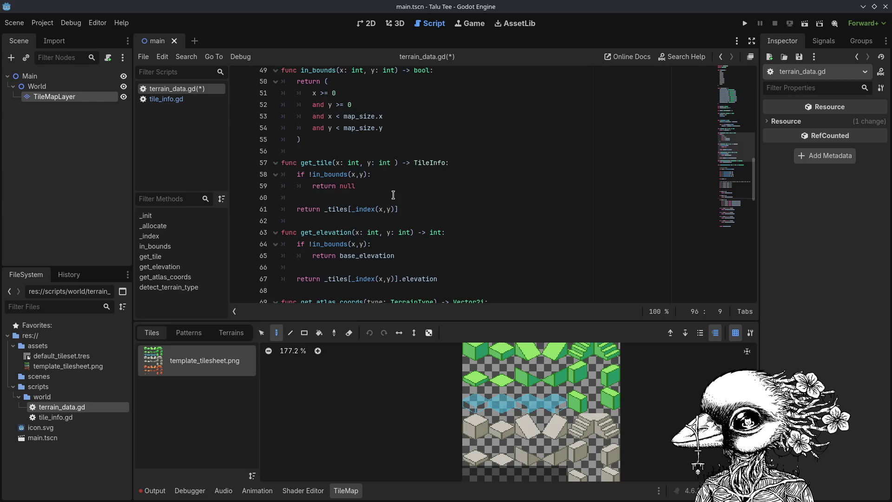
pyautogui.scroll(-5, 393, 194)
pyautogui.scroll(17, 393, 195)
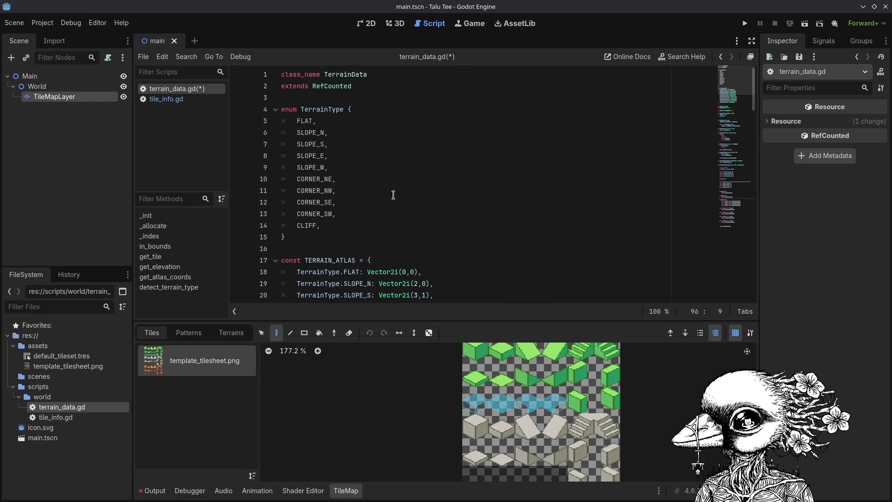
pyautogui.scroll(-4, 393, 195)
pyautogui.scroll(-17, 393, 194)
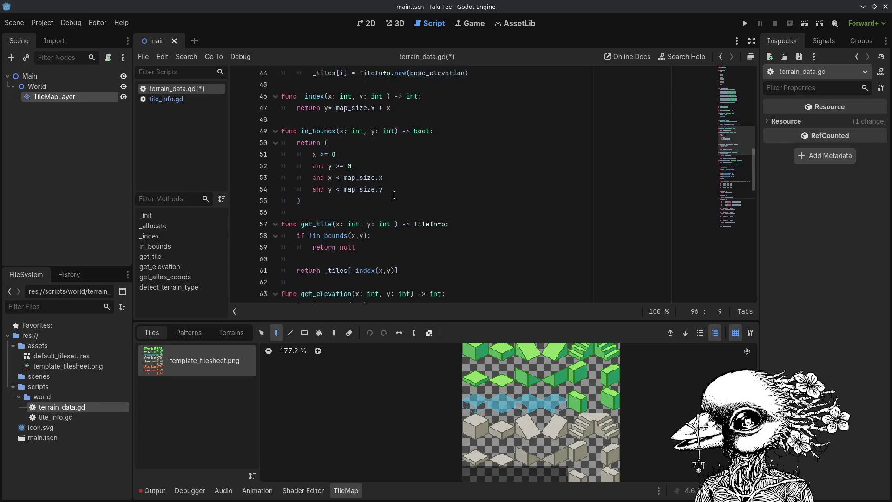
pyautogui.hotkey('ctrl', 's')
pyautogui.click(188, 100)
pyautogui.click(186, 89)
pyautogui.click(188, 100)
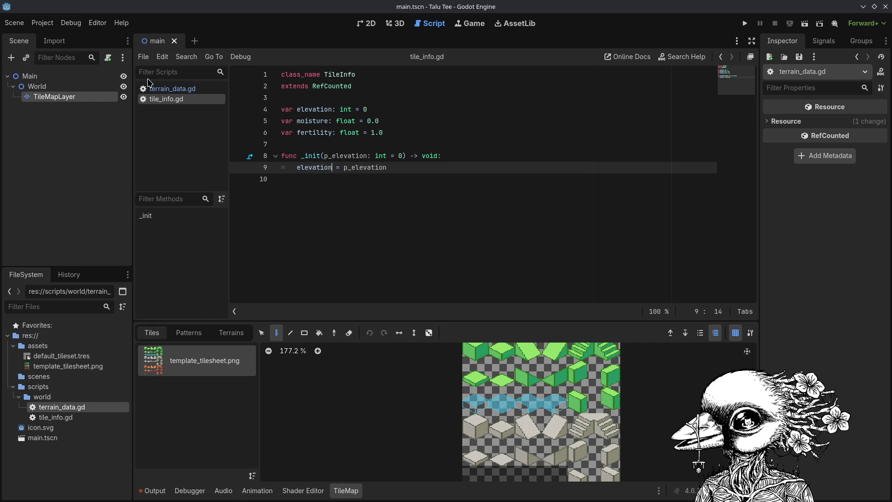
pyautogui.click(172, 89)
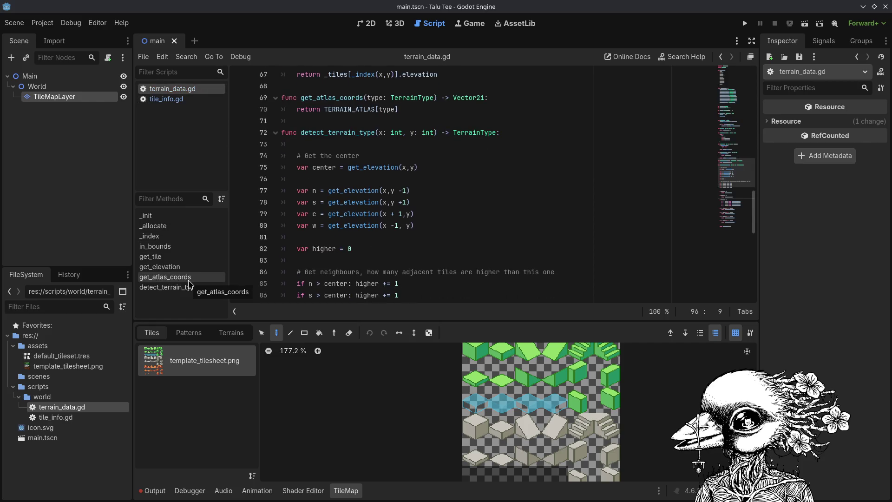
pyautogui.scroll(5, 386, 209)
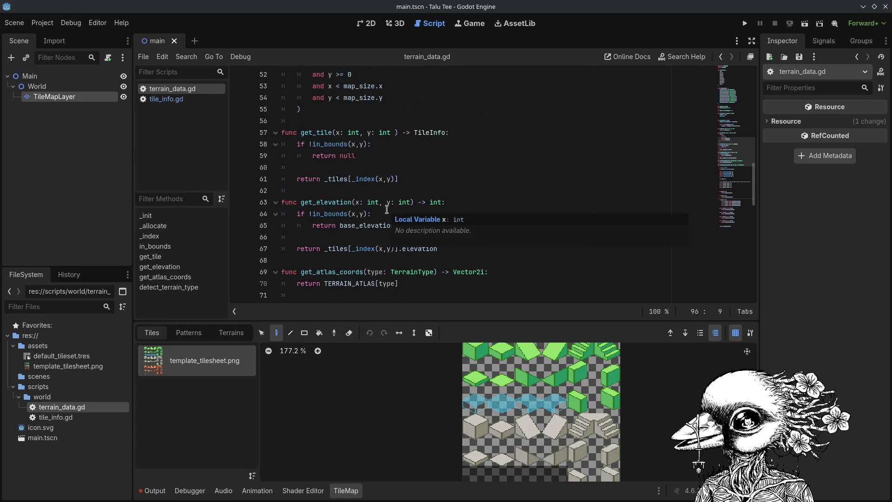
pyautogui.click(189, 277)
pyautogui.click(186, 267)
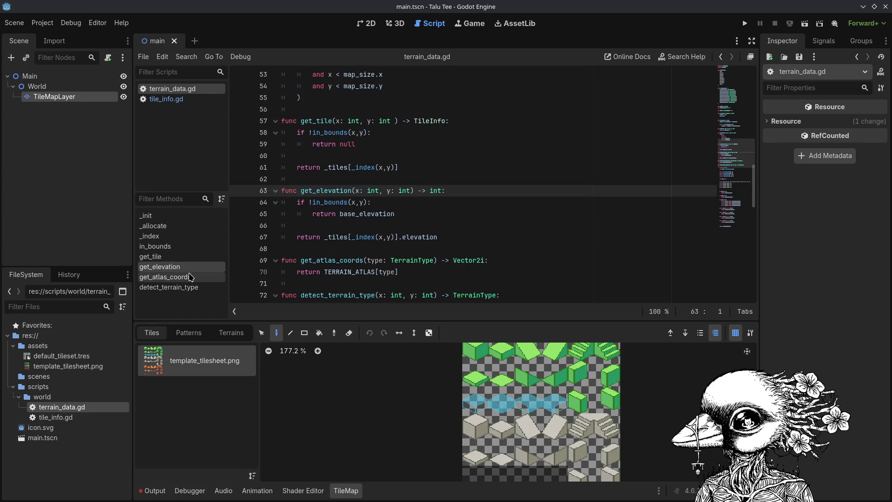
pyautogui.click(188, 277)
pyautogui.click(194, 257)
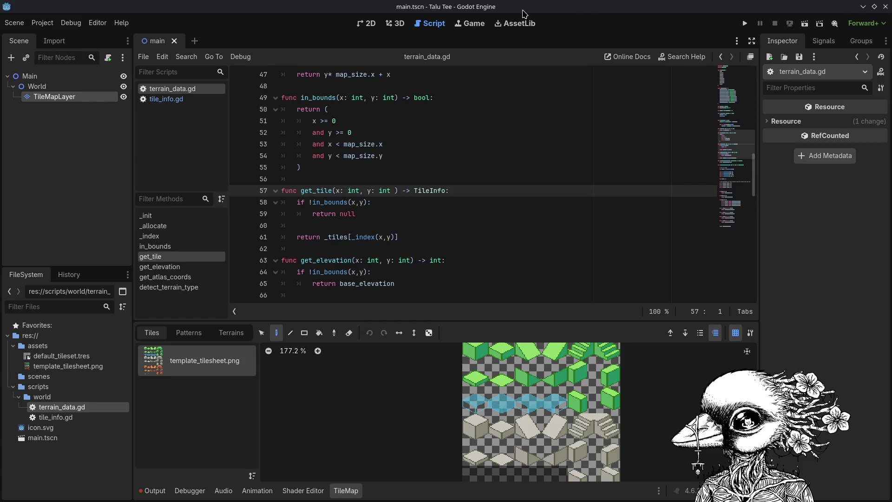
pyautogui.click(463, 196)
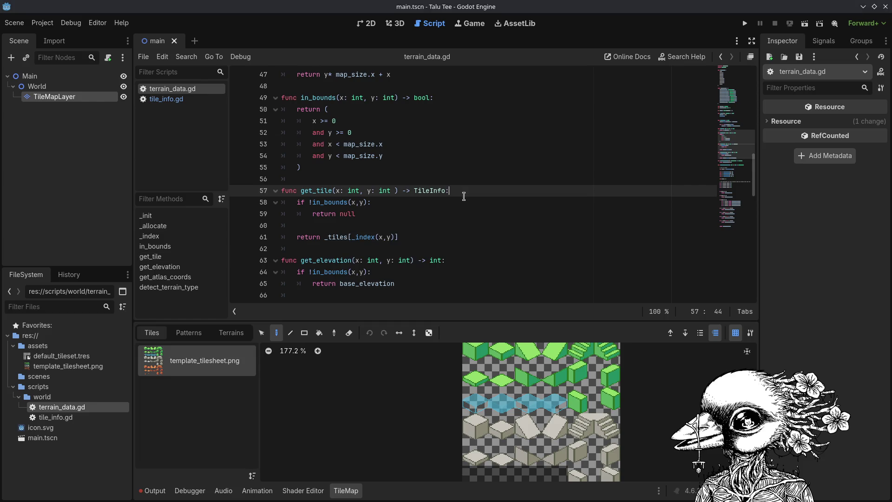
pyautogui.hotkey('ctrl', 's')
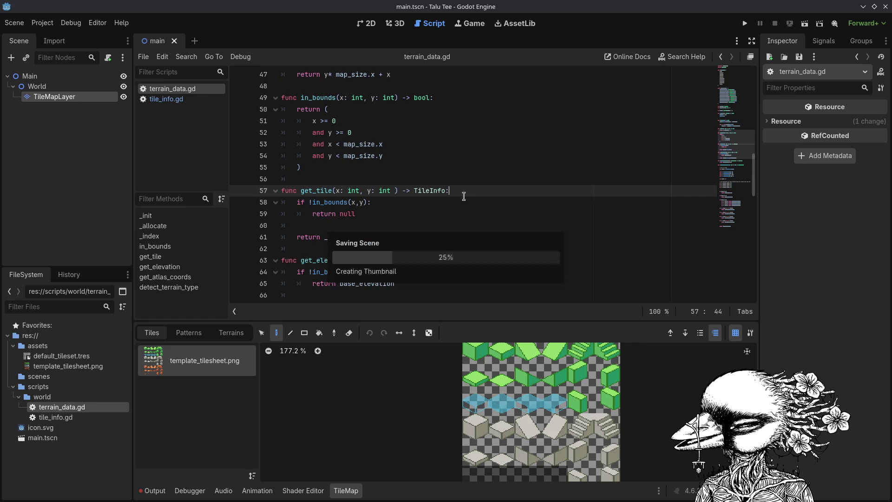
pyautogui.scroll(-12, 453, 233)
pyautogui.scroll(-6, 453, 233)
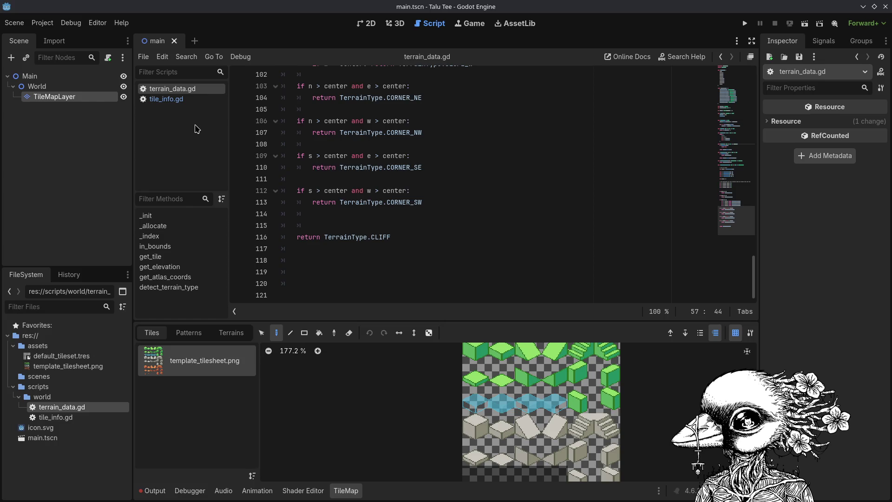
# Create terrain_generator.gd in the scripts/world folder and select its default 'extends Node' line.
pyautogui.rightClick(48, 389)
pyautogui.rightClick(45, 397)
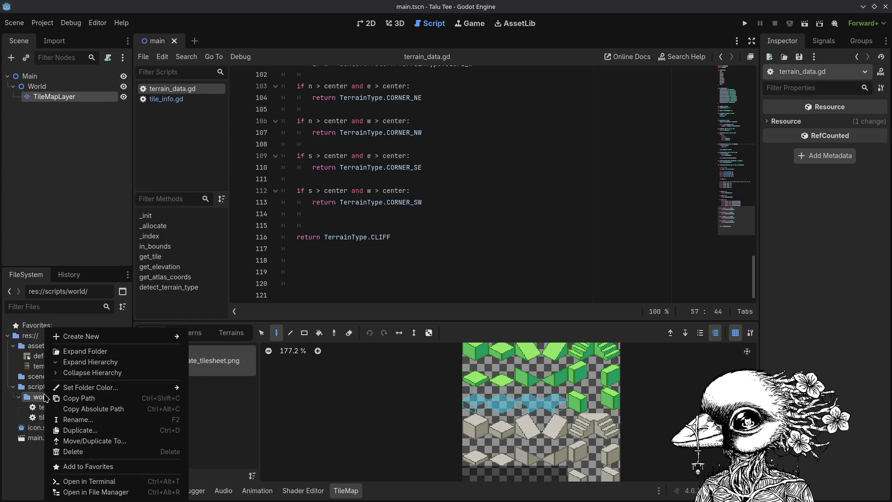
pyautogui.moveTo(109, 337)
pyautogui.click(242, 358)
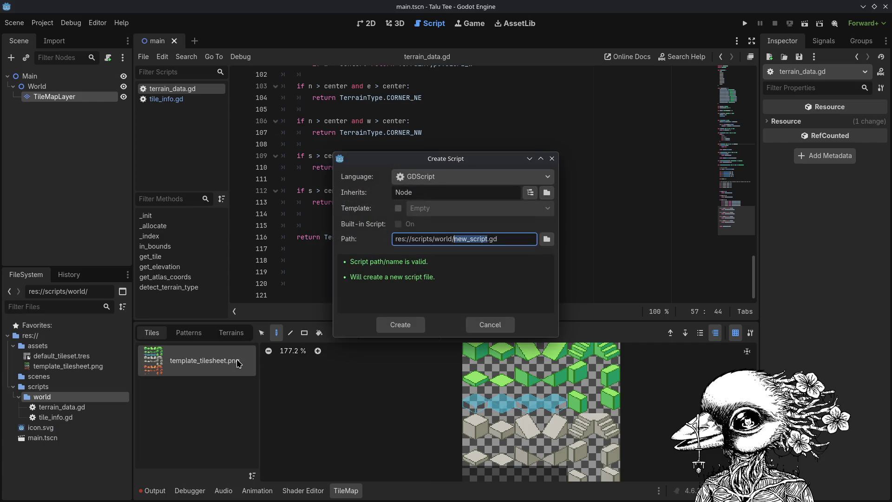
pyautogui.write('terrain_generator')
pyautogui.press('Return')
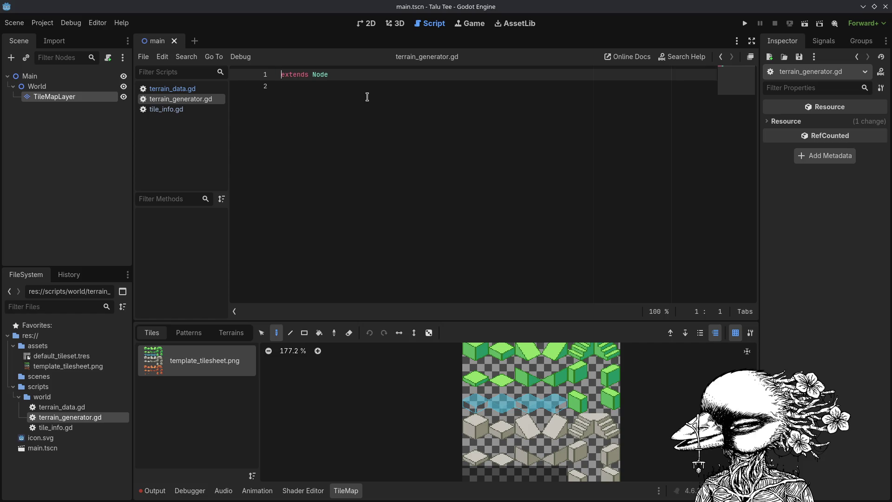
pyautogui.moveTo(391, 90); pyautogui.dragTo(141, 42)
# Write 'class_name TerrainGenerator' and 'extends RefCounted', then save.
pyautogui.write('c')
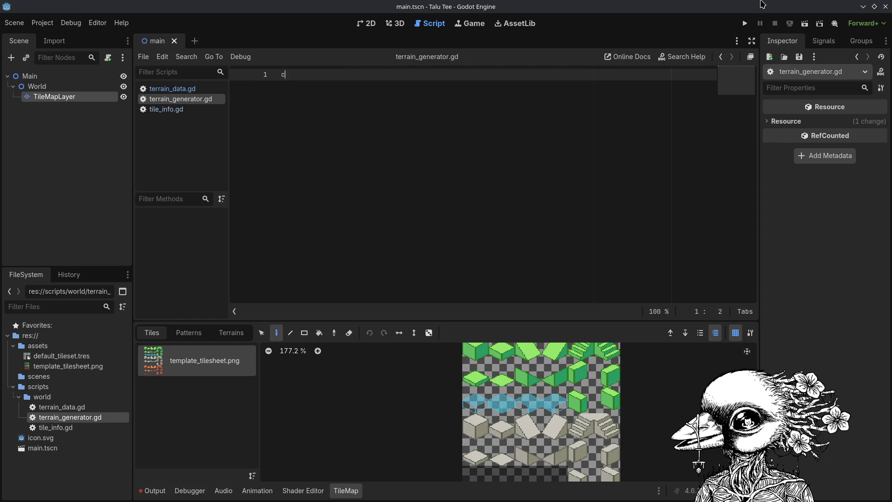
pyautogui.write('lass_name Tern')
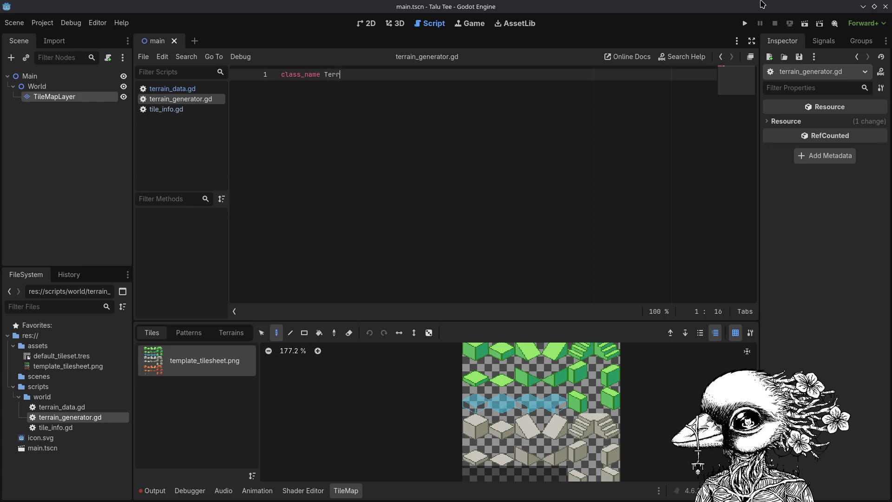
pyautogui.write('errainGenera')
pyautogui.press('Return')
pyautogui.press('Return')
pyautogui.press('Up')
pyautogui.write('ex')
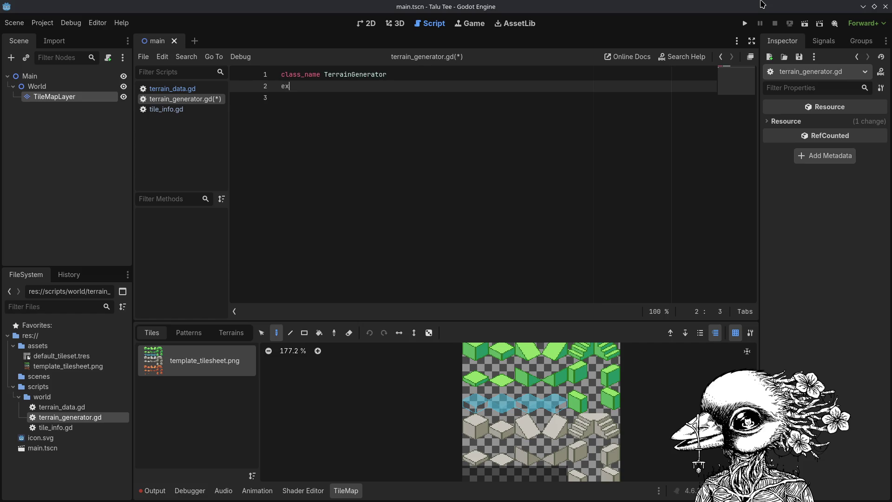
pyautogui.write('tends Ref')
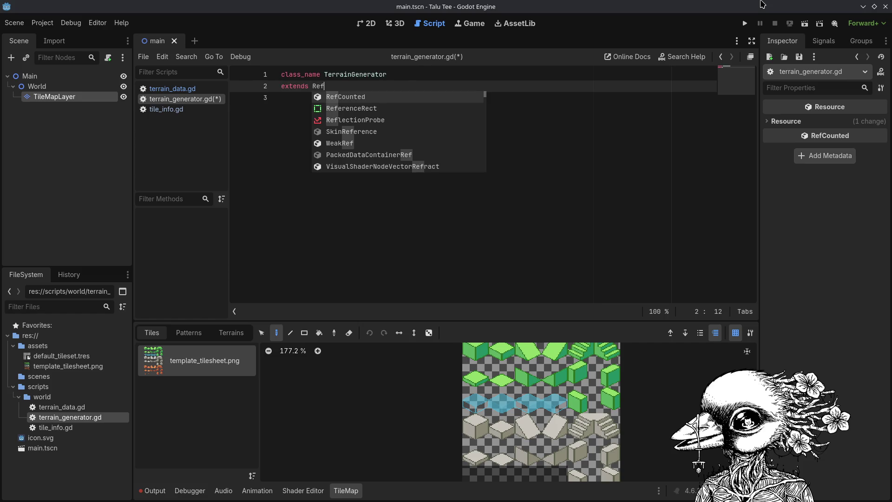
pyautogui.write('Cou')
pyautogui.press('Return')
pyautogui.hotkey('ctrl', 's')
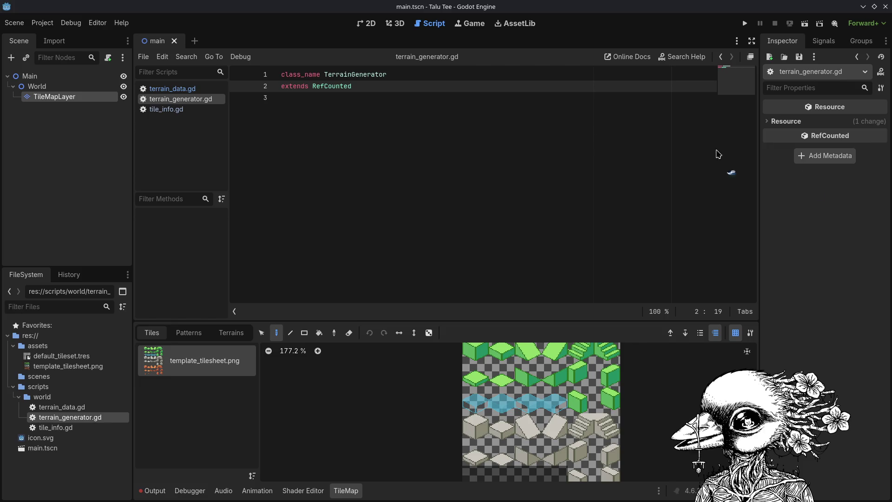
# Start a 'var' declaration on line 4.
pyautogui.click(461, 174)
pyautogui.press('Return')
pyautogui.write('var')
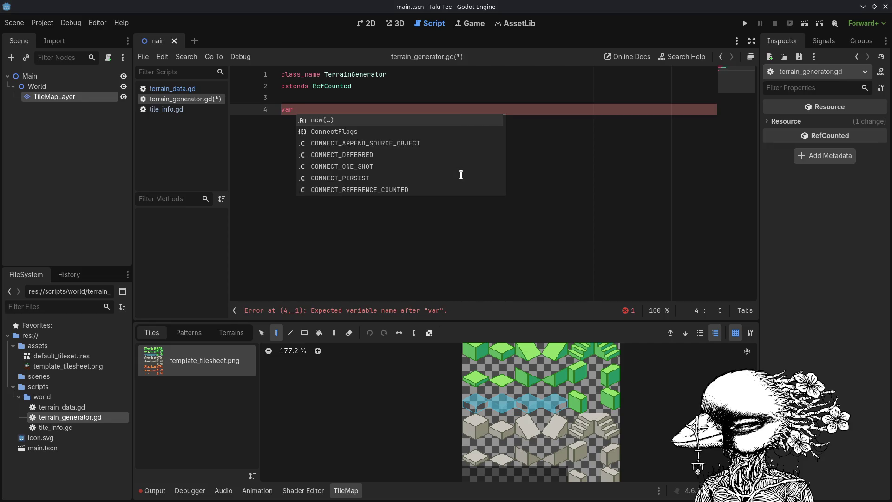
pyautogui.click(625, 231)
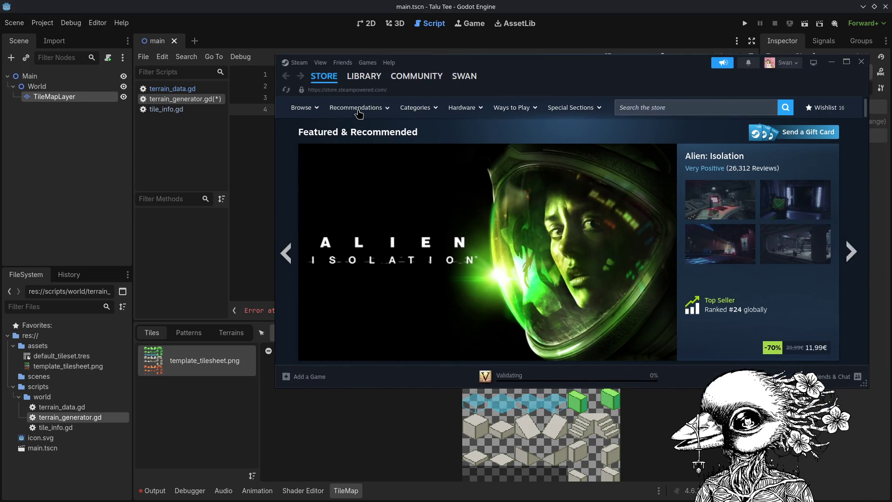
# Find Dungeons of Dredmor in the Steam library by searching 'dred' and open its store page.
pyautogui.click(363, 78)
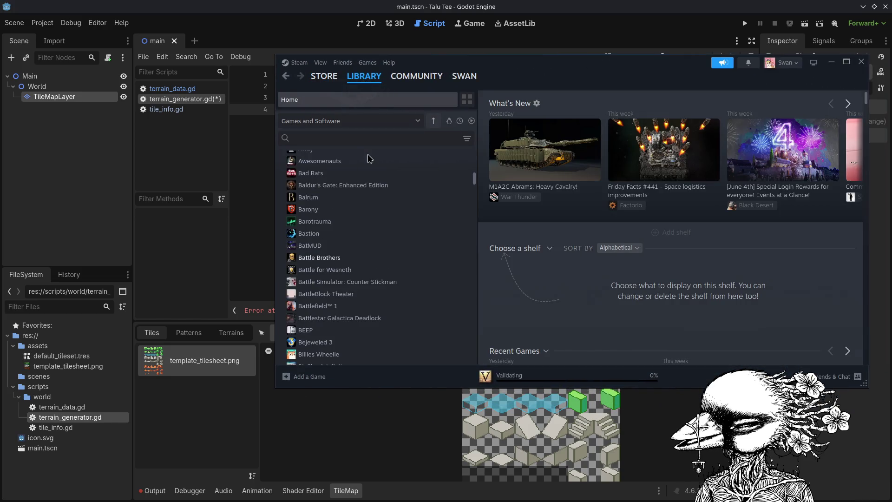
pyautogui.click(361, 139)
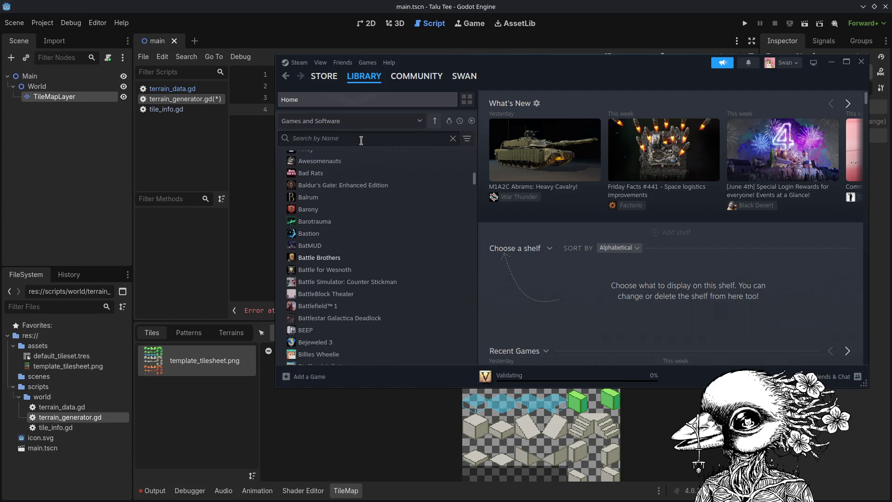
pyautogui.write('dred')
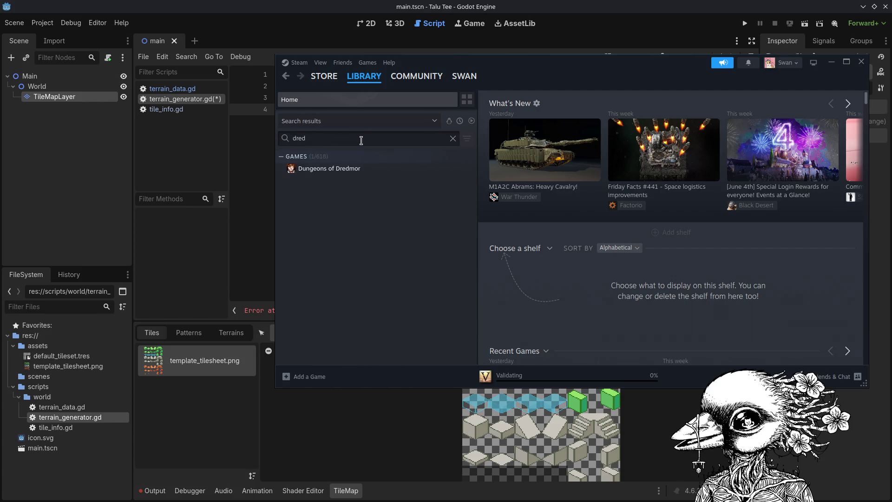
pyautogui.click(352, 170)
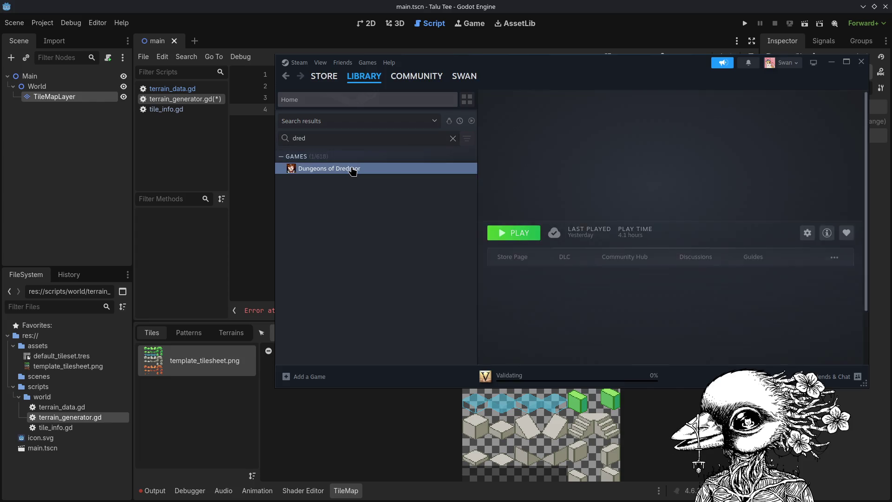
pyautogui.scroll(-1, 644, 209)
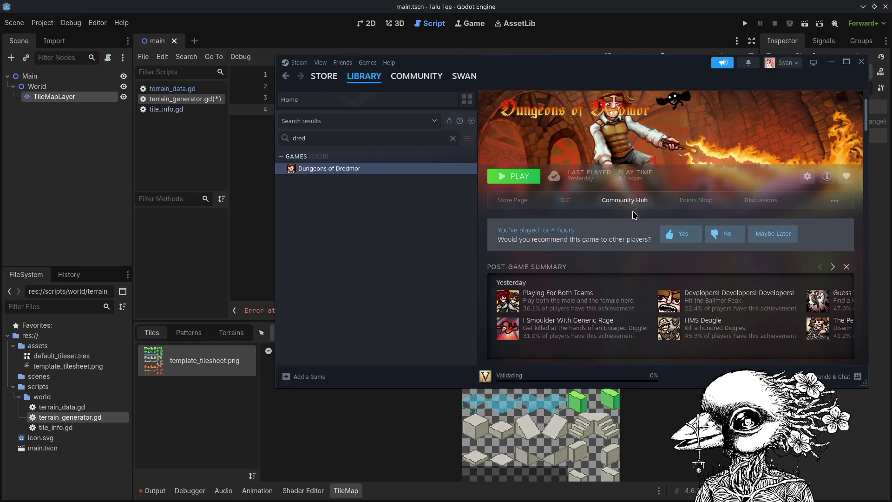
pyautogui.scroll(-3, 604, 195)
pyautogui.scroll(5, 631, 214)
pyautogui.click(530, 257)
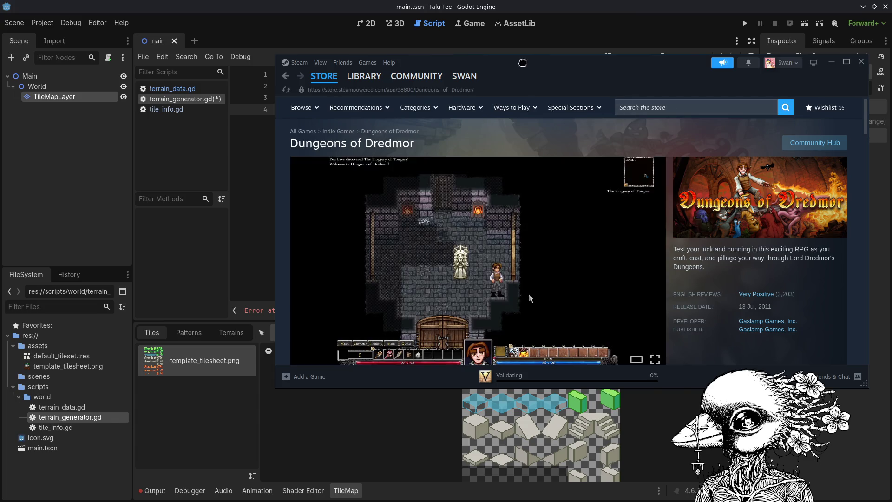
# Maximize Steam, browse the game's screenshots and page, then minimize Steam.
pyautogui.click(846, 62)
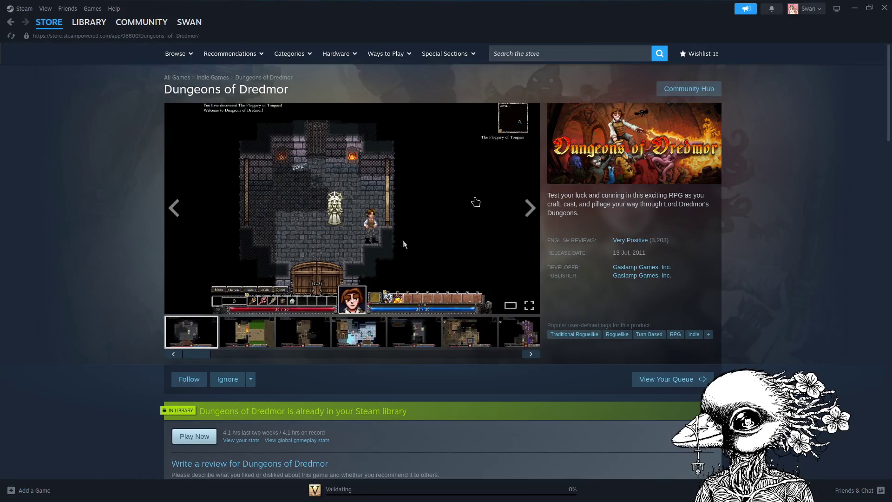
pyautogui.click(310, 338)
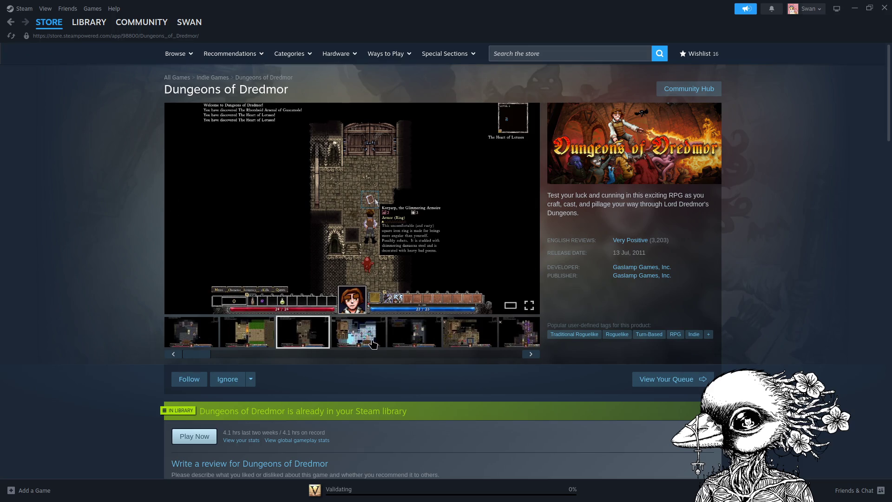
pyautogui.click(372, 344)
pyautogui.click(424, 342)
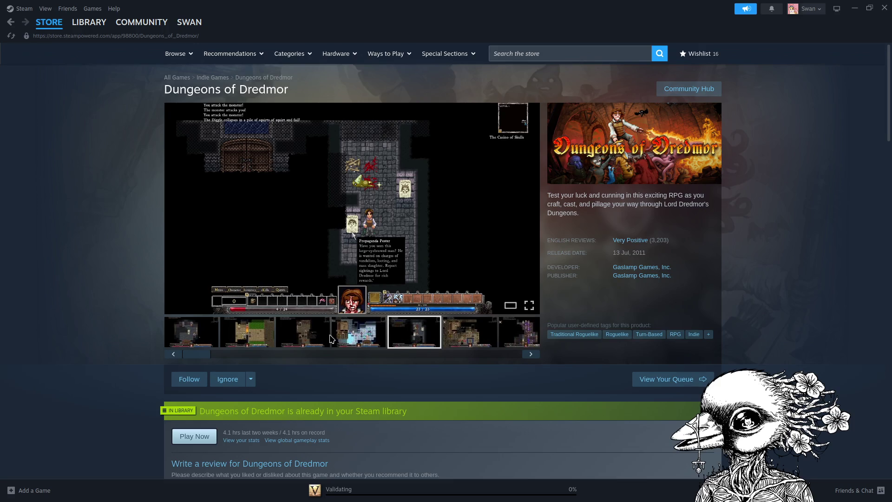
pyautogui.scroll(-4, 476, 318)
pyautogui.scroll(-1, 476, 318)
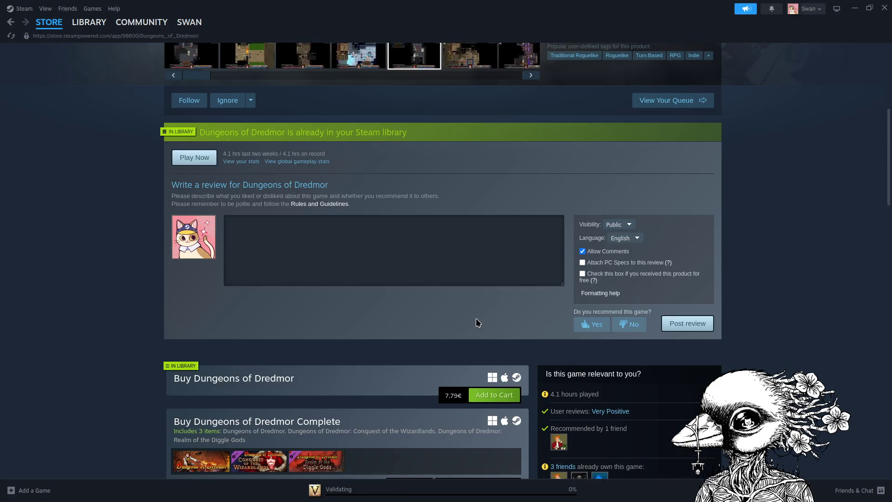
pyautogui.scroll(-4, 476, 319)
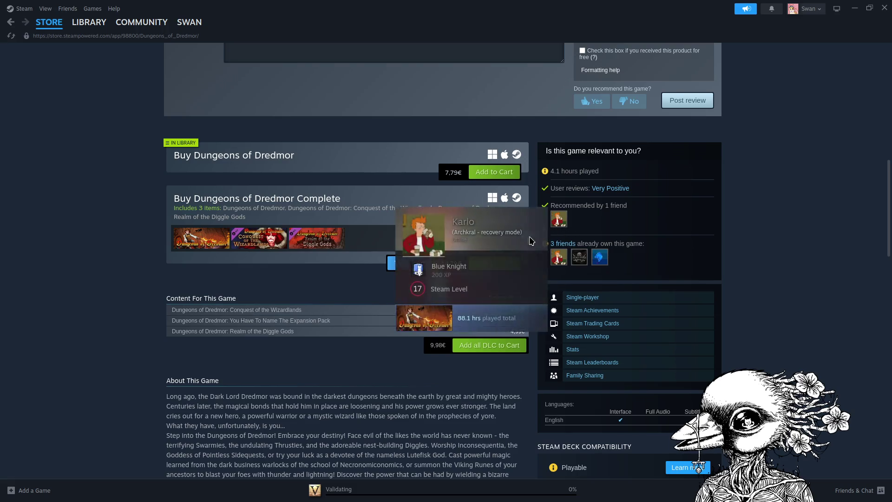
pyautogui.scroll(-5, 225, 334)
pyautogui.scroll(-3, 225, 334)
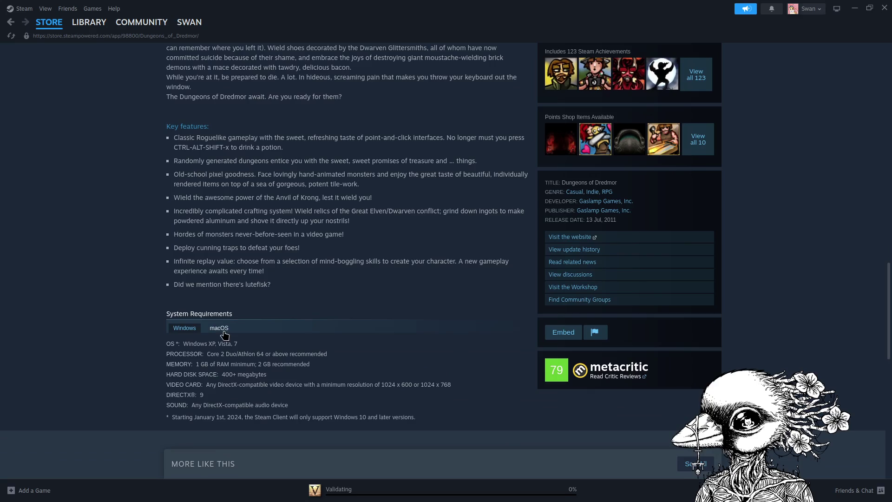
pyautogui.scroll(20, 225, 335)
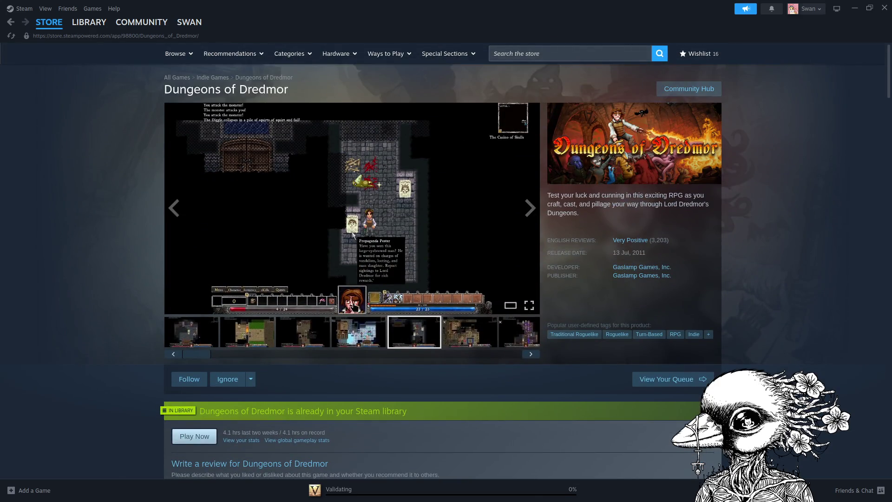
pyautogui.click(336, 331)
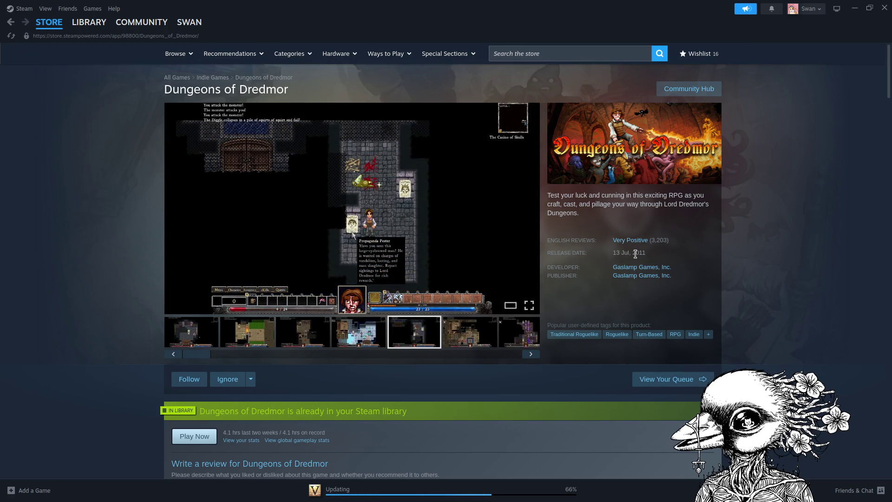
pyautogui.click(856, 12)
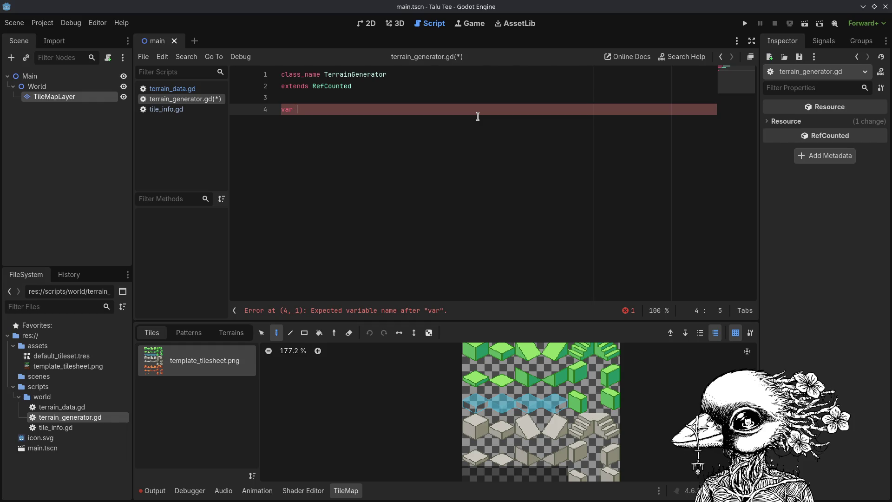
# Declare 'var noise: FastNoiseLite = FastNoiseLite.new()' on line 4, save, and add blank lines below.
pyautogui.write('noise: ')
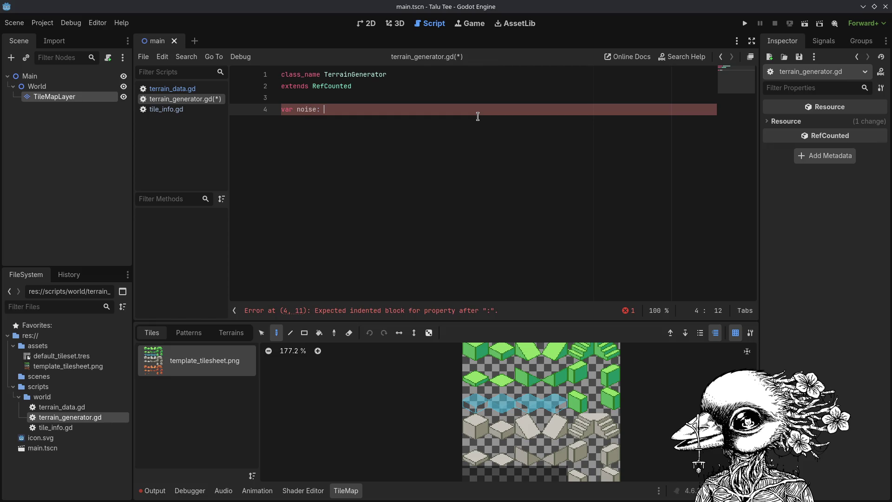
pyautogui.write('FastN')
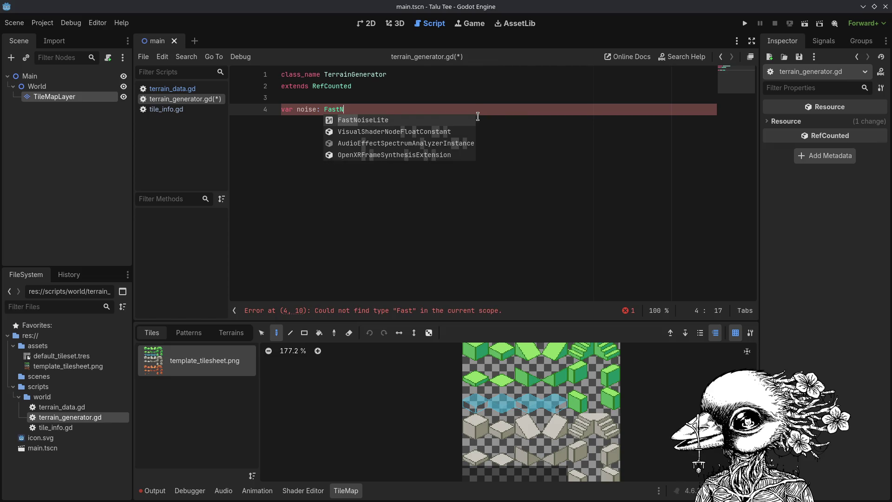
pyautogui.press('Return')
pyautogui.write('= ')
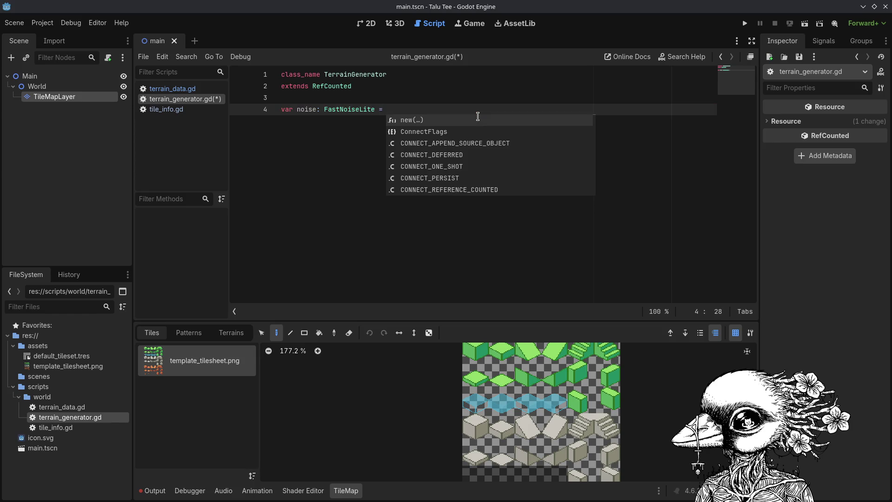
pyautogui.write('FastNoiseLite.new(')
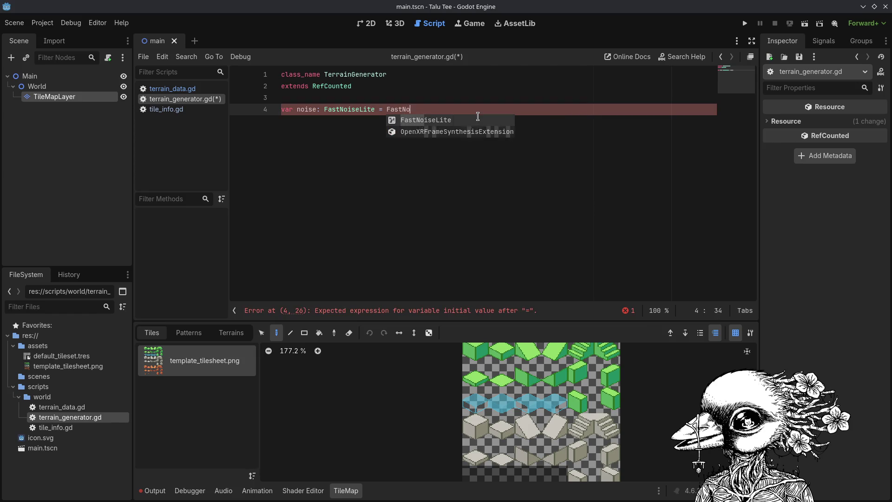
pyautogui.press('Return')
pyautogui.write('.new(')
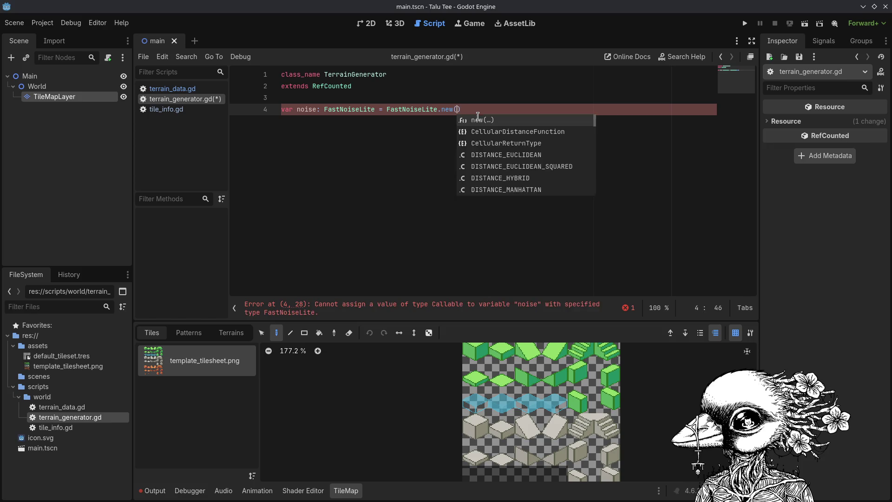
pyautogui.press('Return')
pyautogui.hotkey('ctrl', 's')
pyautogui.press('Return')
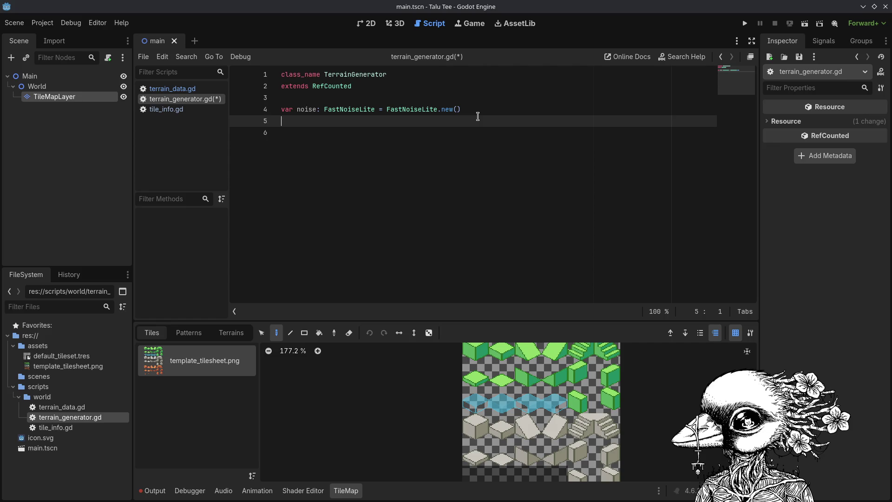
pyautogui.press('Return')
# Write the 'func configure( ) -> void:' header with an indented empty parameter line, and save.
pyautogui.write('func ')
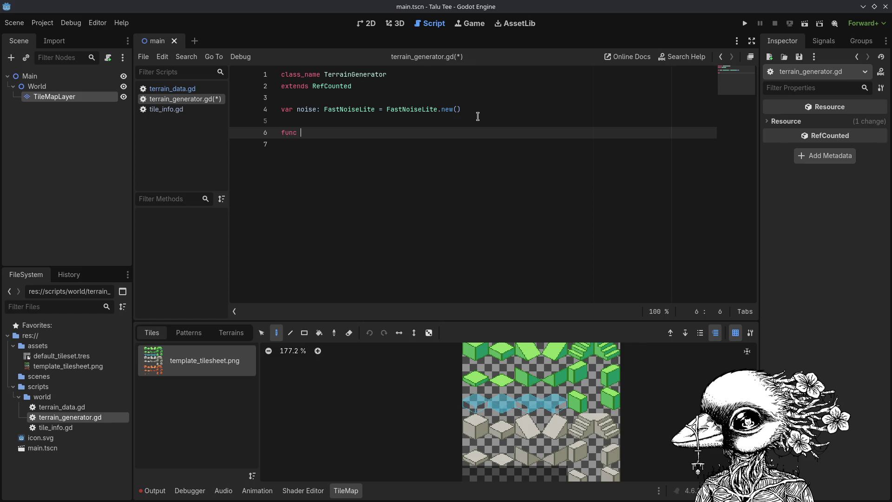
pyautogui.write('configu')
pyautogui.write('re( \t )')
pyautogui.write(' -> void:')
pyautogui.press('Left')
pyautogui.press('Left')
pyautogui.press('Left')
pyautogui.press('Return')
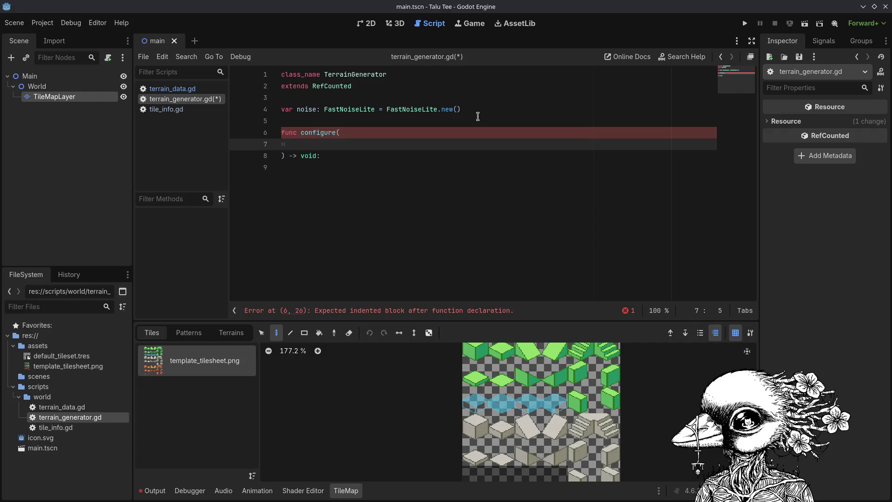
pyautogui.hotkey('ctrl', 's')
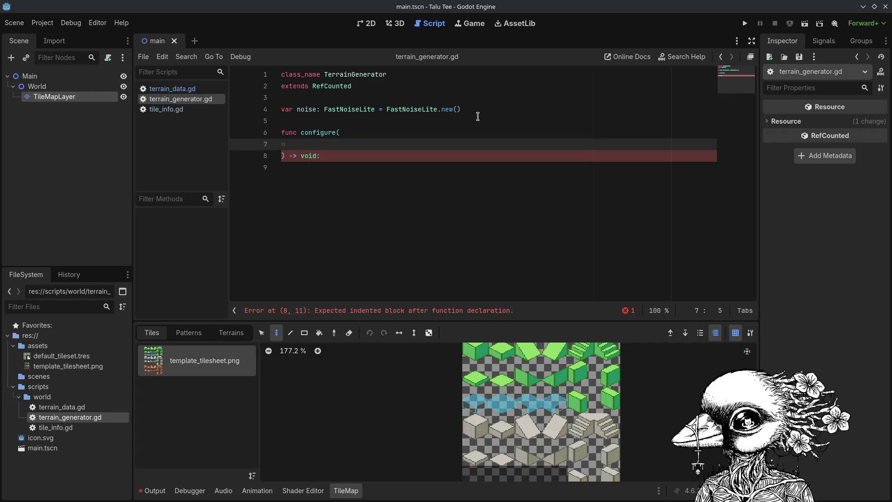
# Add the first parameter 'seed: int,' to configure().
pyautogui.write('seed:int')
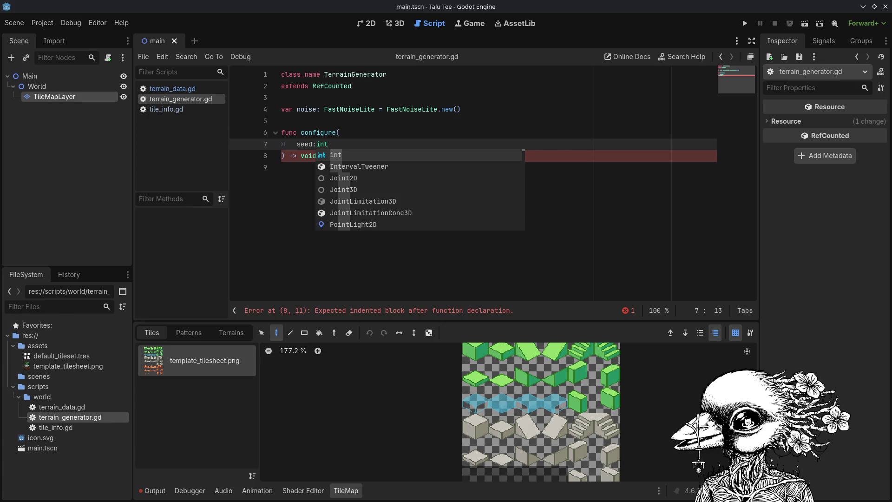
pyautogui.click(426, 145)
pyautogui.press('Return')
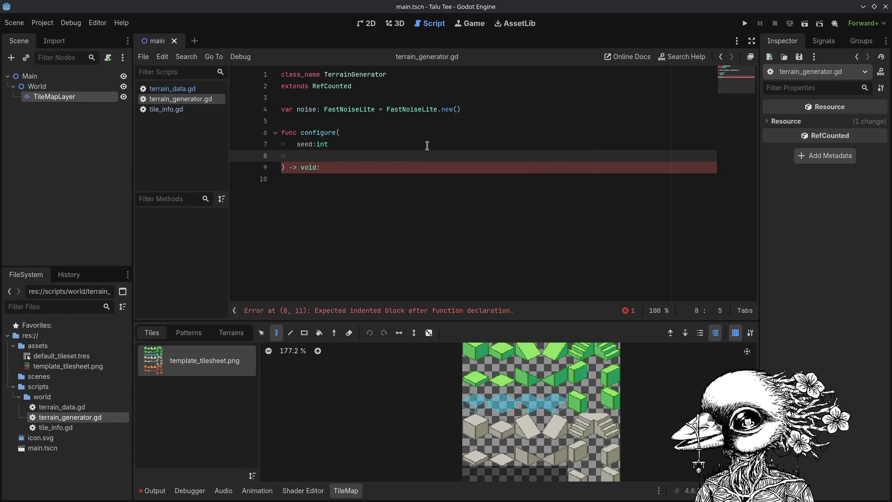
pyautogui.press('Up')
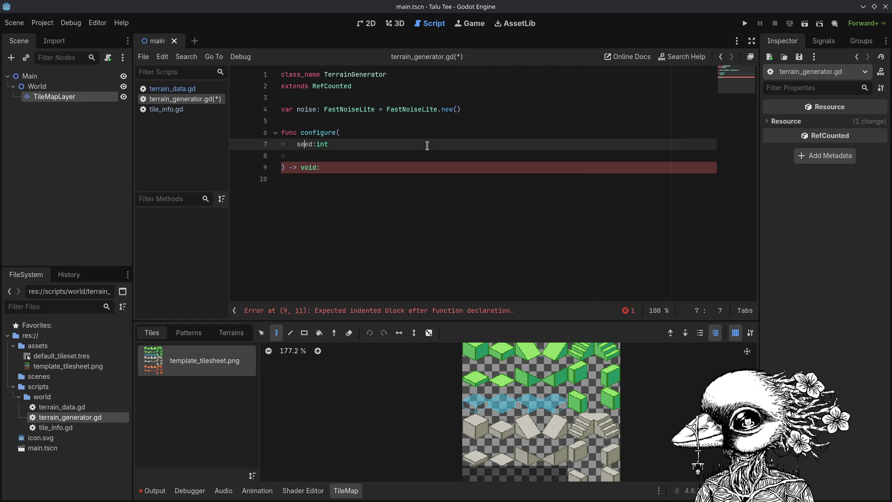
pyautogui.press('End')
pyautogui.press('BackSpace')
pyautogui.press('BackSpace')
pyautogui.press('BackSpace')
pyautogui.write('int')
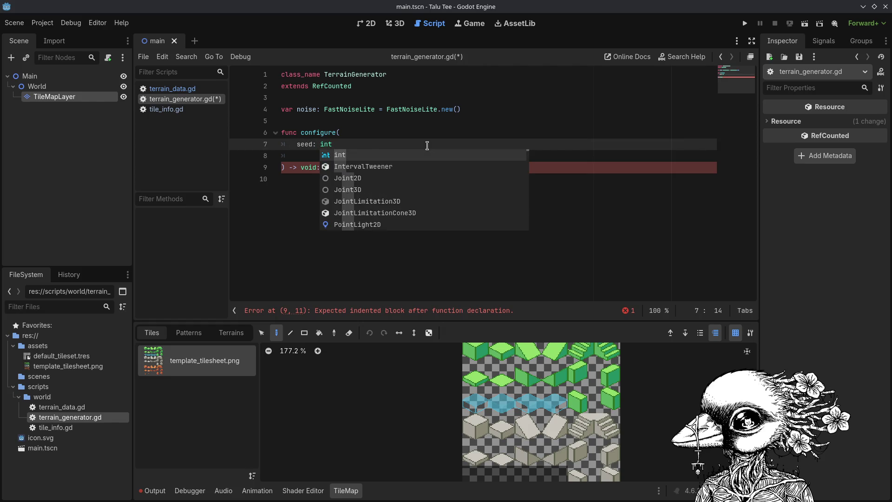
pyautogui.write(',')
pyautogui.press('Return')
# Add the 'frequency: float,' and 'octaves: int,' parameters, then save the script.
pyautogui.write('r')
pyautogui.press('BackSpace')
pyautogui.write('frequ')
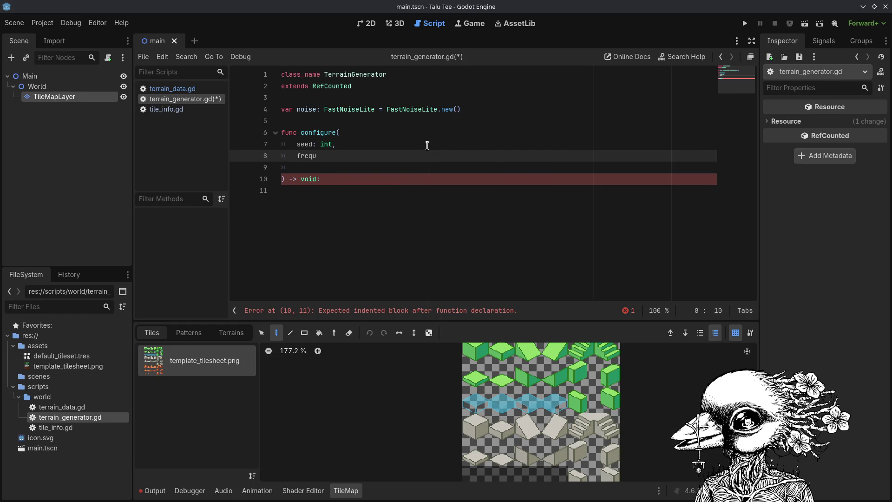
pyautogui.write('ency: float,')
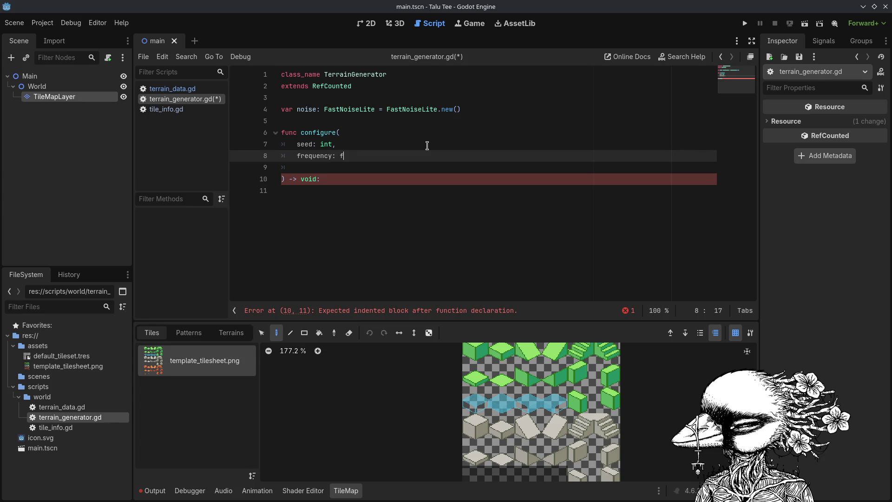
pyautogui.press('Return')
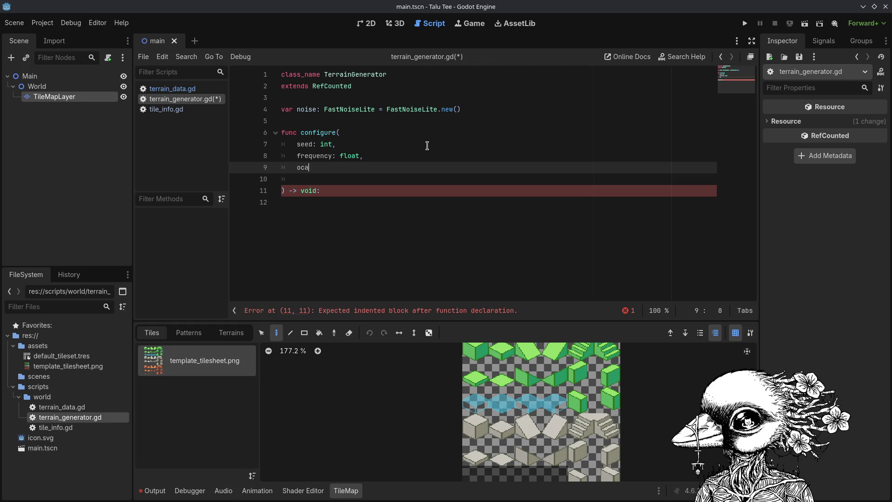
pyautogui.write('taves: ')
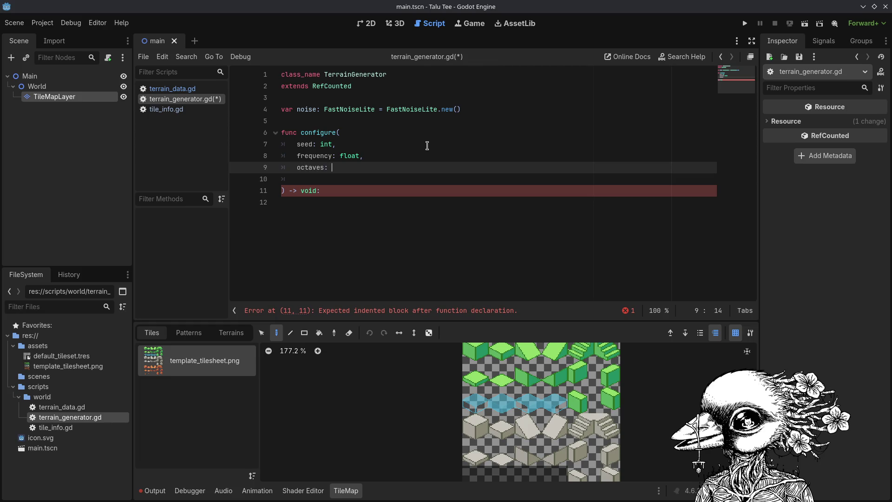
pyautogui.write('int,')
pyautogui.press('Return')
pyautogui.write('lacunarity: float')
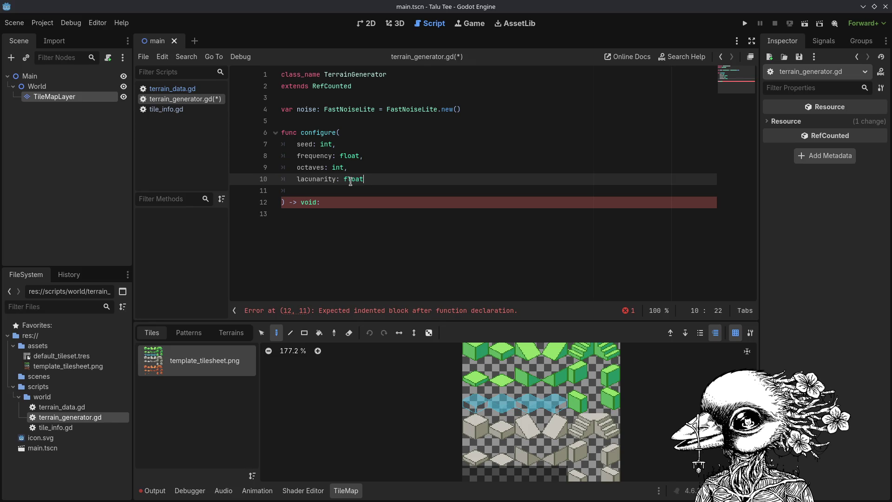
pyautogui.hotkey('ctrl', 'space')
pyautogui.hotkey('ctrl', 's')
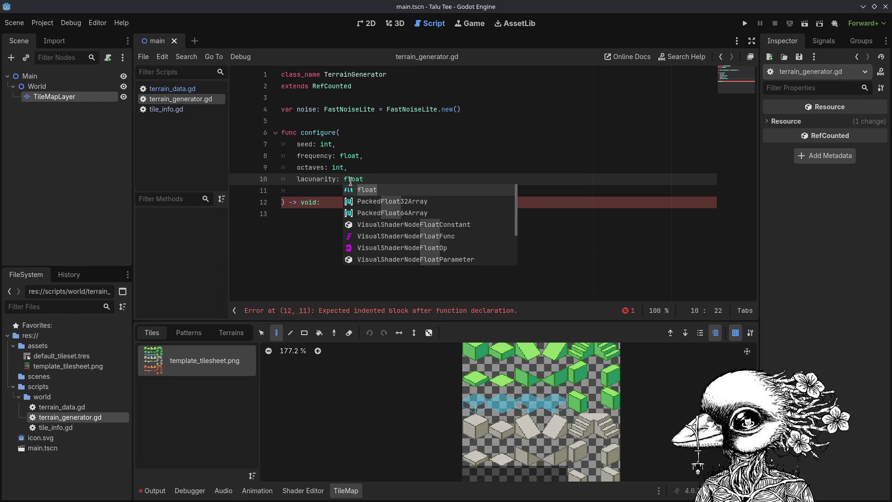
# Finish with 'lacunarity: float' and 'gain: float', save, and begin the body with 'noise.seed = seed'.
pyautogui.click(318, 169)
pyautogui.click(315, 179)
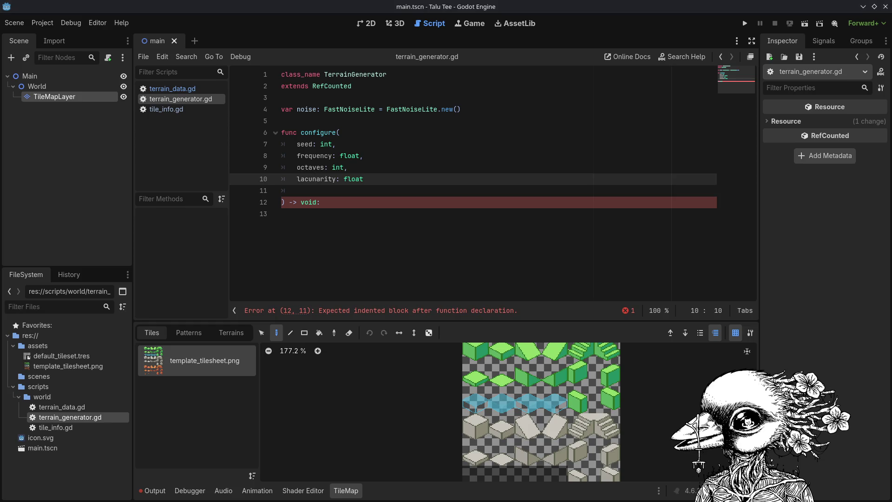
pyautogui.click(421, 179)
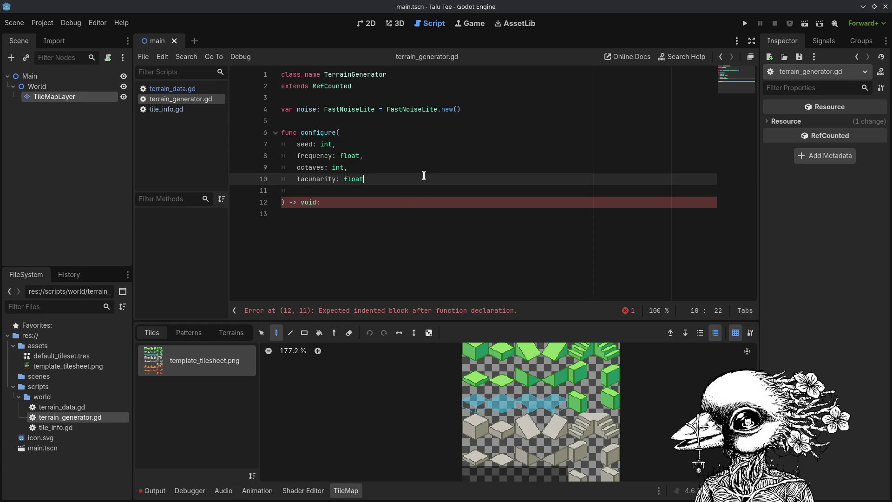
pyautogui.press('Return')
pyautogui.write('gain: float')
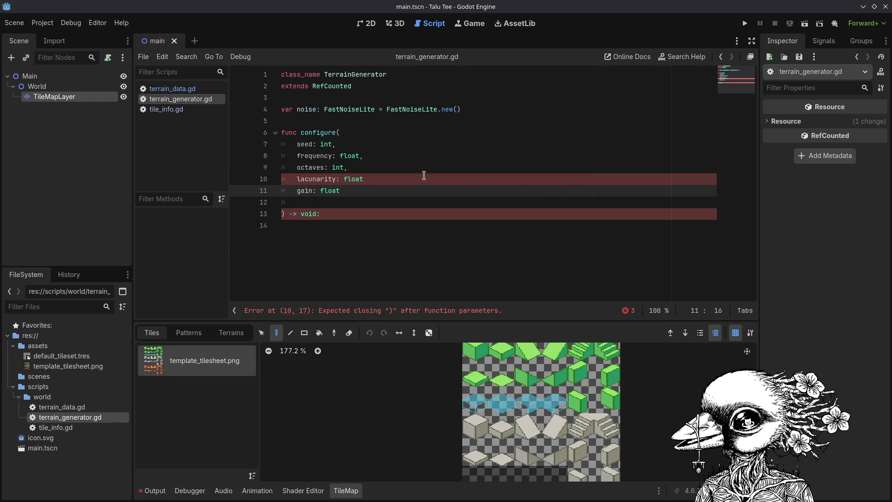
pyautogui.click(423, 175)
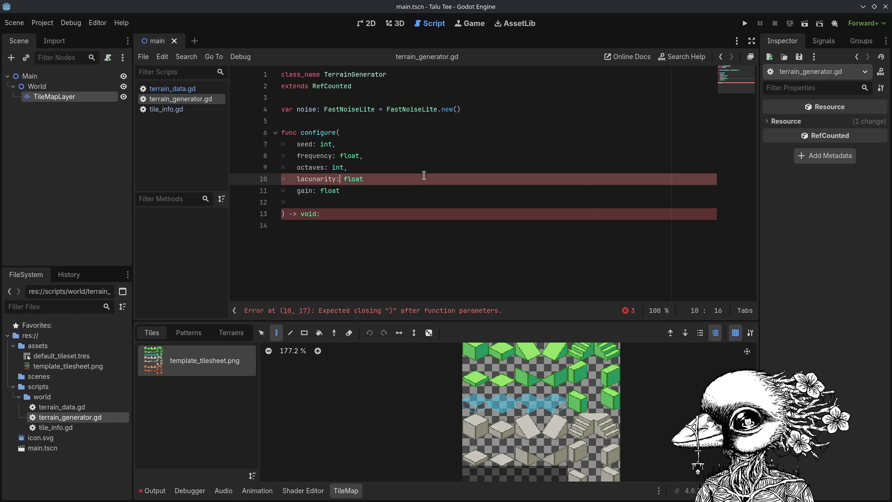
pyautogui.press('Down')
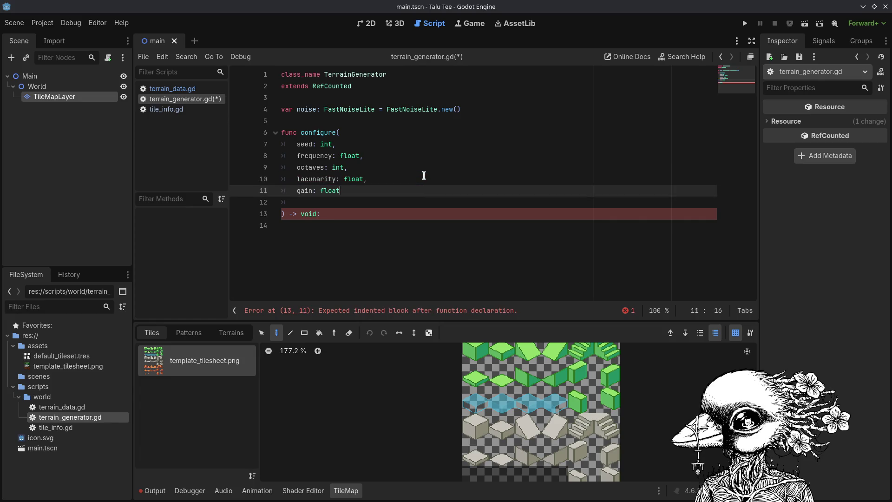
pyautogui.hotkey('ctrl', 's')
pyautogui.press('Down')
pyautogui.press('Down')
pyautogui.press('Return')
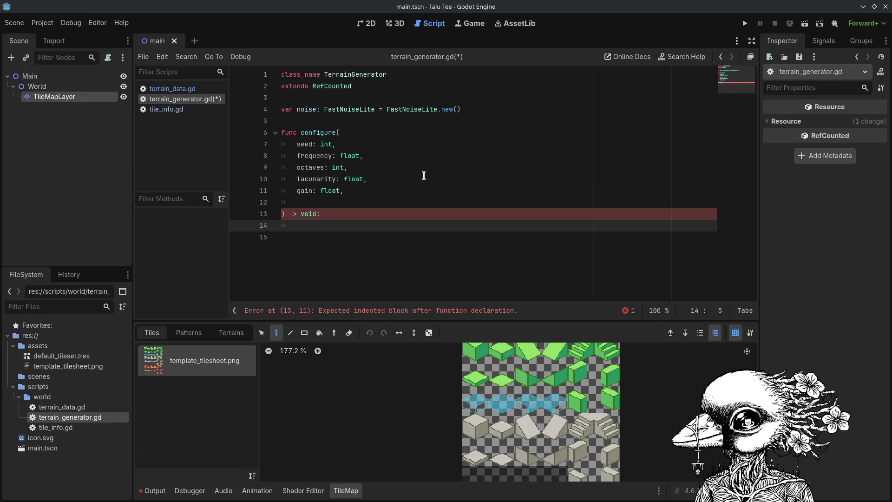
pyautogui.write('noise.seed = seed')
# Complete 'noise.seed = seed' and add the 'noise.frequency = frequency' assignment.
pyautogui.hotkey('ctrl', 's')
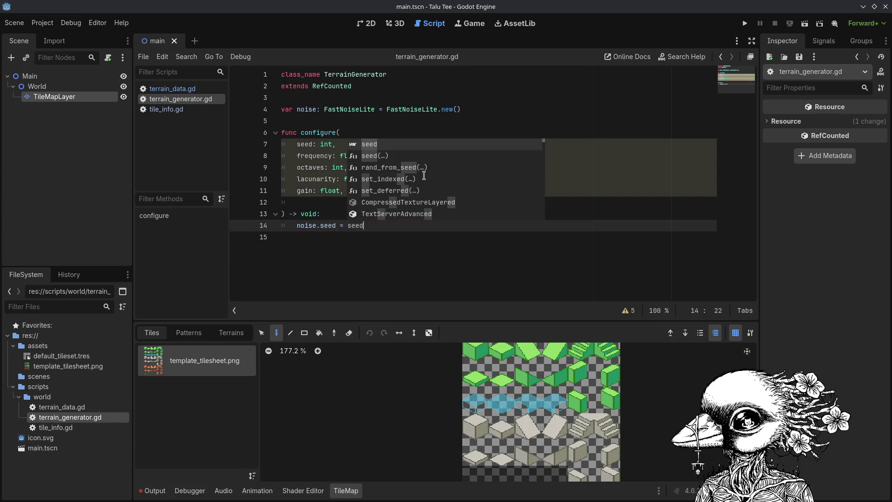
pyautogui.press('Return')
pyautogui.press('Return')
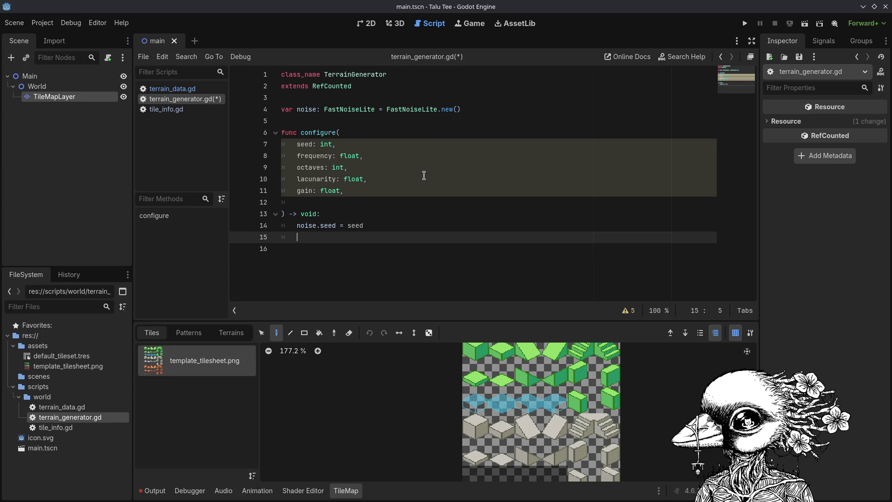
pyautogui.write('noise.fre')
pyautogui.press('Return')
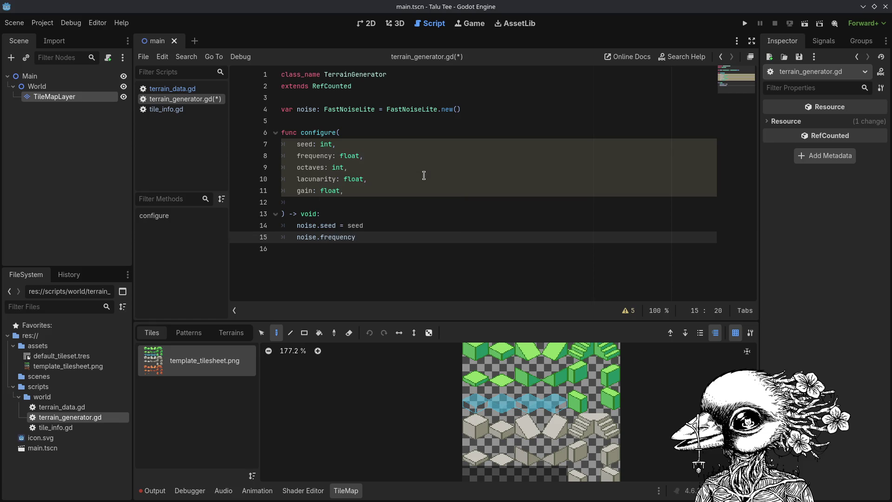
pyautogui.write(' = freq')
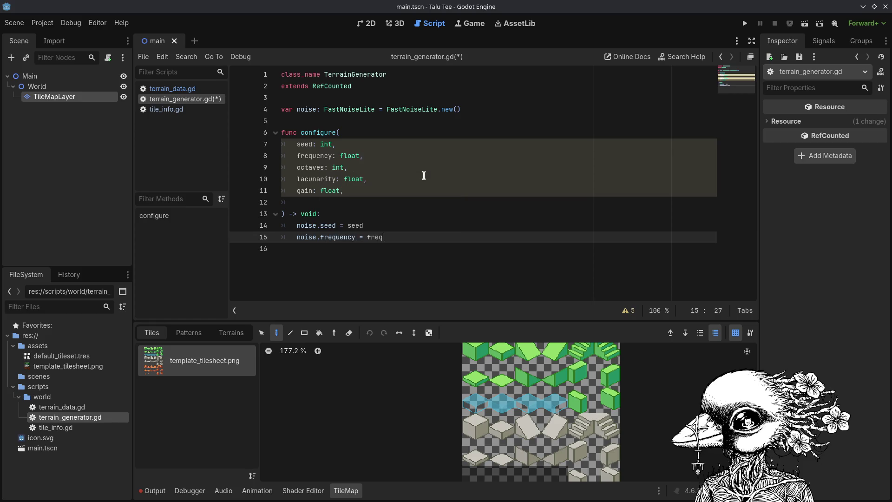
pyautogui.press('Return')
pyautogui.press('Return')
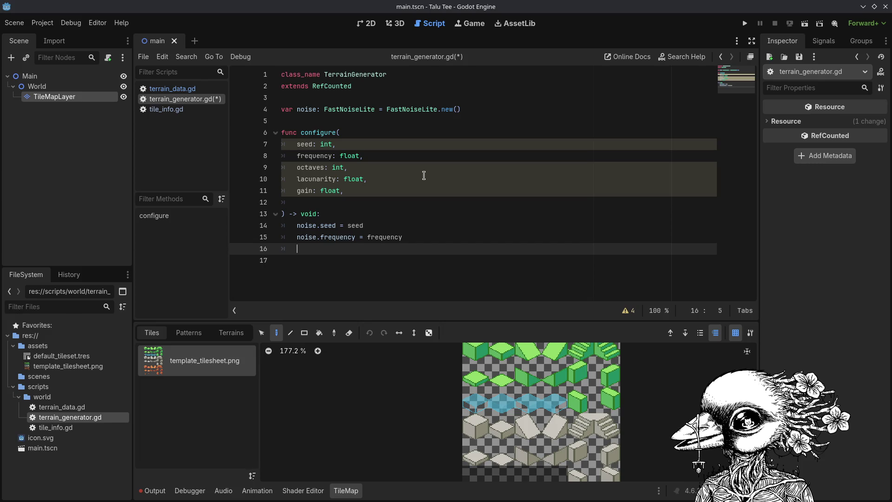
# Add the 'noise.fractal_lacunarity = lacunarity' assignment.
pyautogui.write('noise')
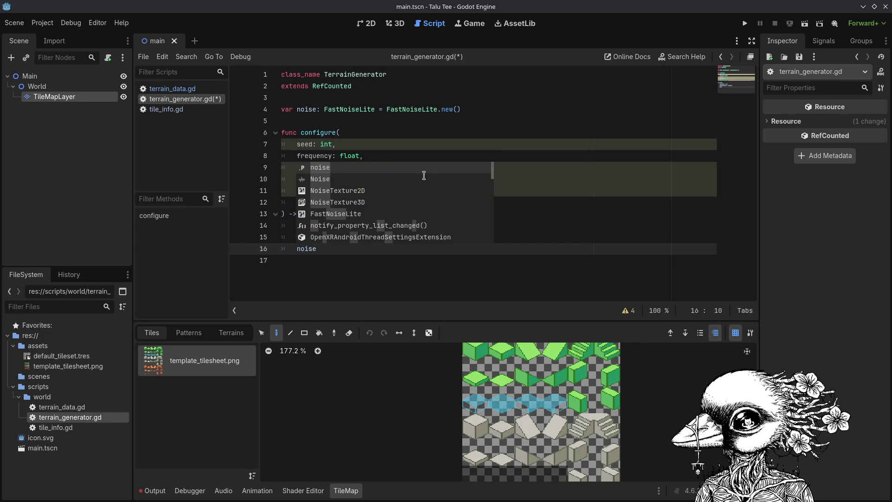
pyautogui.write('_')
pyautogui.press('BackSpace')
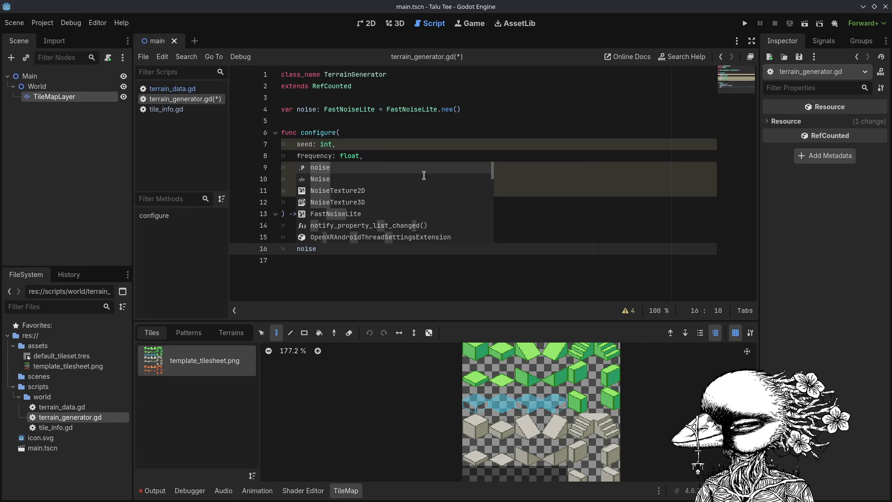
pyautogui.write('.fract')
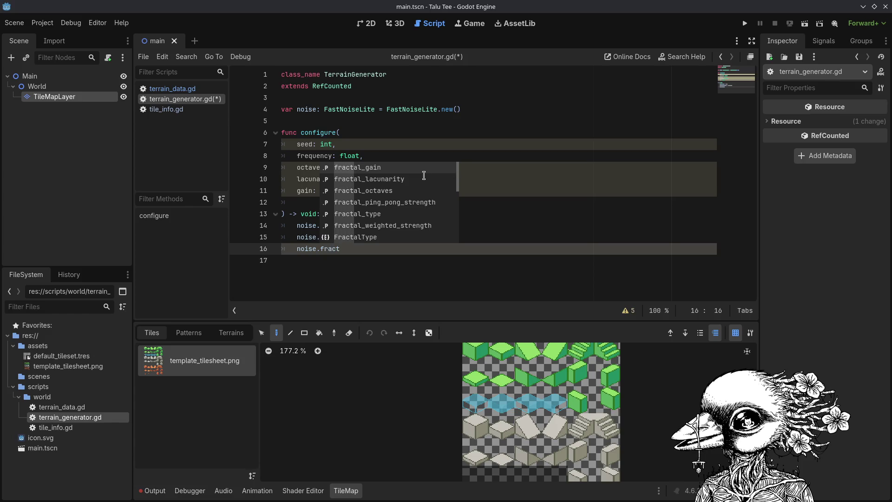
pyautogui.press('Down')
pyautogui.press('Return')
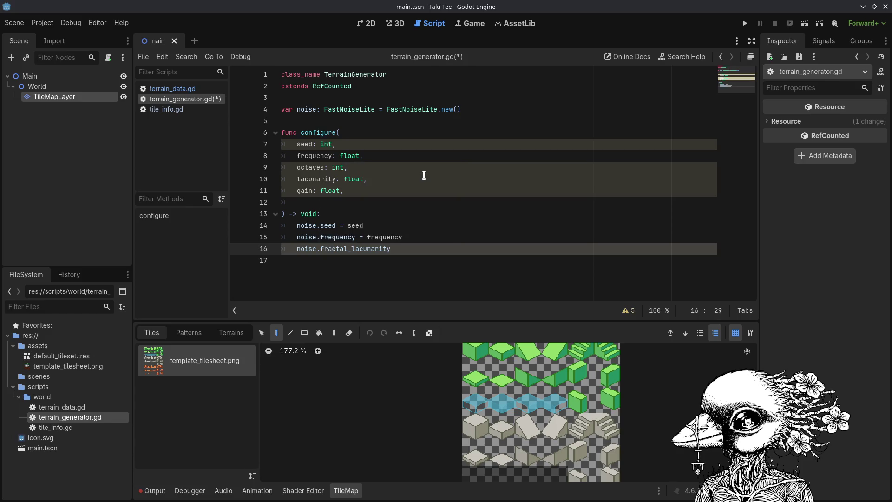
pyautogui.write(' = lacu')
pyautogui.press('Return')
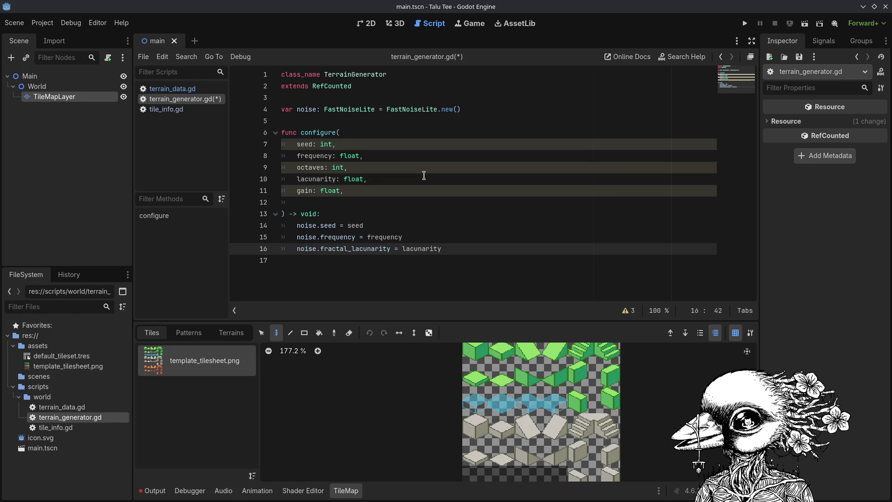
pyautogui.press('Return')
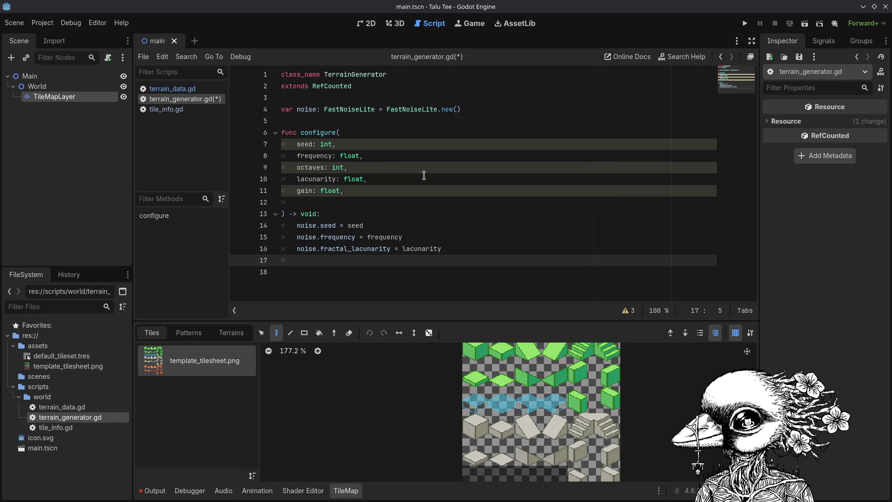
# Start the noise.fractal_gain assignment, then switch over to the browser.
pyautogui.write('noise.fra')
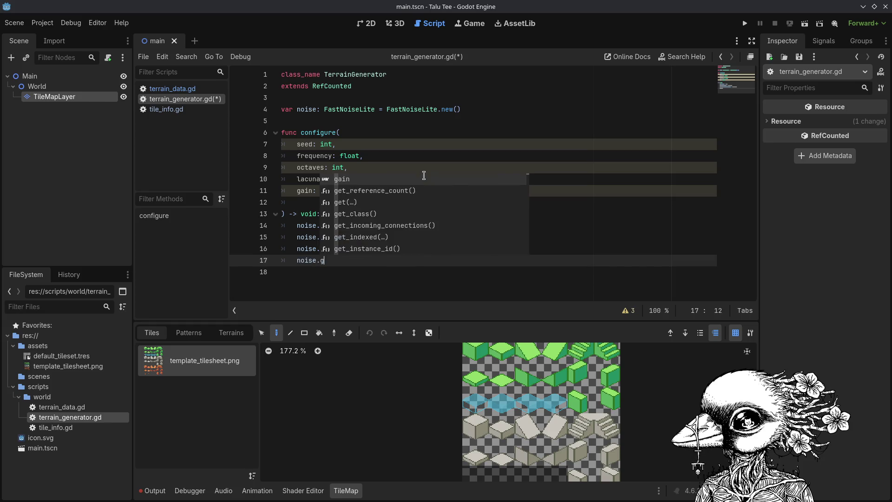
pyautogui.press('Return')
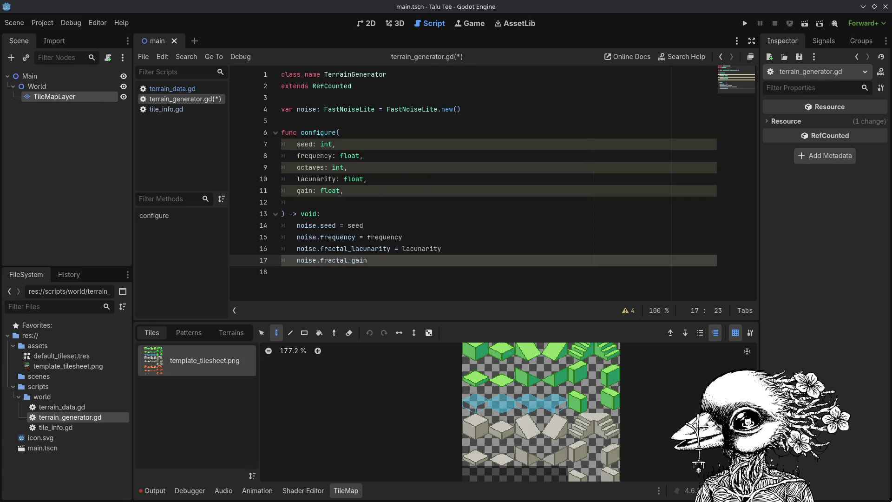
pyautogui.hotkey('alt', 'Tab')
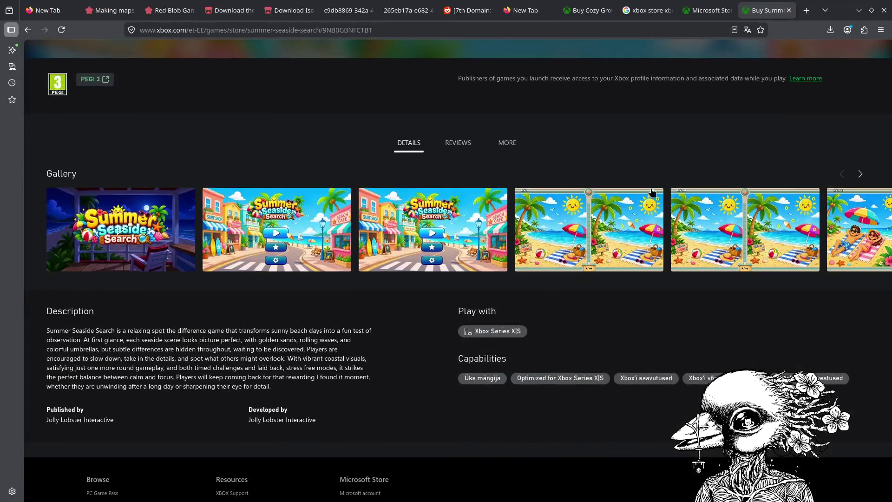
# In a new tab, search 'freelancer', then refine the query to 'freelancer game'.
pyautogui.hotkey('ctrl', 't')
pyautogui.write('freelancer')
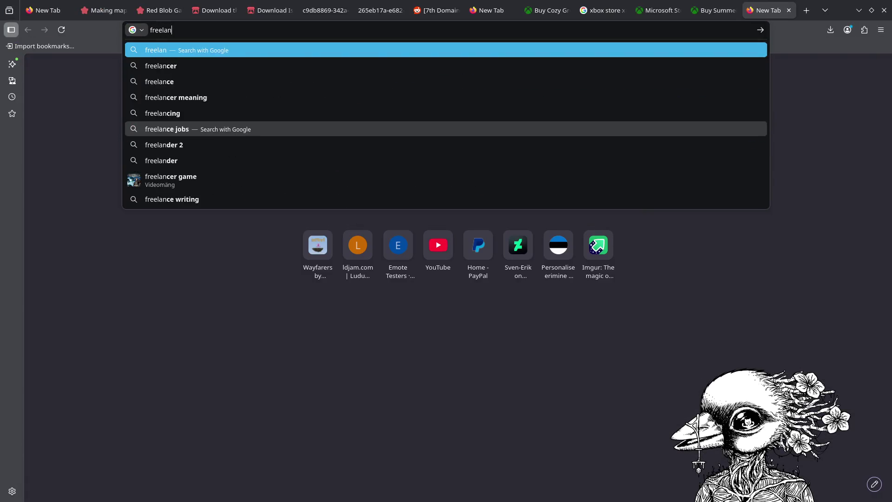
pyautogui.press('Return')
pyautogui.moveTo(1, 1)
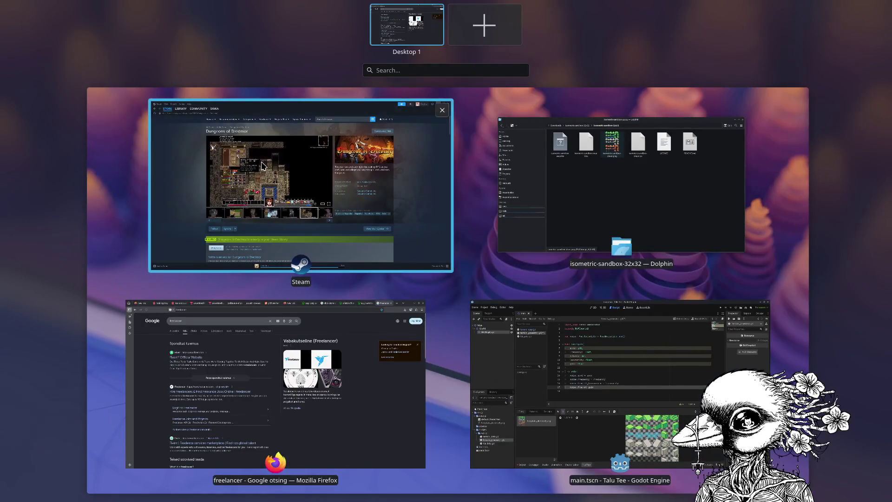
pyautogui.click(354, 385)
pyautogui.click(210, 93)
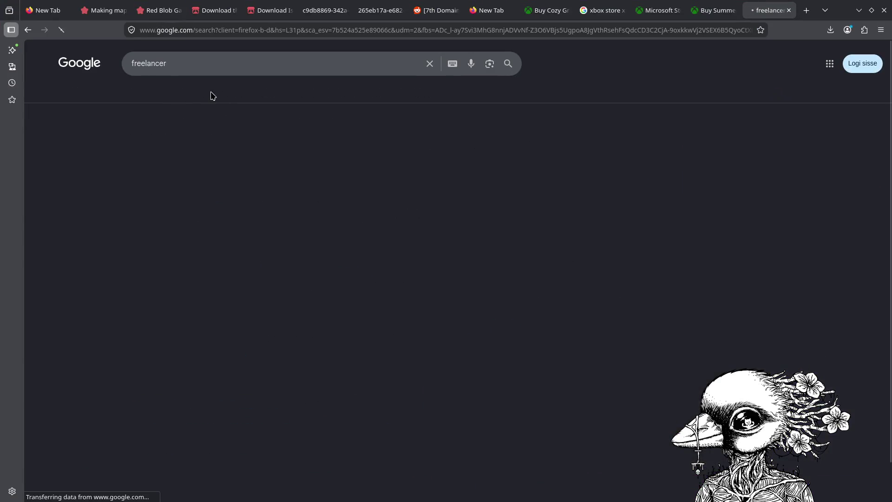
pyautogui.click(253, 63)
pyautogui.write('game')
pyautogui.press('Return')
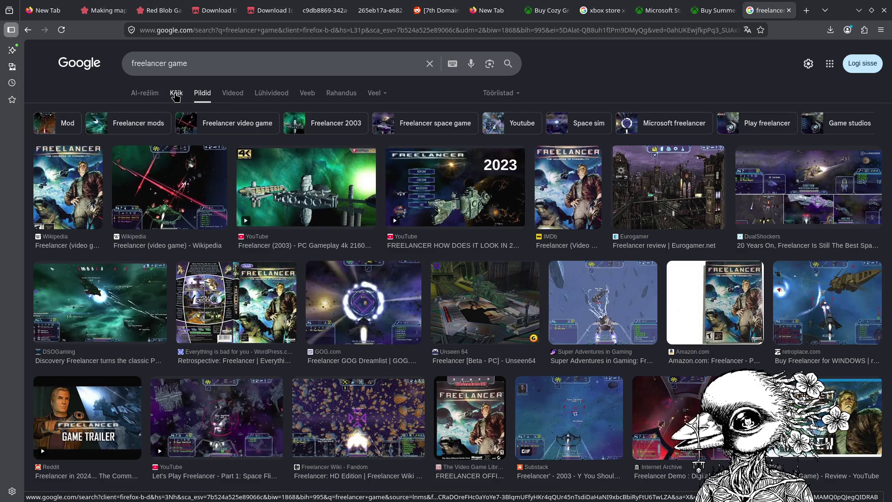
# Open and read the Wikipedia article on the Freelancer game.
pyautogui.click(176, 95)
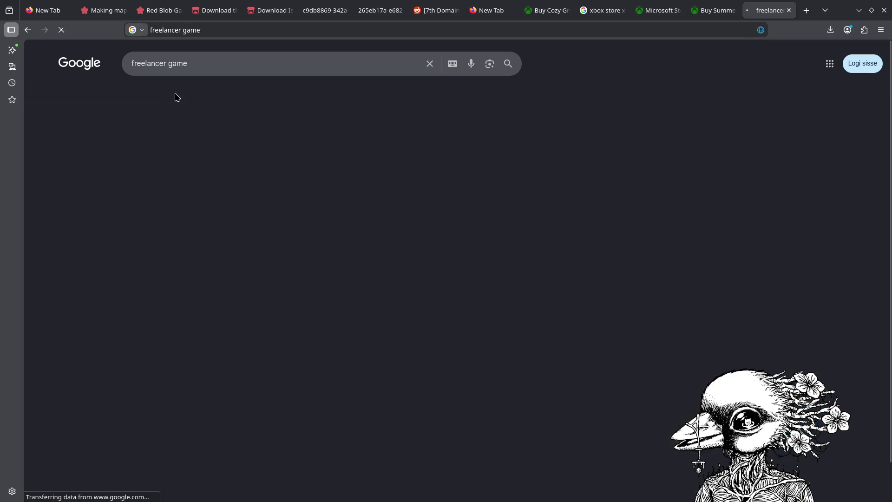
pyautogui.click(205, 342)
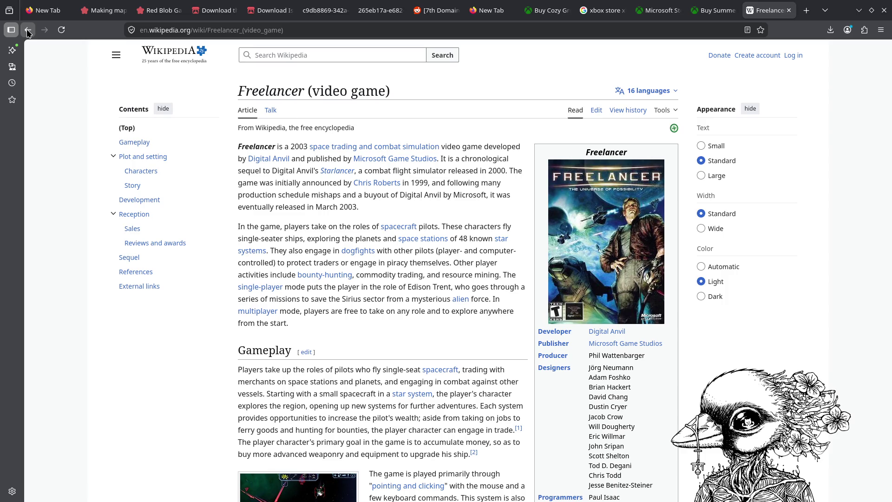
pyautogui.scroll(-4, 284, 137)
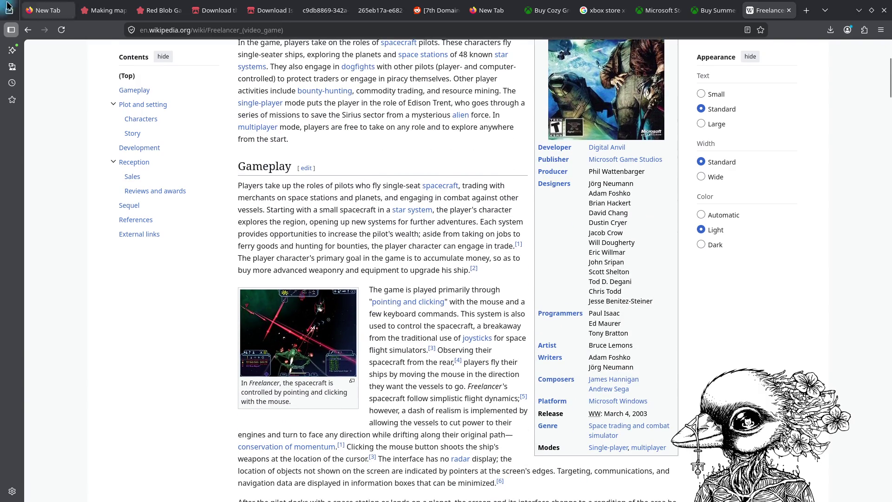
pyautogui.click(29, 30)
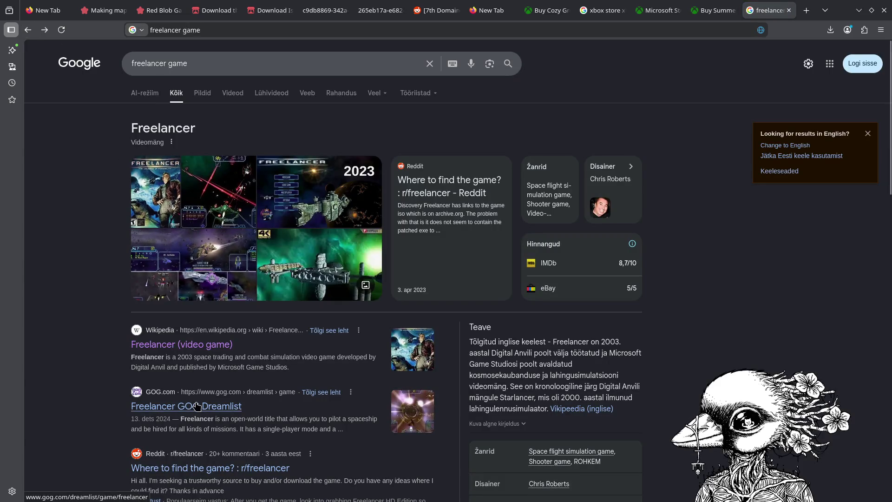
pyautogui.scroll(-3, 197, 407)
pyautogui.click(174, 224)
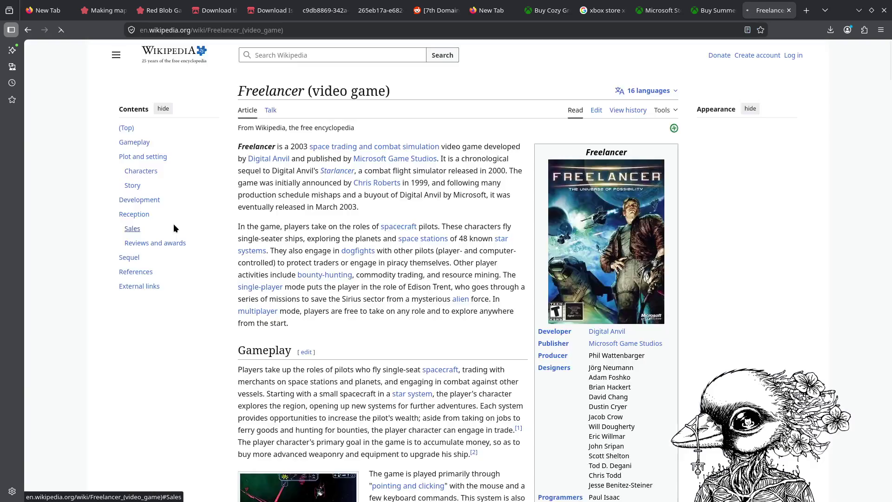
pyautogui.scroll(-5, 349, 265)
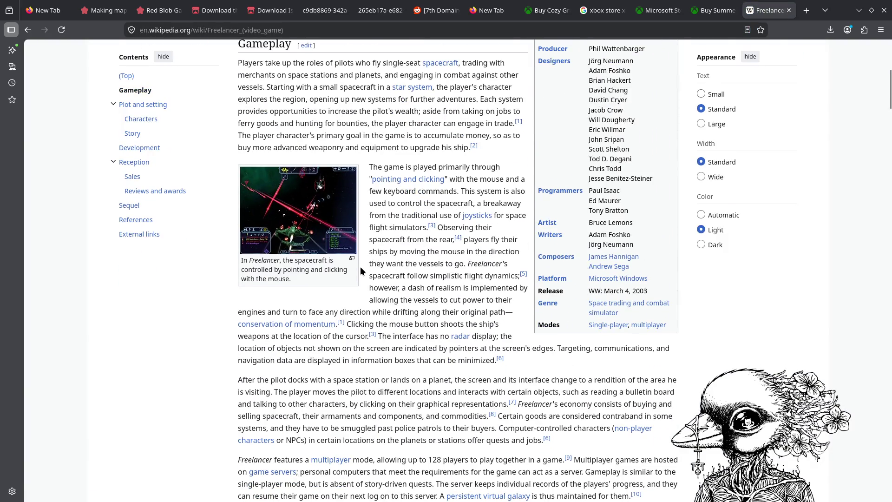
# Return to the results and search 'freelancer game steam'.
pyautogui.hotkey('alt', 'Left')
pyautogui.write('steam')
pyautogui.press('Return')
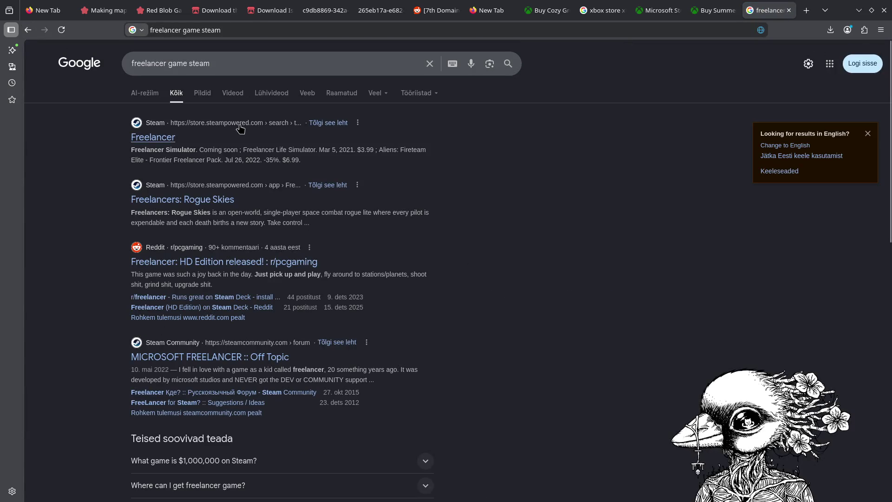
# Open the Steam store page for Freelancers: Rogue Skies from the search results.
pyautogui.click(170, 143)
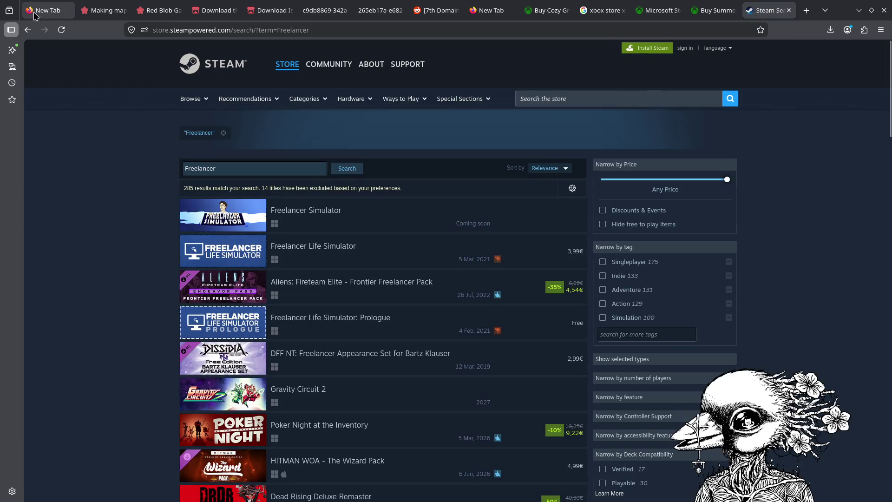
pyautogui.click(29, 30)
pyautogui.click(30, 31)
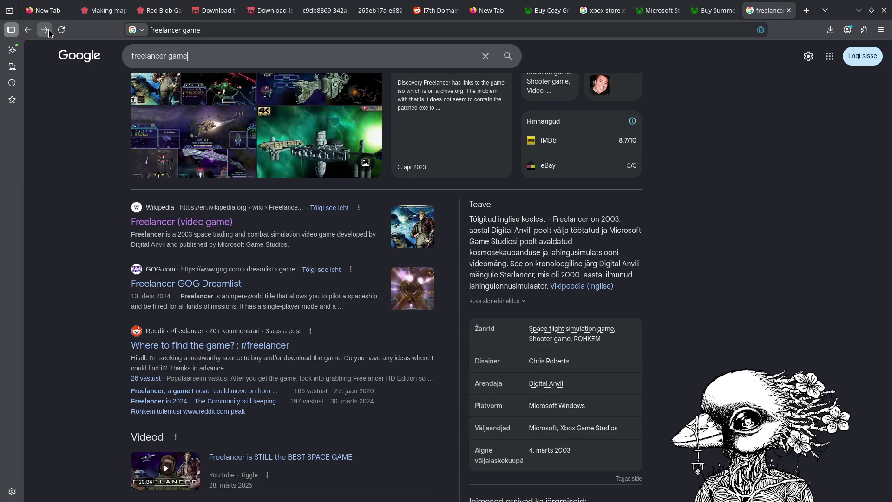
pyautogui.click(49, 31)
pyautogui.click(180, 200)
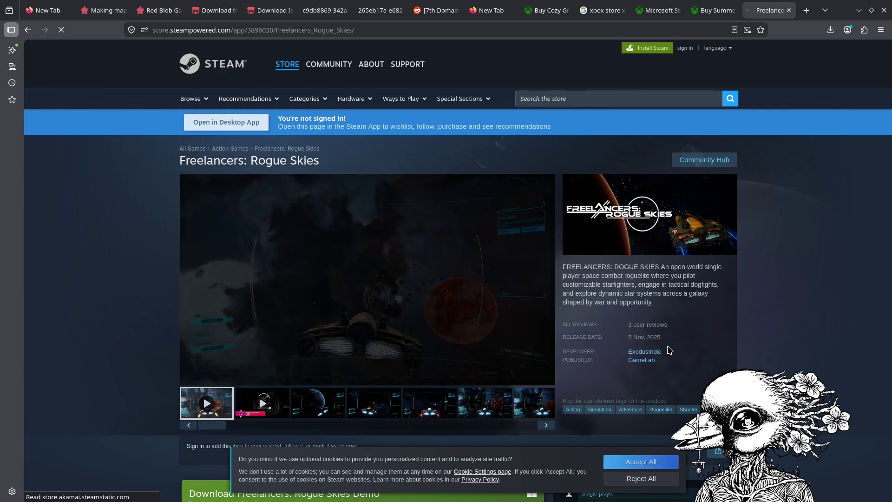
# Scroll through the store page and view the fourth and sixth screenshots.
pyautogui.scroll(-2, 498, 319)
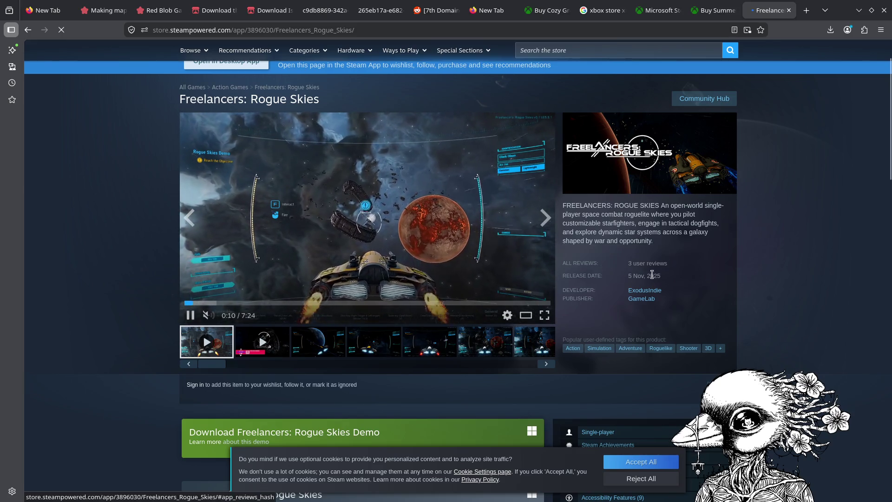
pyautogui.scroll(-20, 572, 303)
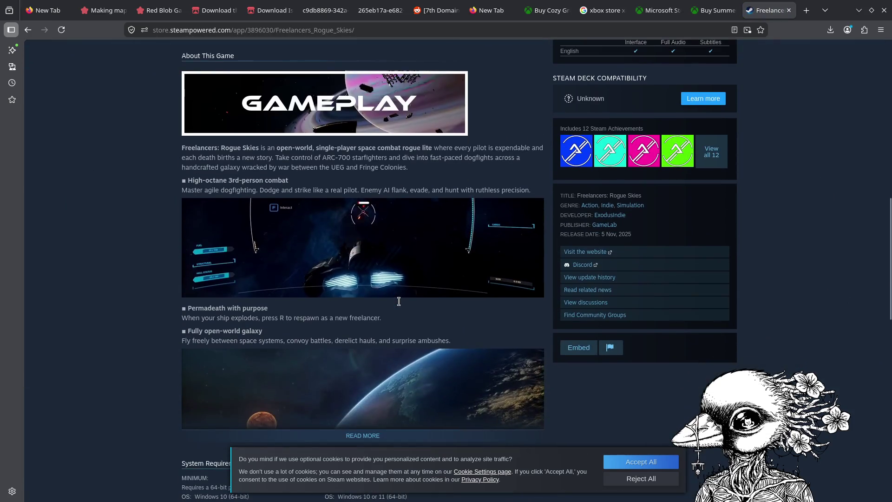
pyautogui.scroll(-3, 397, 303)
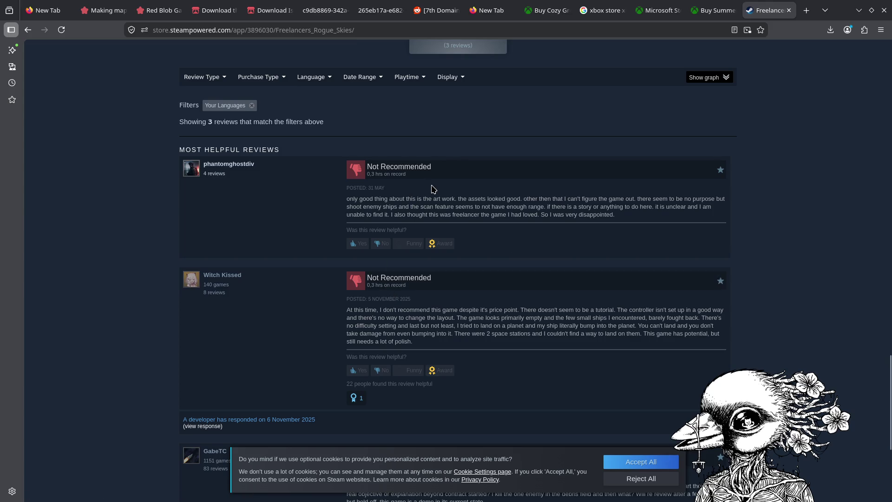
pyautogui.scroll(-5, 472, 272)
pyautogui.scroll(15, 474, 265)
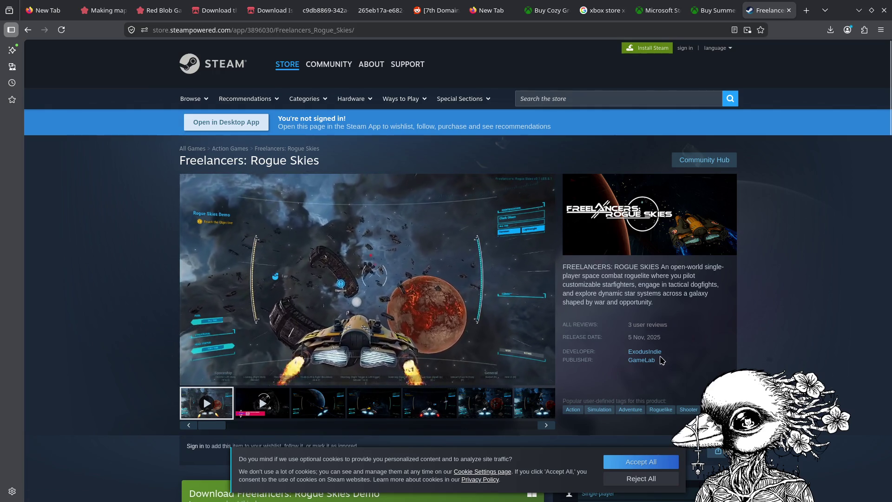
pyautogui.scroll(-2, 648, 364)
pyautogui.click(395, 351)
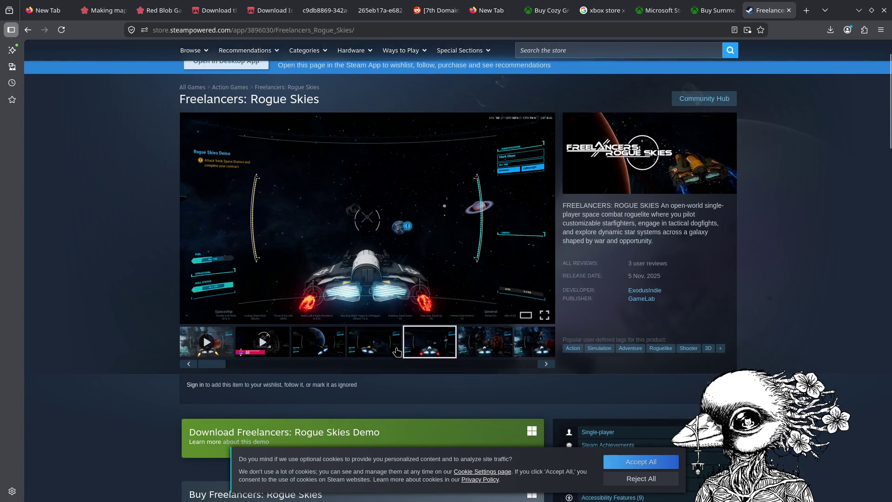
pyautogui.click(487, 351)
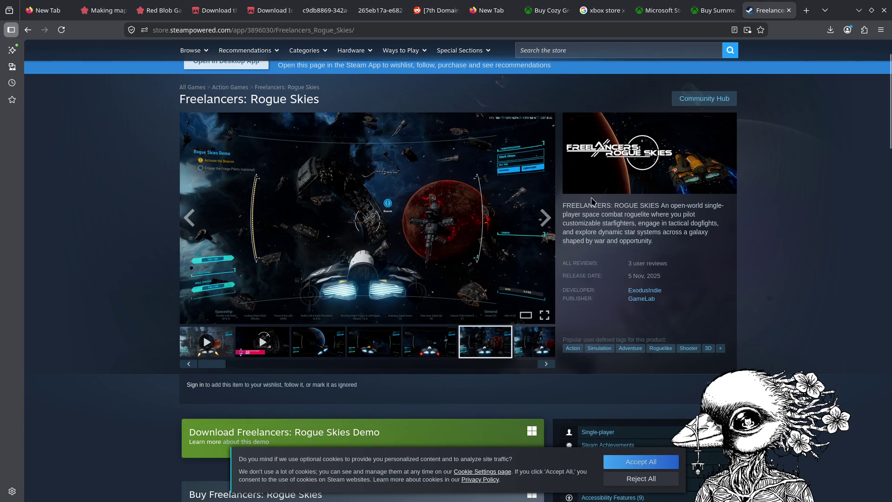
pyautogui.moveTo(584, 206); pyautogui.dragTo(613, 205)
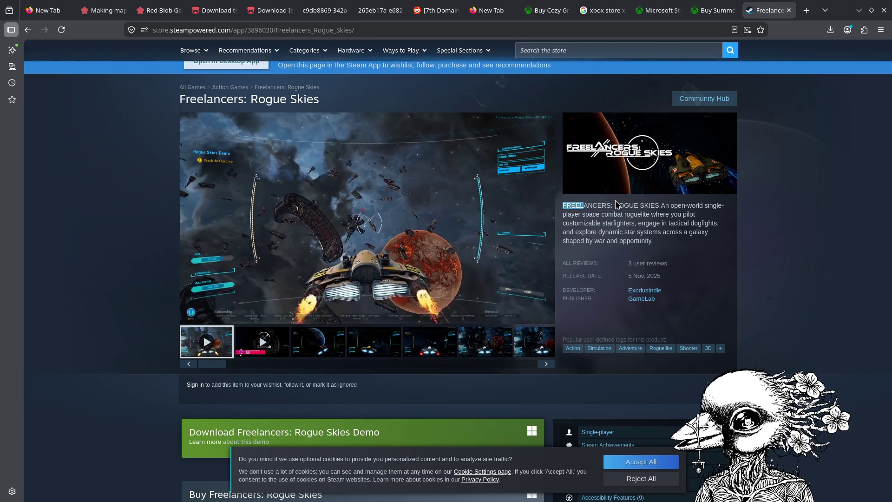
# Expand and read the full game description with READ MORE.
pyautogui.moveTo(667, 266)
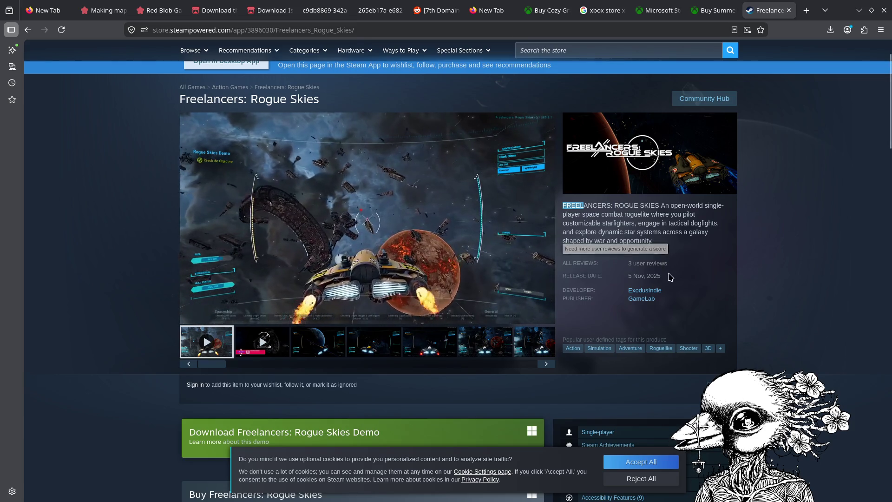
pyautogui.scroll(-5, 667, 266)
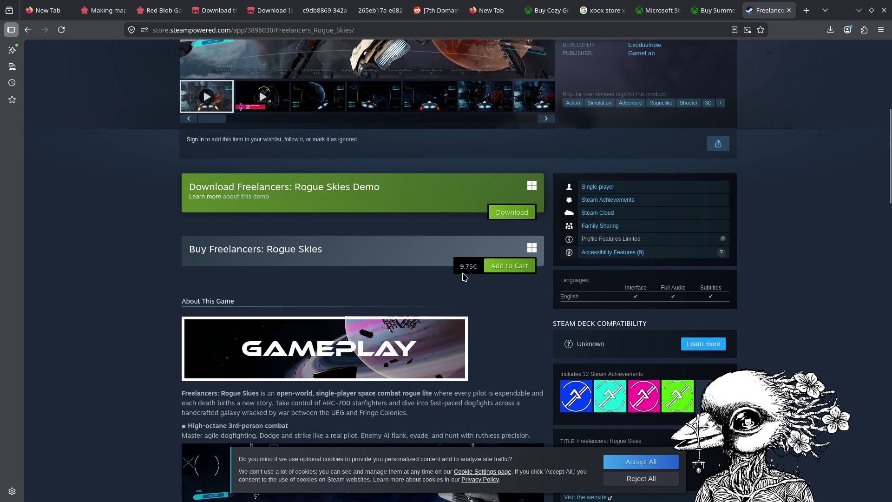
pyautogui.scroll(-5, 466, 274)
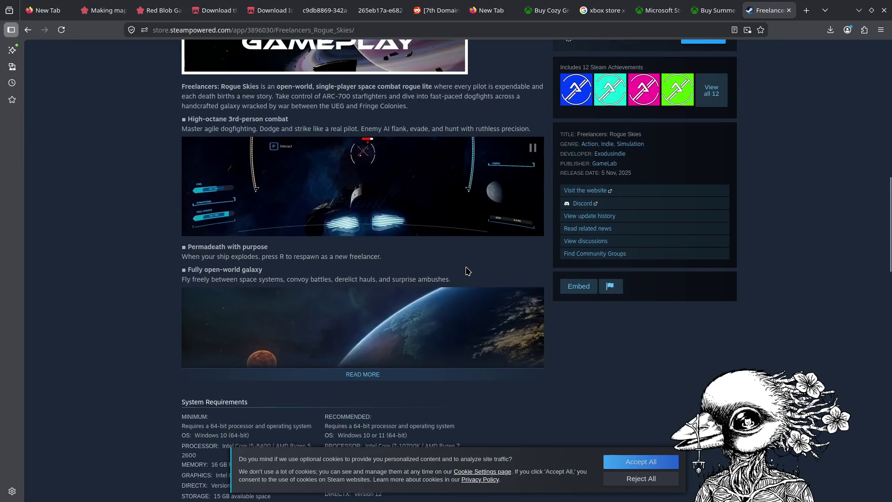
pyautogui.click(456, 373)
pyautogui.scroll(-5, 459, 363)
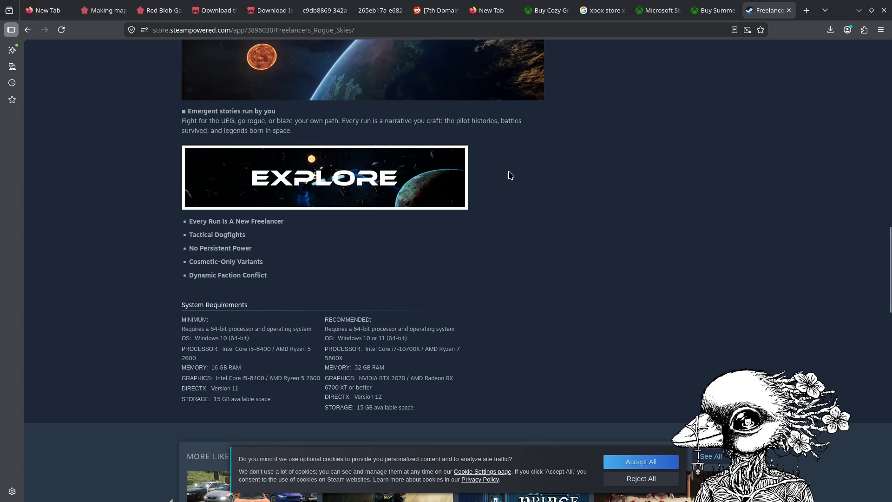
pyautogui.scroll(5, 758, 170)
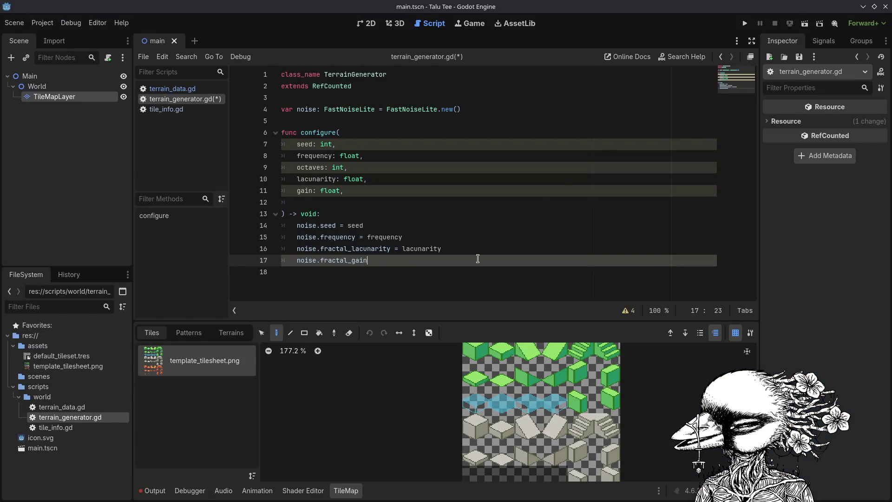
# Add 'noise.noise_type = FastNoiseLite.TYPE_SIMPLEX_SMOOTH' to configure() on line 18.
pyautogui.press('Return')
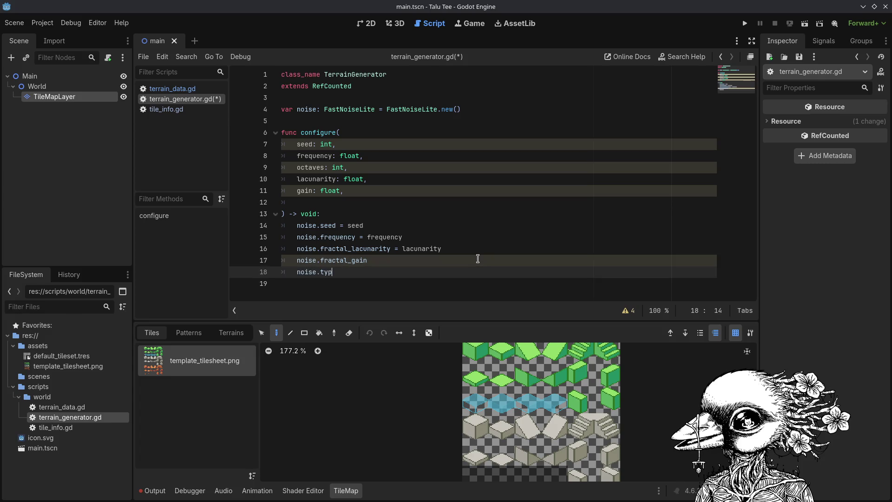
pyautogui.write('noise')
pyautogui.press('Return')
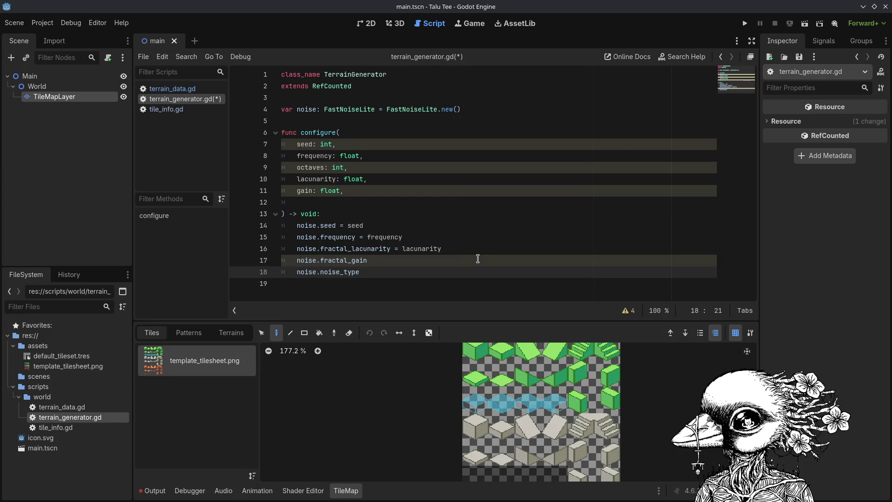
pyautogui.write(' =')
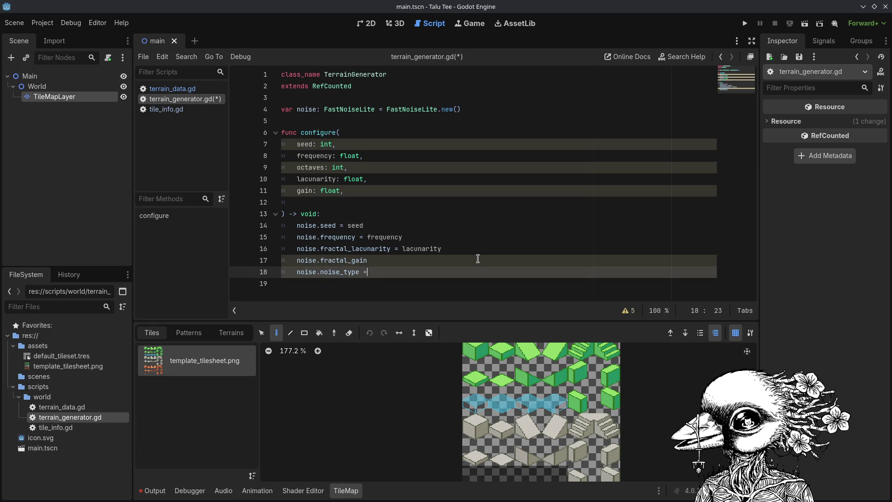
pyautogui.write(' Fast')
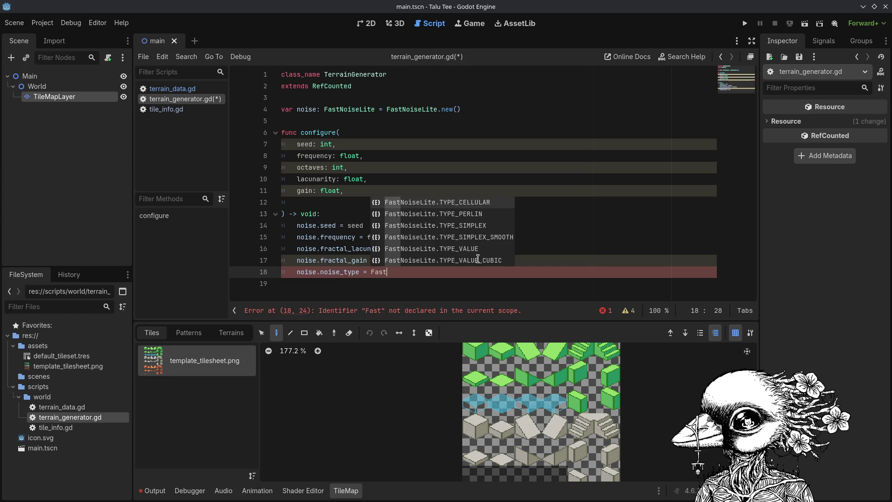
pyautogui.press('Down')
pyautogui.press('Down')
pyautogui.press('Down')
pyautogui.press('Return')
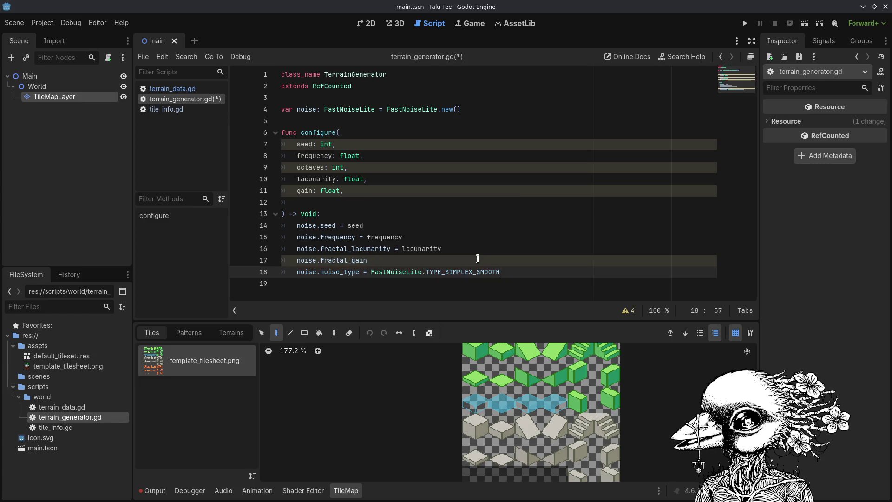
# Check the TYPE_SIMPLEX_SMOOTH documentation, then return to terrain_generator.gd and save it.
pyautogui.keyDown('ctrl'); pyautogui.click(478, 269); pyautogui.keyUp('ctrl')
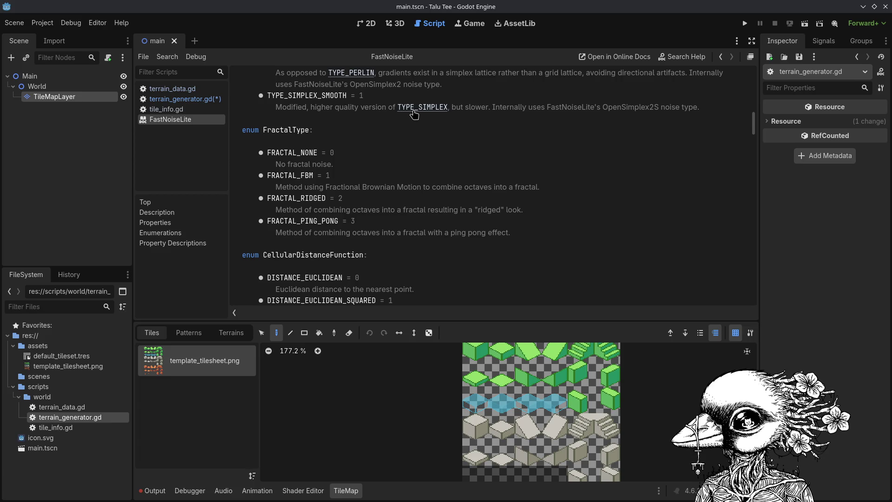
pyautogui.scroll(1, 413, 114)
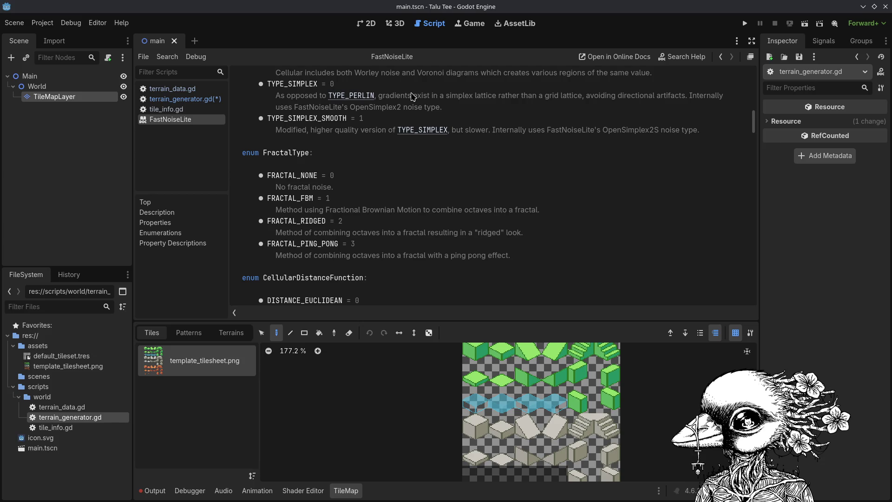
pyautogui.click(211, 99)
pyautogui.hotkey('ctrl', 's')
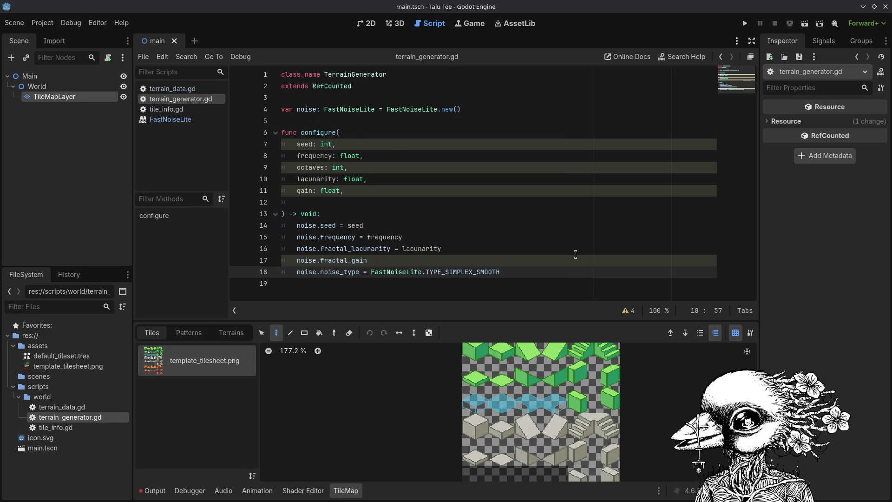
# Start a new top-level 'func generate() ->' declaration below configure() and save.
pyautogui.press('Return')
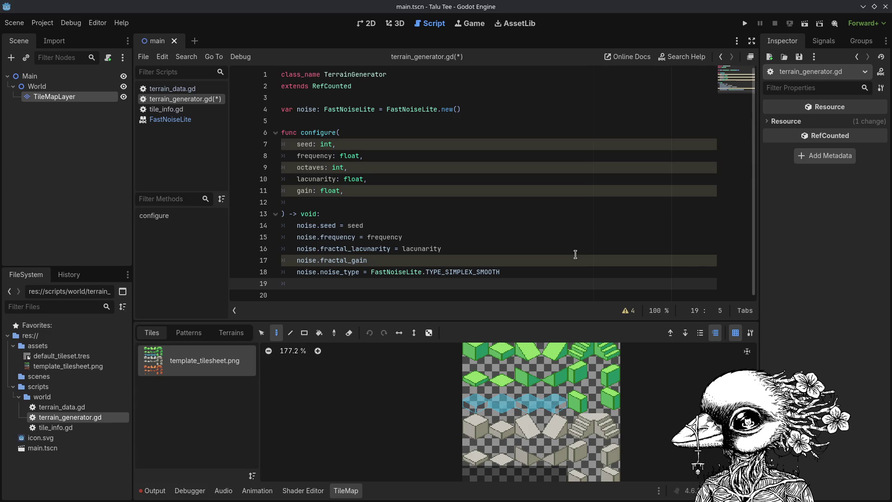
pyautogui.press('Down')
pyautogui.write('fn')
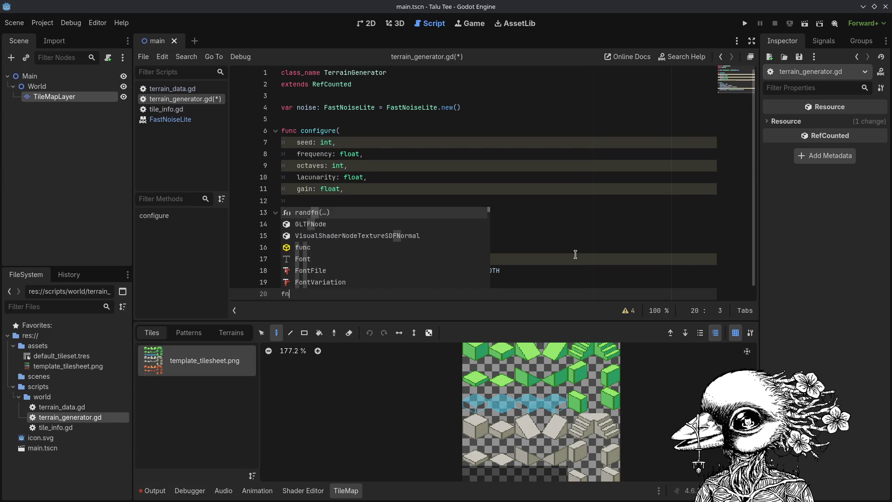
pyautogui.write('c generate(')
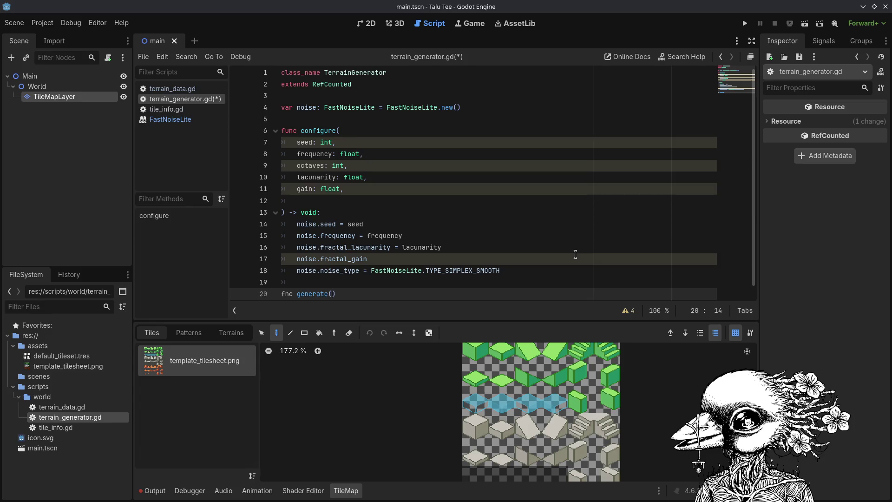
pyautogui.press('BackSpace')
pyautogui.press('BackSpace')
pyautogui.press('BackSpace')
pyautogui.write('func')
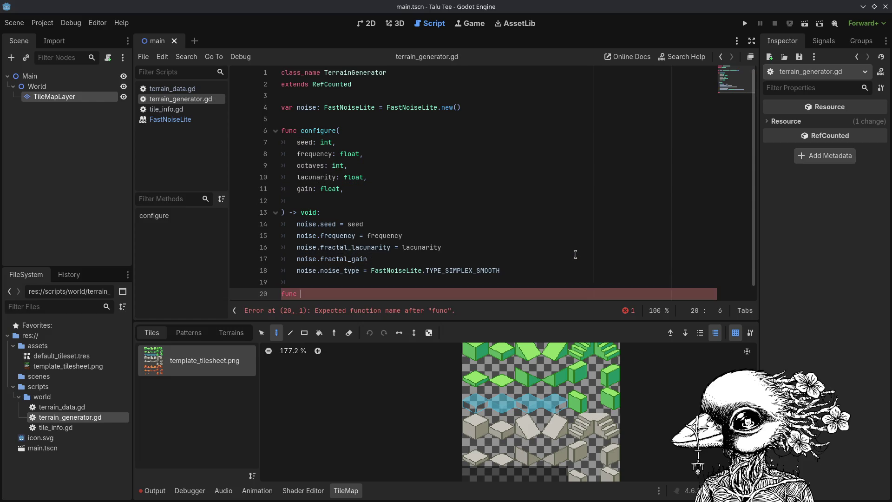
pyautogui.write('generate()')
pyautogui.write(' -> void:')
pyautogui.hotkey('ctrl', 's')
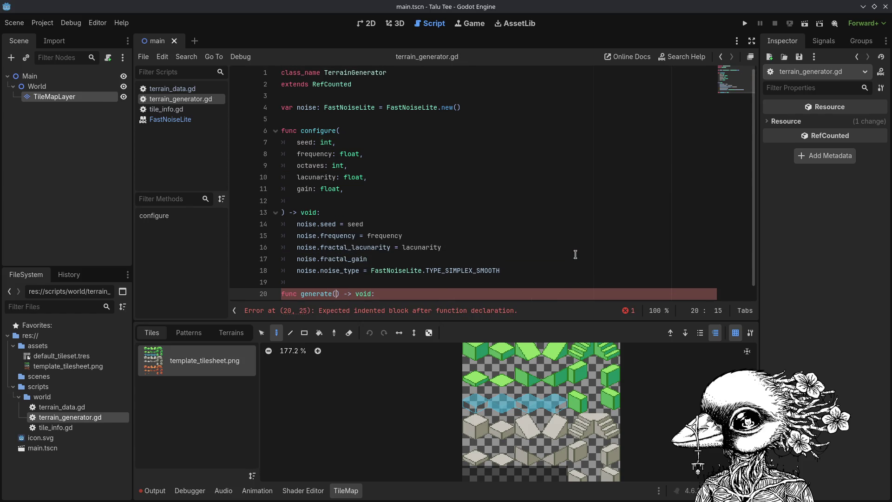
# Add the 'data: TerrainData' and 'max_elevation: int,' parameters to generate().
pyautogui.press('Return')
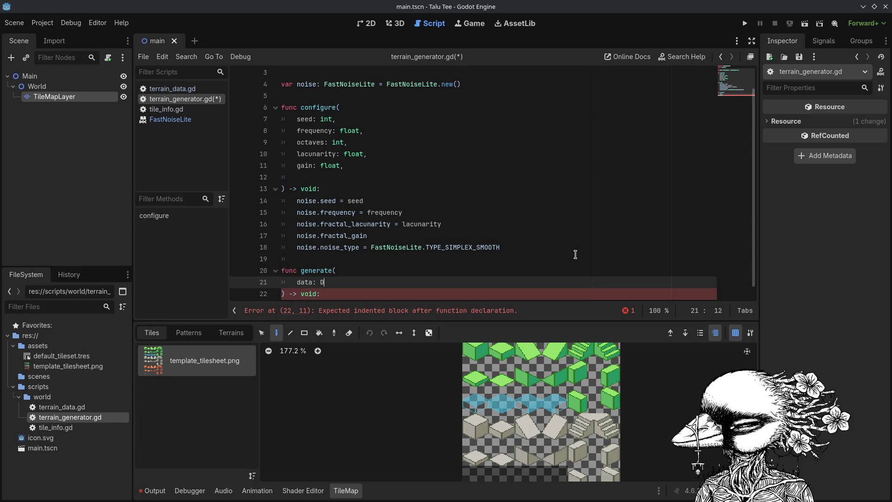
pyautogui.write('TerrainData')
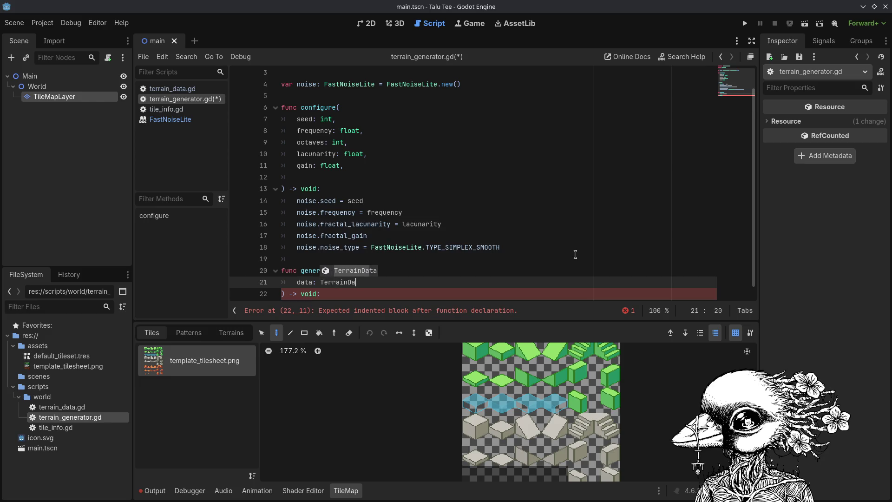
pyautogui.press('Return')
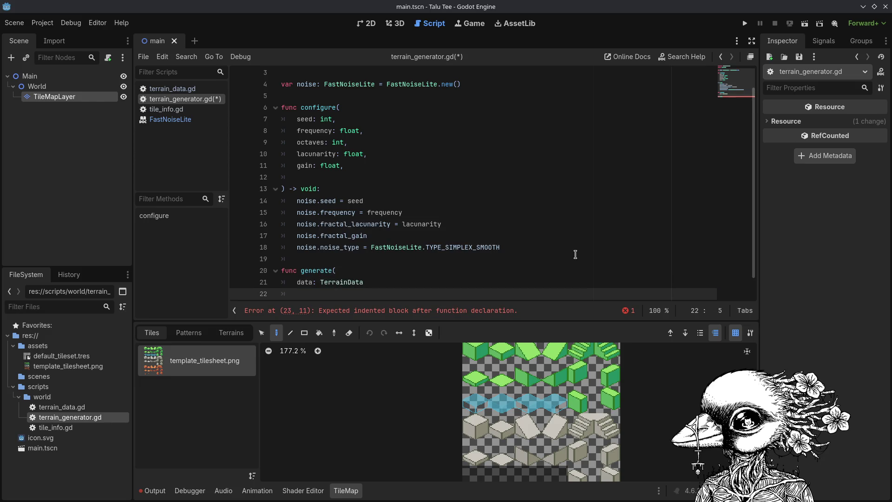
pyautogui.write('max_elevation: int,')
pyautogui.hotkey('ctrl', 's')
pyautogui.press('Return')
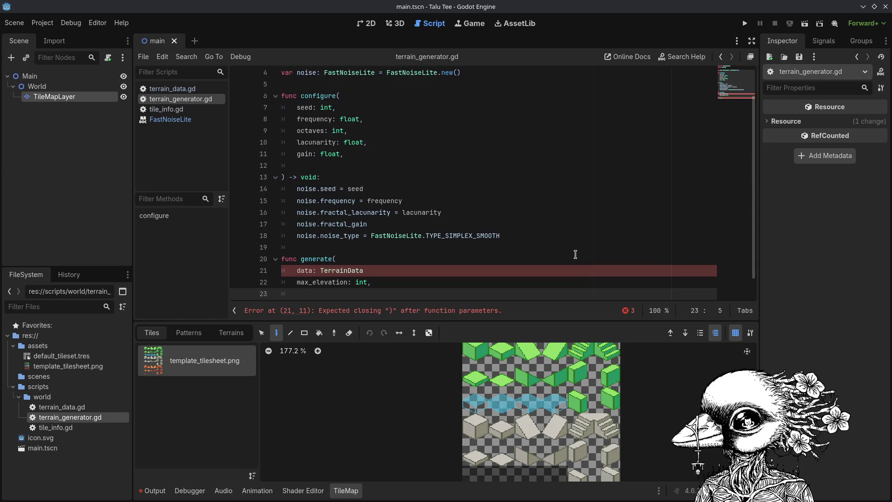
# Add the 'flat_threshold: float' parameter and an indented 'pass' body.
pyautogui.write('flat_threshold')
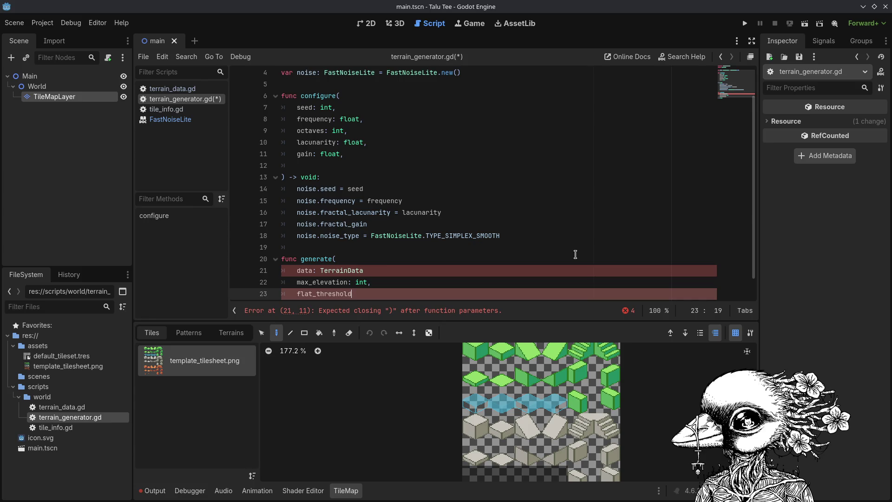
pyautogui.write(': float')
pyautogui.press('Down')
pyautogui.press('Down')
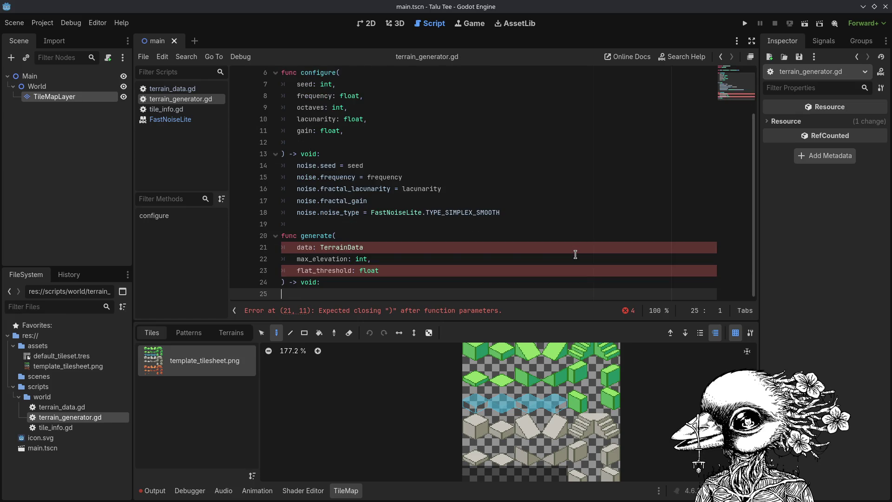
pyautogui.press('Tab')
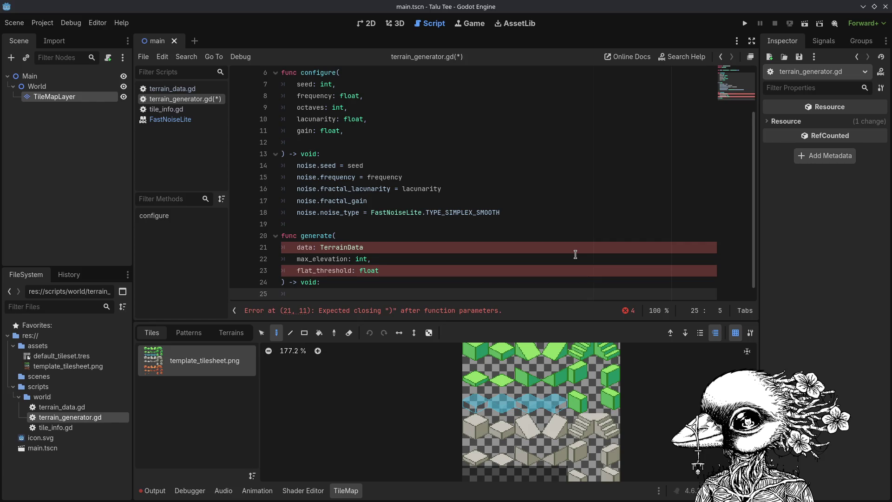
pyautogui.press('Return')
pyautogui.hotkey('ctrl', 's')
pyautogui.write('pass')
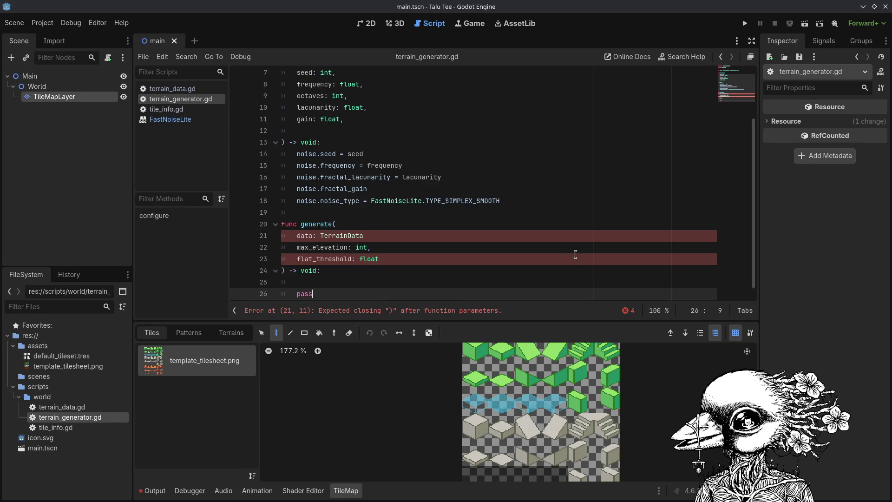
# Place the caret at the end of 'data: TerrainData' to add the missing comma.
pyautogui.press('Up')
pyautogui.press('Up')
pyautogui.press('Up')
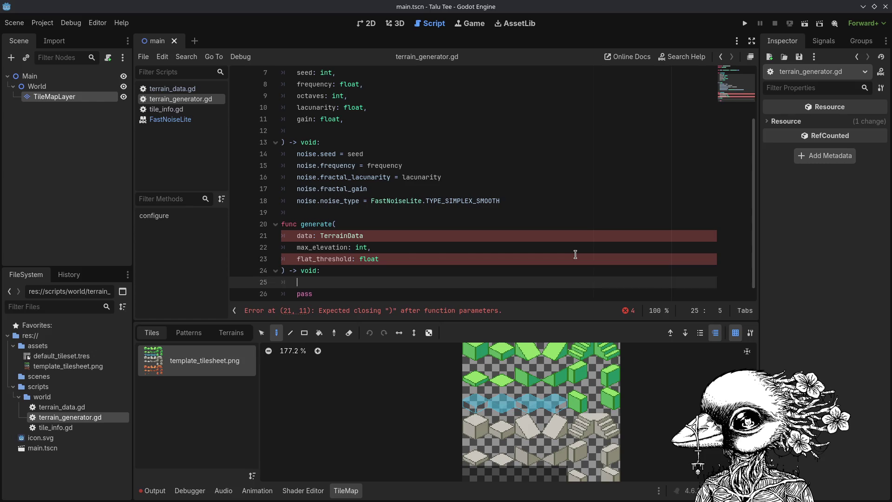
pyautogui.press('Right')
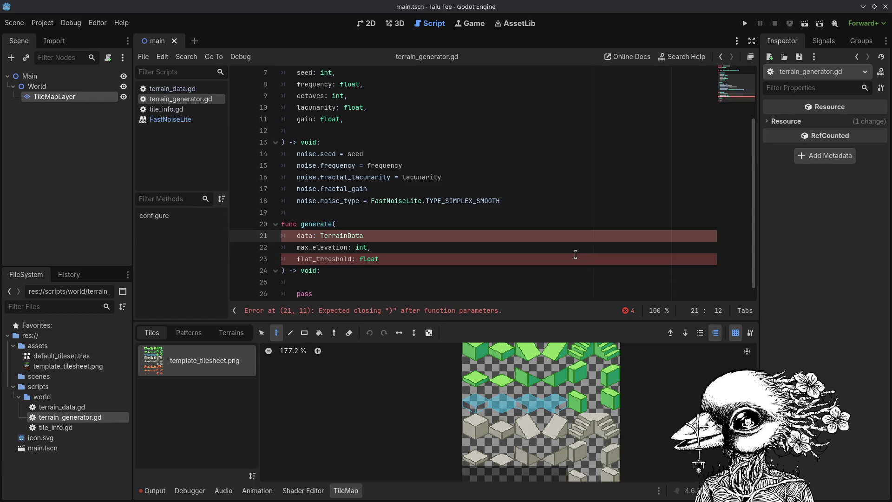
pyautogui.press('Down')
pyautogui.press('Home')
pyautogui.press('Left')
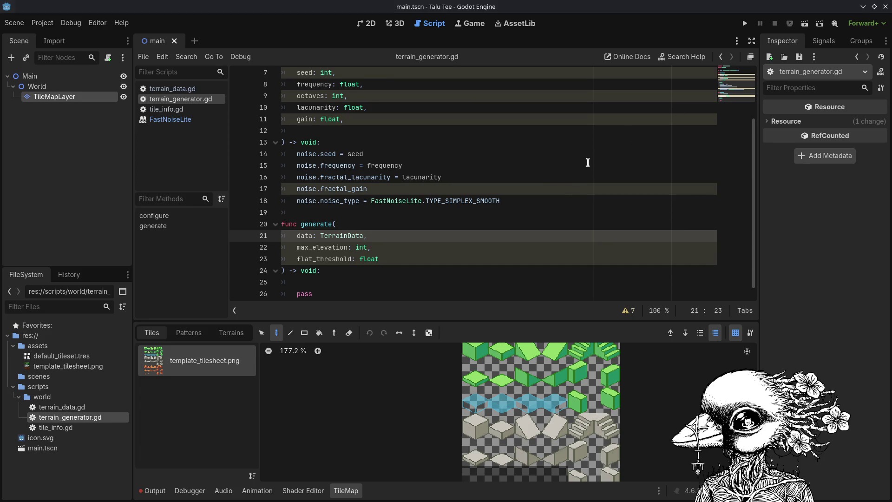
# Close the terrain project's Godot window so the Tee project's overworld.tscn opens.
pyautogui.click(587, 163)
pyautogui.scroll(2, 588, 162)
pyautogui.scroll(-2, 587, 163)
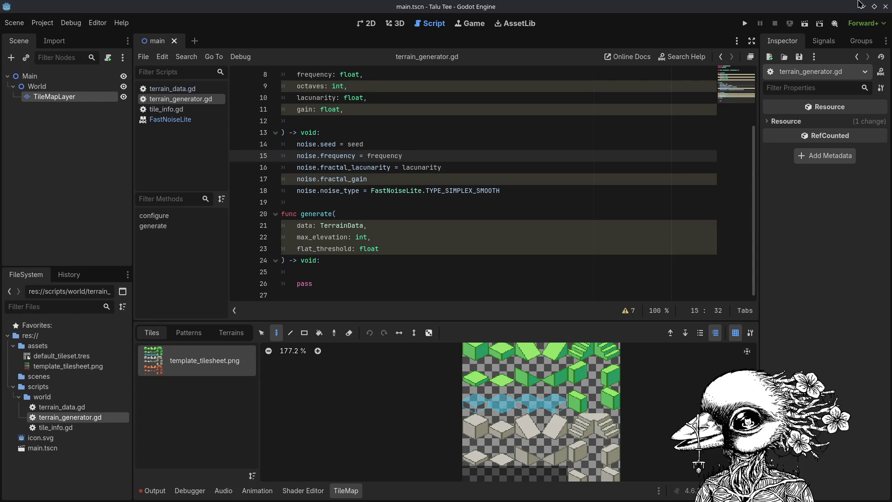
pyautogui.click(886, 6)
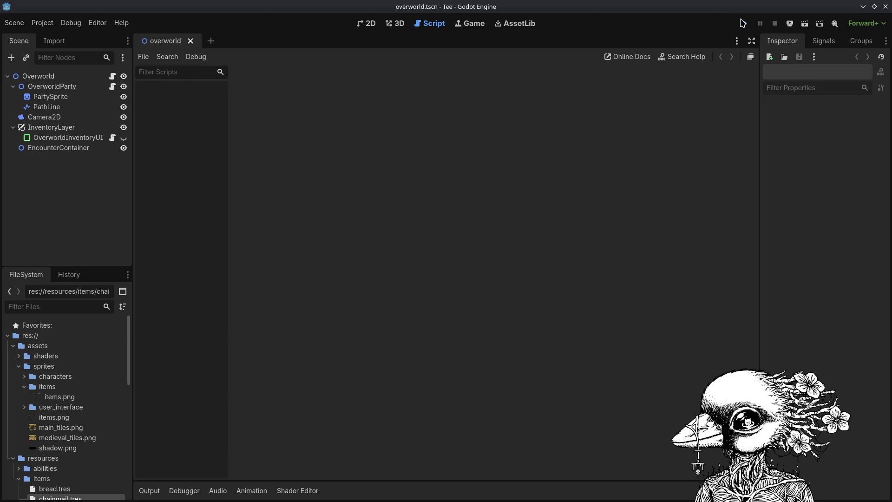
# Run the Tee game full screen, move the 3-mug stack in Party Inventory, and select Luna.
pyautogui.click(743, 23)
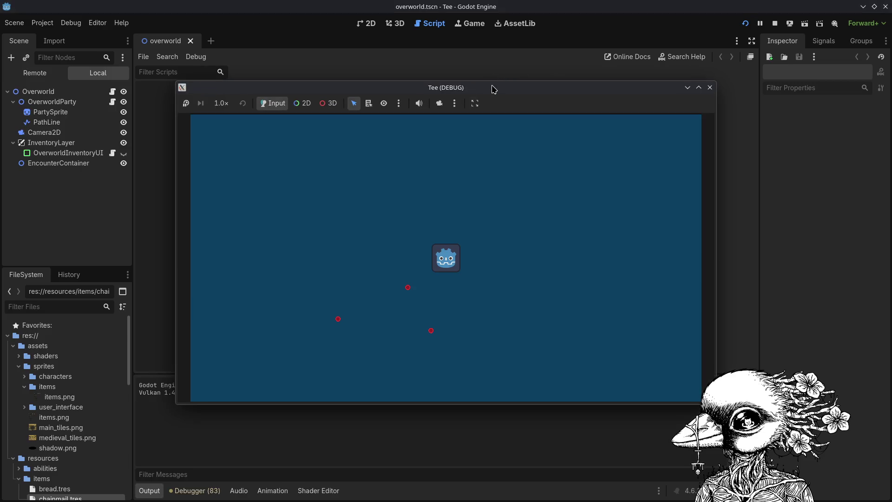
pyautogui.doubleClick(492, 88)
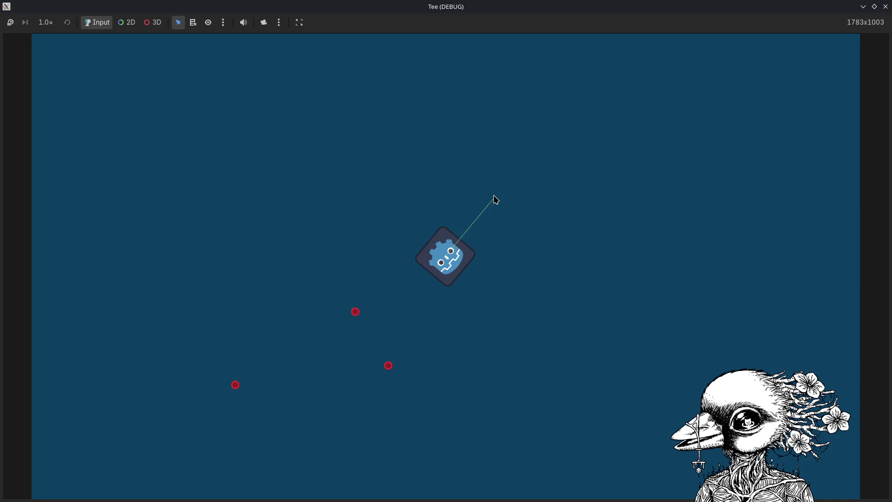
pyautogui.press('i')
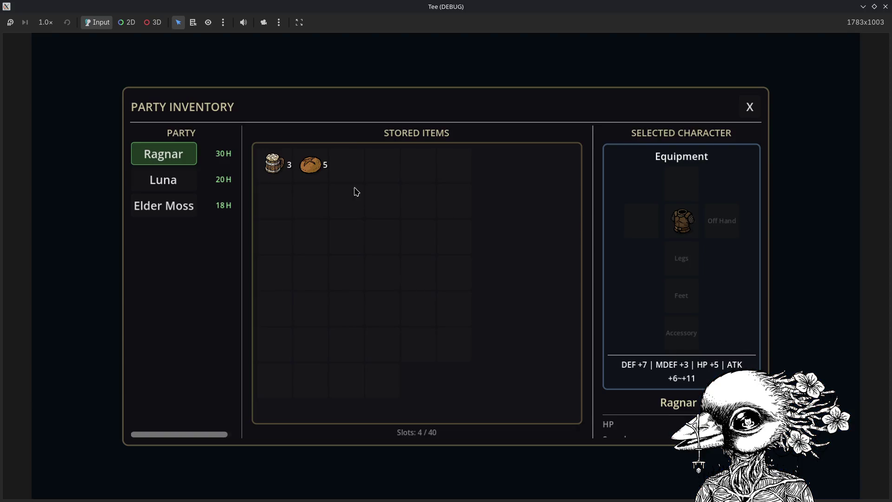
pyautogui.moveTo(285, 165); pyautogui.dragTo(378, 183)
pyautogui.click(180, 186)
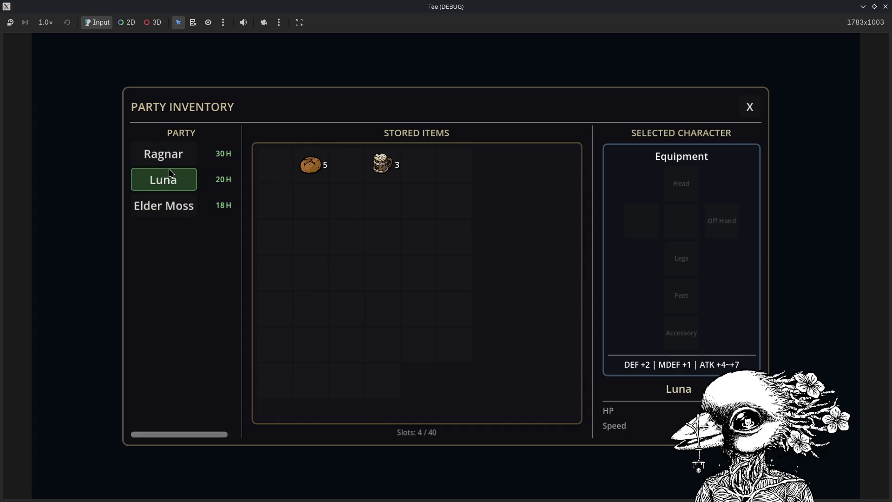
pyautogui.press('i')
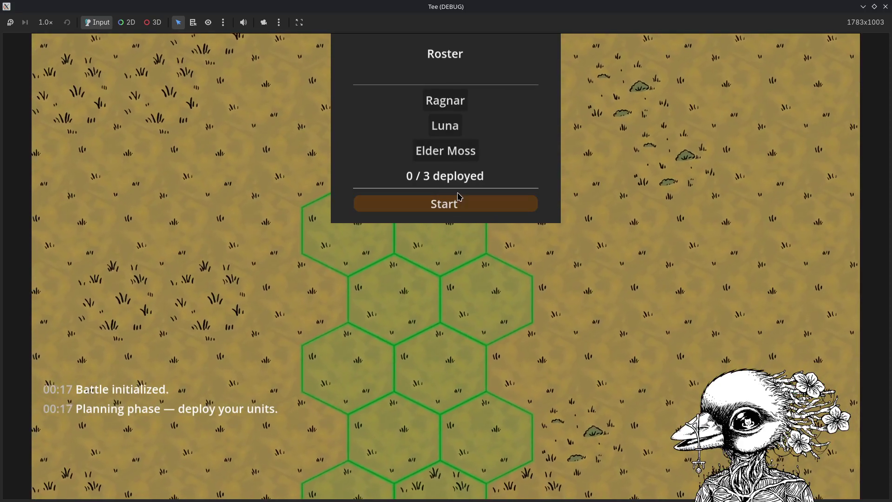
# Deploy Ragnar, Elder Moss and Luna onto starting hexes and start the battle.
pyautogui.click(445, 101)
pyautogui.click(424, 285)
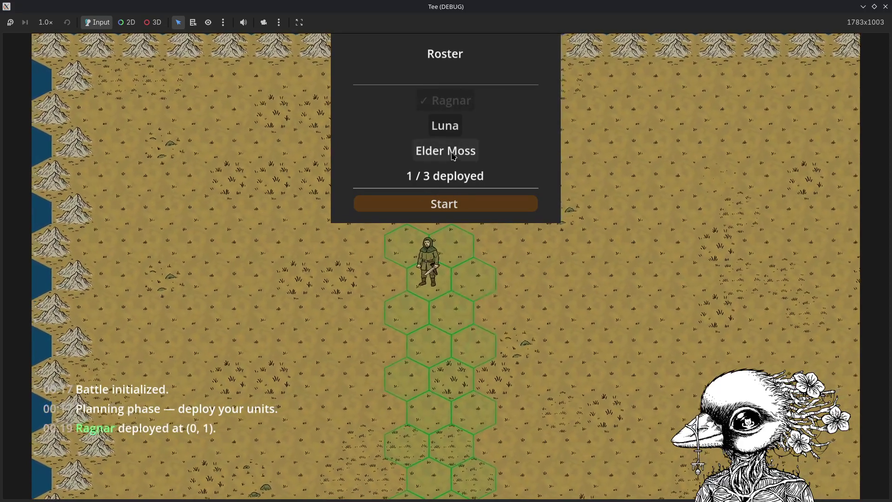
pyautogui.click(443, 130)
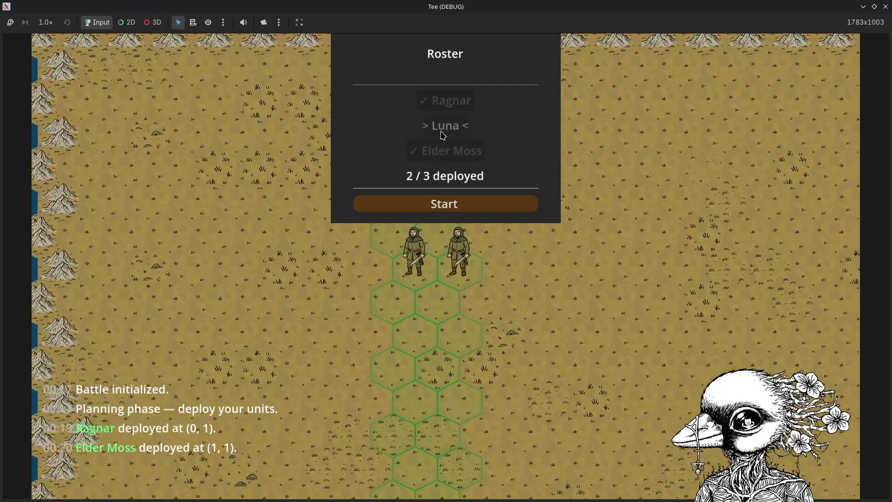
pyautogui.click(425, 282)
pyautogui.click(465, 203)
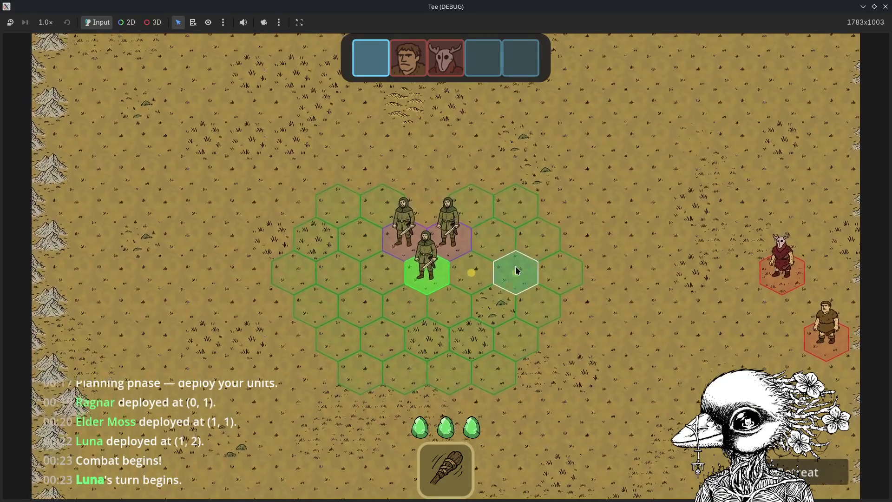
# Advance Luna, Elder Moss and Ragnar across the hexes toward the enemy group.
pyautogui.click(514, 269)
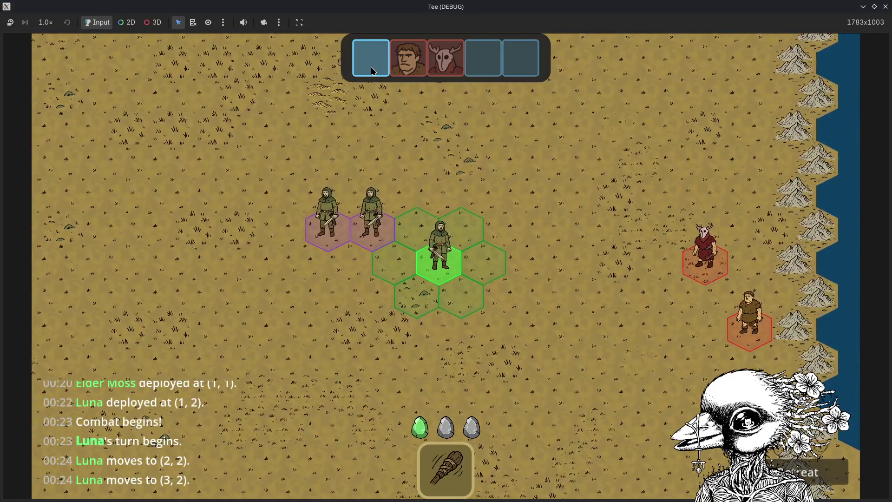
pyautogui.click(483, 263)
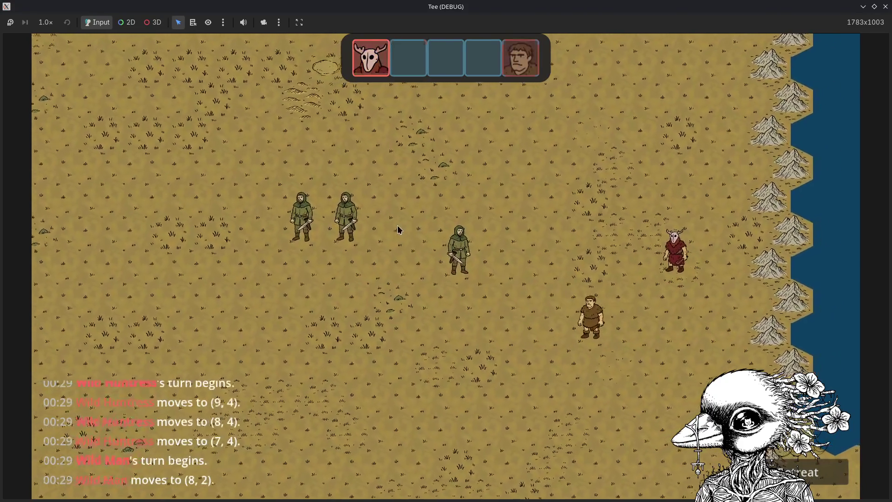
pyautogui.click(407, 277)
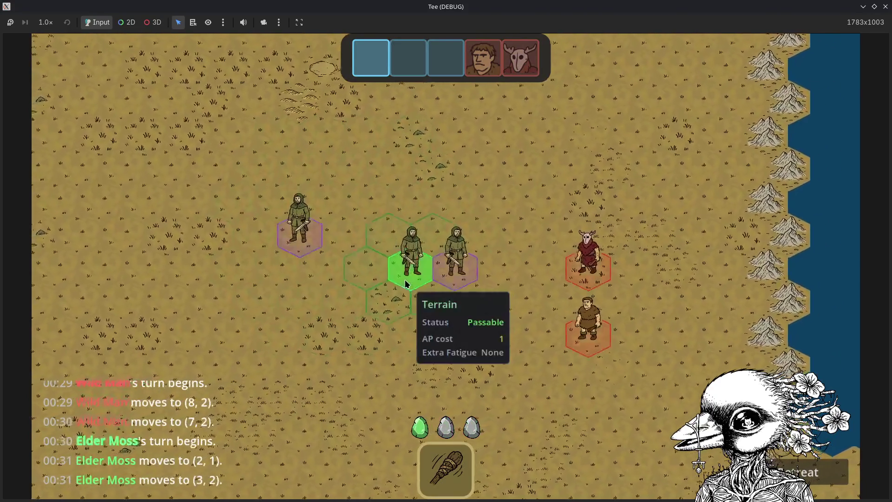
pyautogui.click(428, 297)
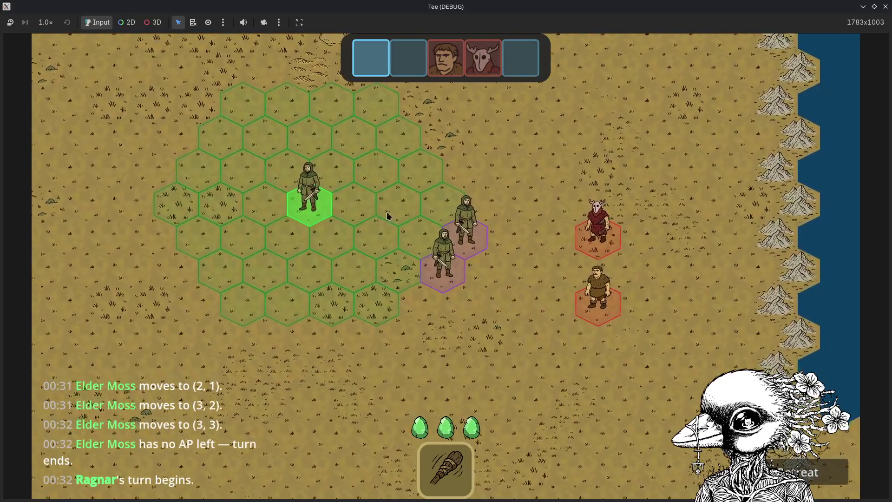
pyautogui.click(393, 221)
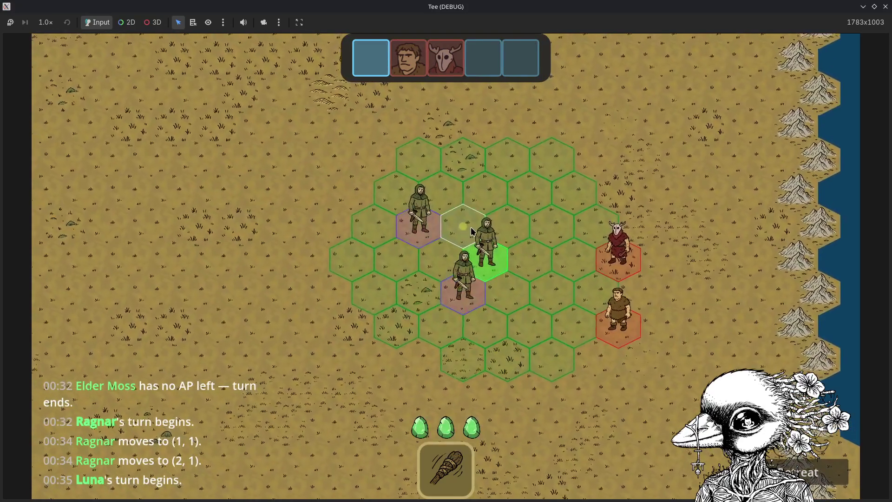
pyautogui.click(491, 226)
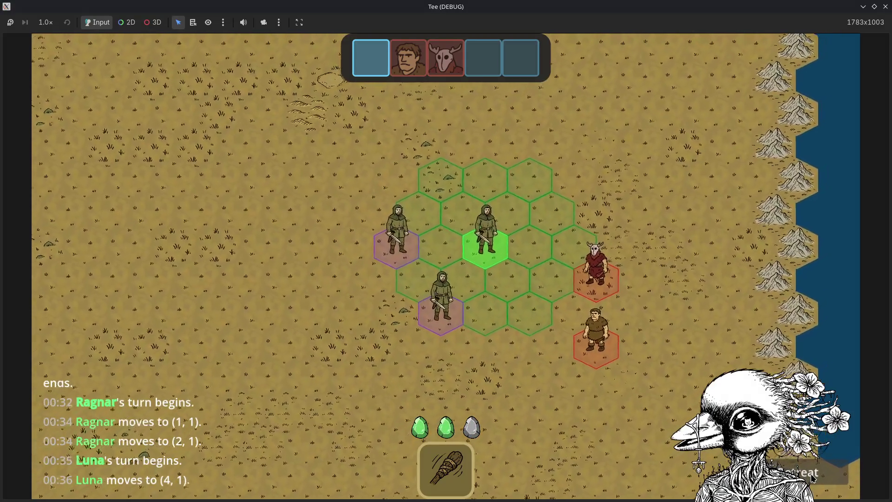
pyautogui.click(511, 263)
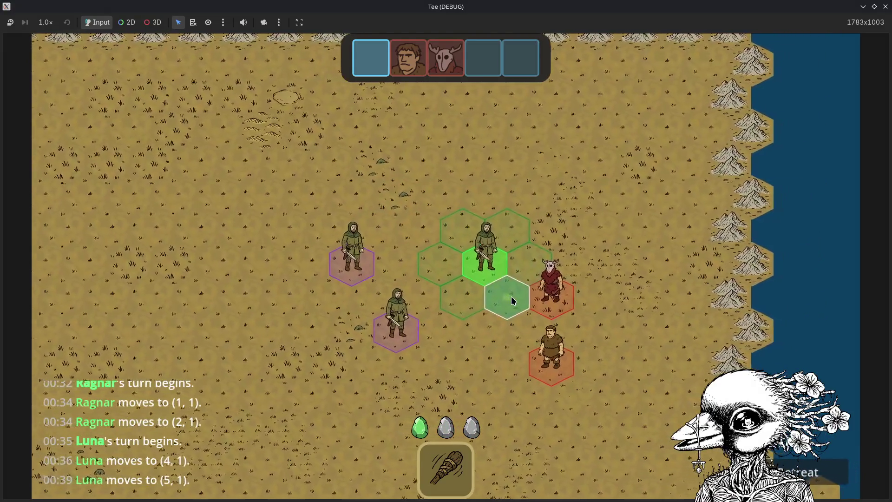
pyautogui.click(510, 297)
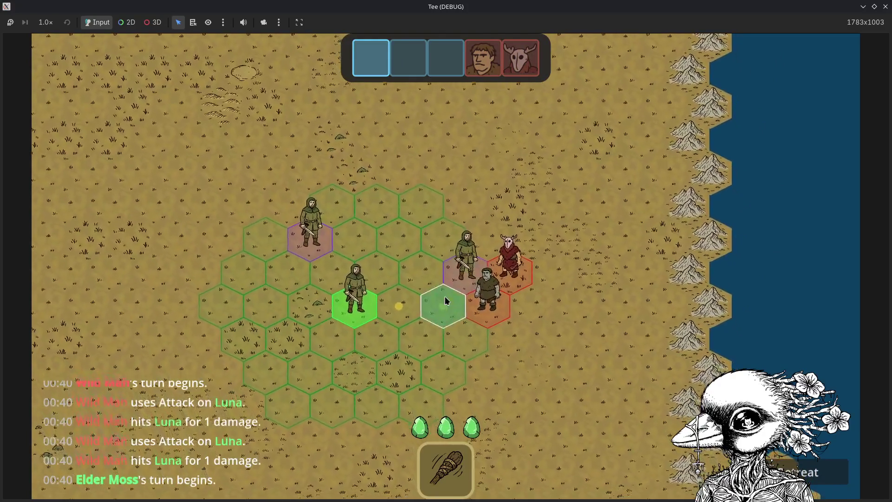
pyautogui.click(432, 285)
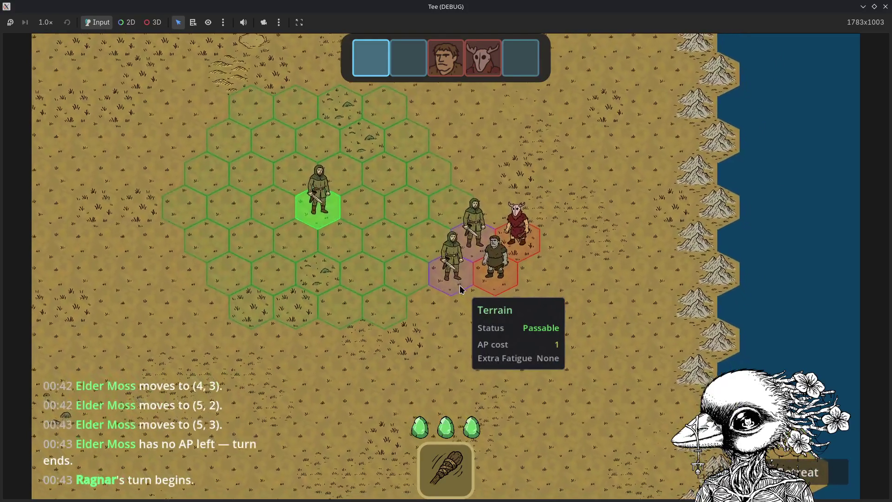
# Fight the enemies with Luna and Elder Moss, attacking the Wild Man until victory.
pyautogui.press('space')
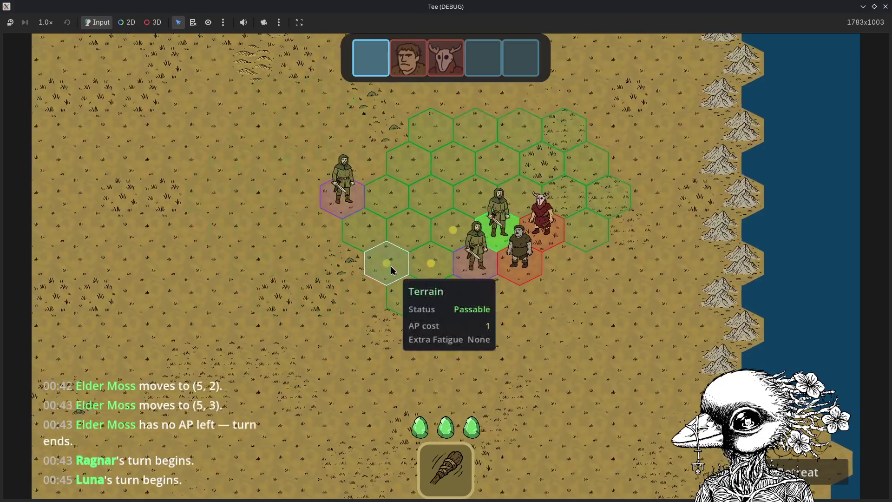
pyautogui.click(519, 259)
pyautogui.click(519, 258)
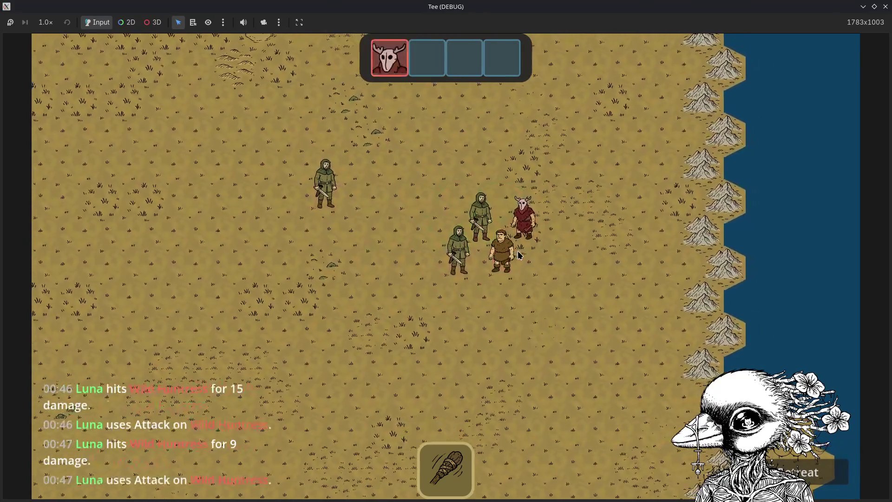
pyautogui.click(486, 269)
pyautogui.click(464, 248)
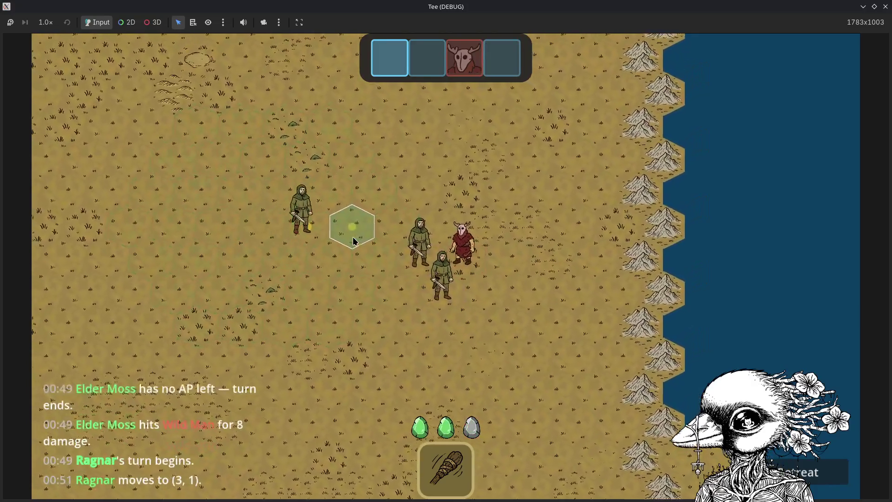
pyautogui.click(353, 241)
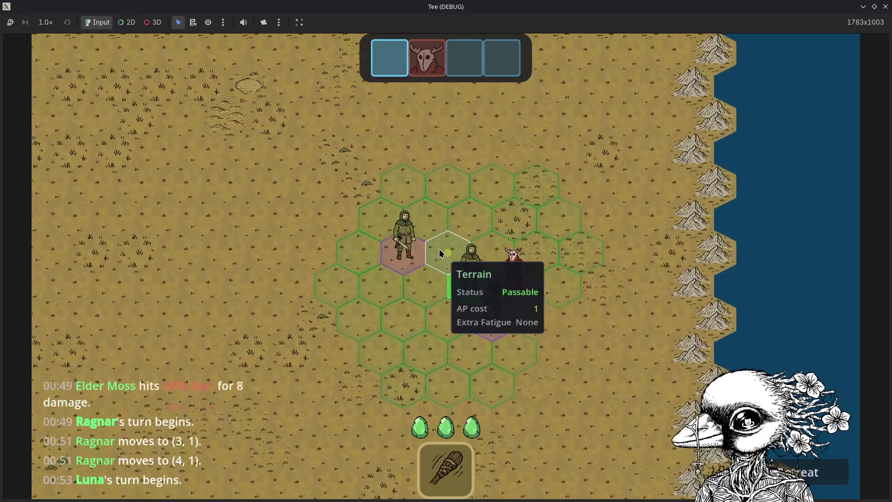
pyautogui.doubleClick(512, 291)
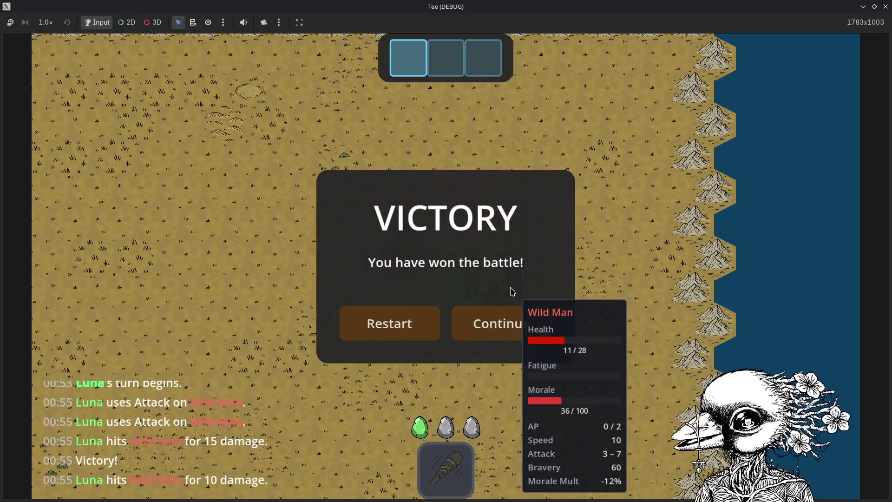
# Dismiss the victory screen, then close the running game window and the Godot editor.
pyautogui.click(461, 323)
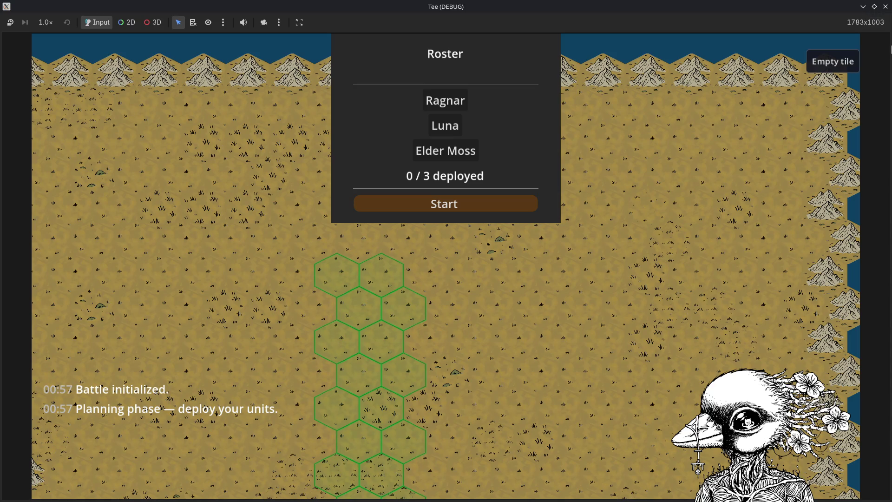
pyautogui.click(885, 8)
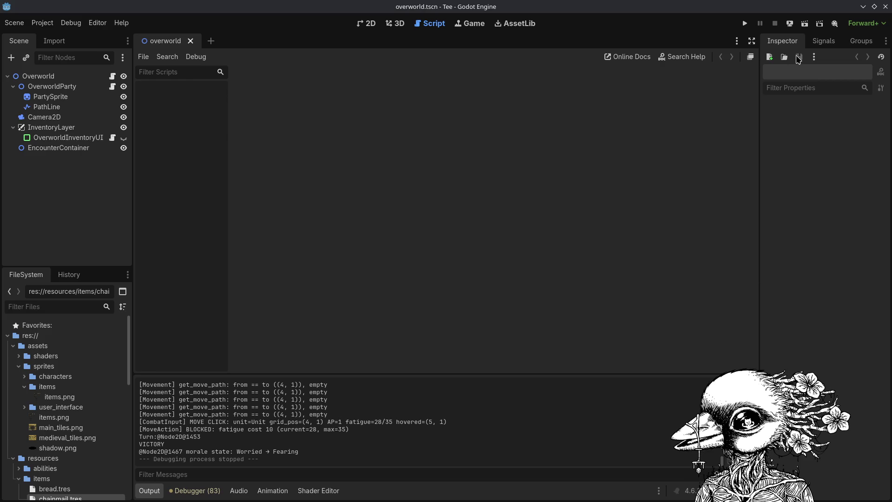
pyautogui.click(886, 7)
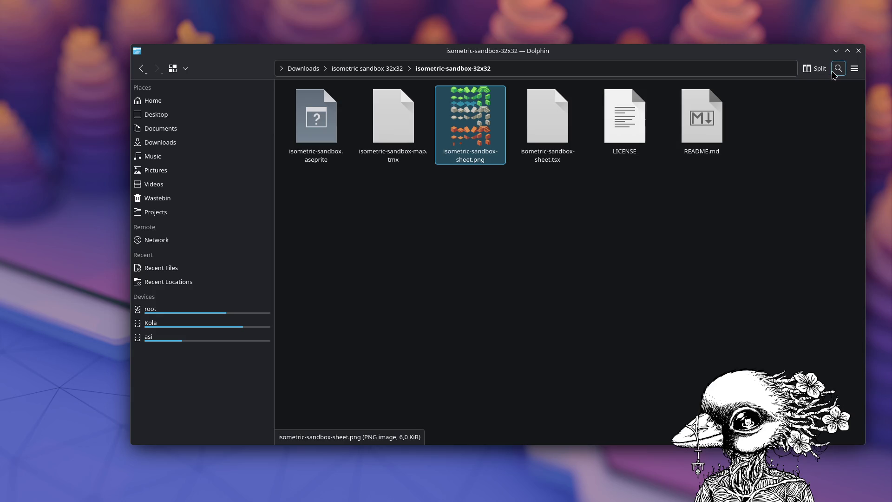
# Close the Dolphin file manager window and bring up the desktop context menu.
pyautogui.click(858, 51)
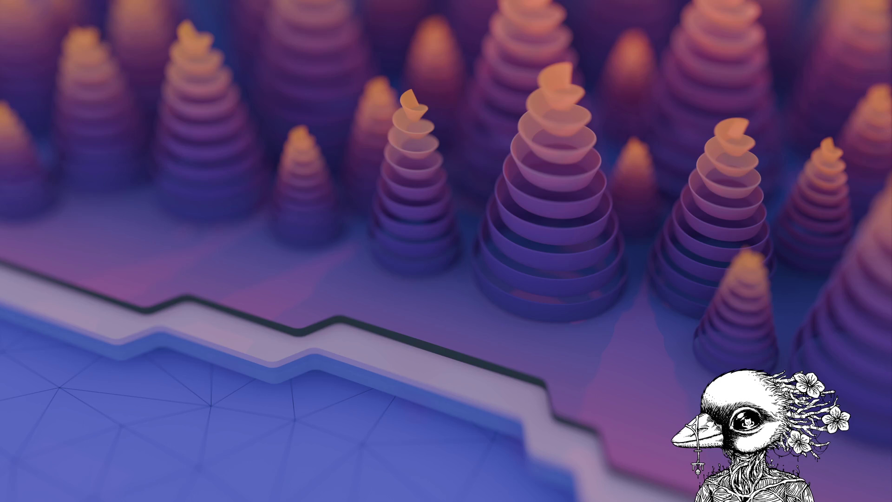
pyautogui.rightClick(634, 239)
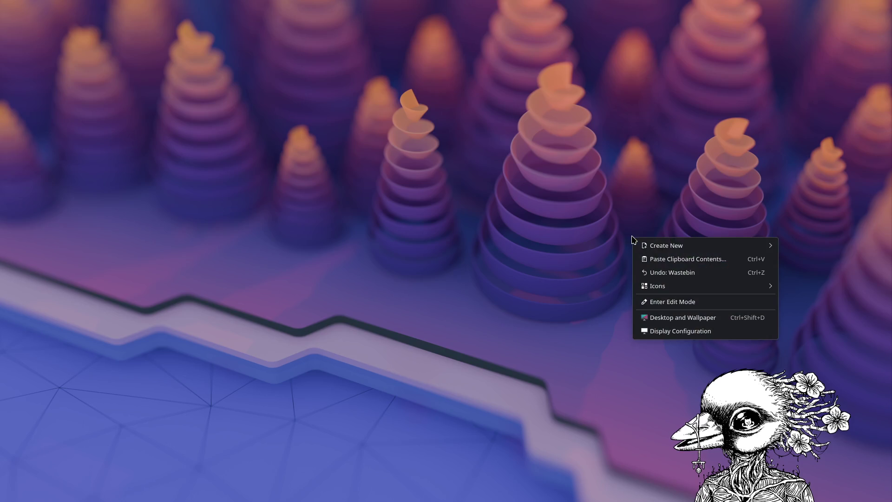
# Open Display Configuration, then launch Vintage Story by searching 'vie' in the launcher.
pyautogui.click(697, 336)
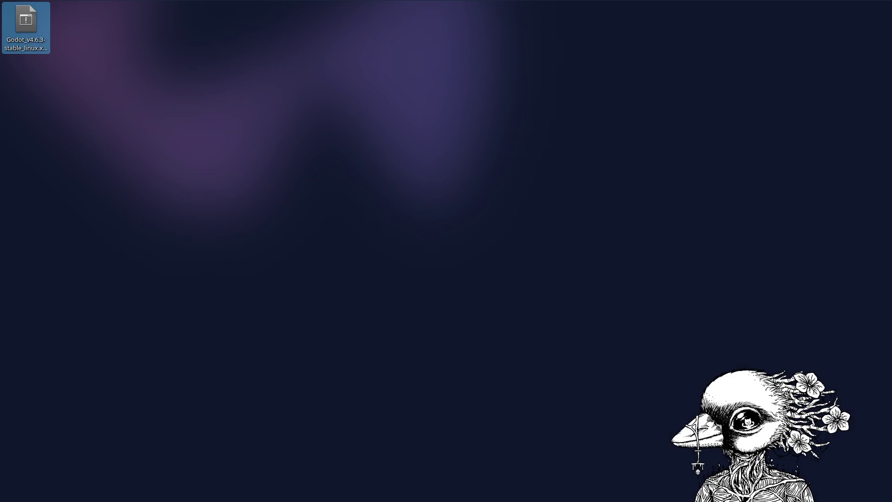
pyautogui.moveTo(625, 499)
pyautogui.press('super')
pyautogui.write('vi')
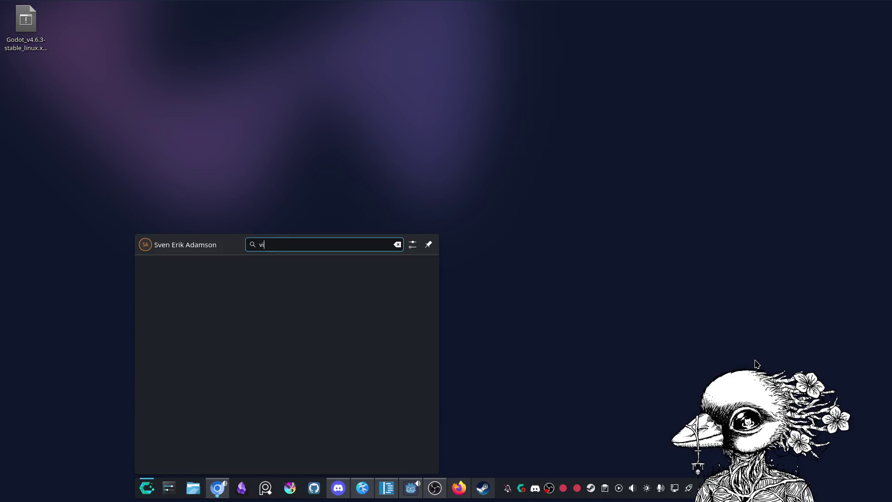
pyautogui.write('e')
pyautogui.press('Return')
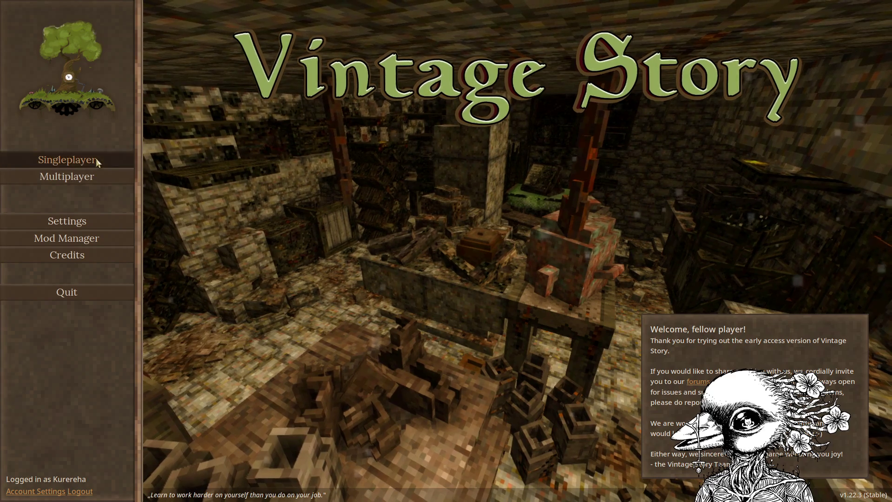
# Load the AtimoCore world from the Singleplayer worlds list.
pyautogui.click(96, 158)
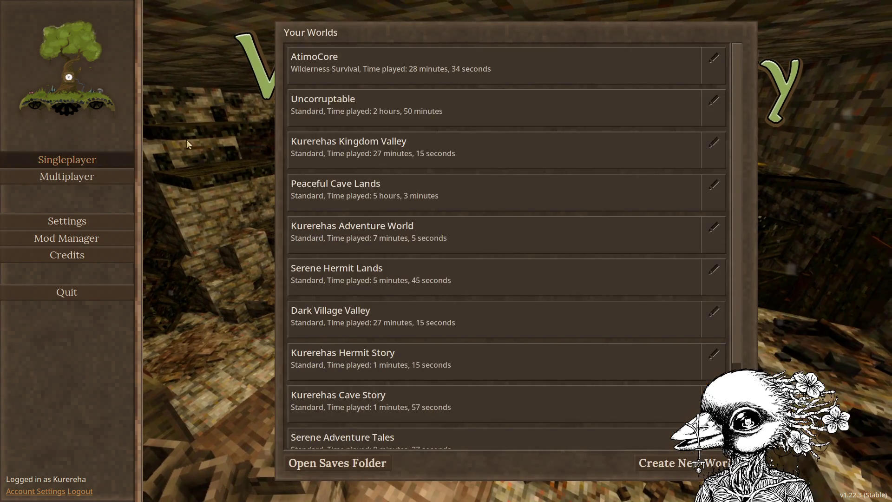
pyautogui.click(431, 75)
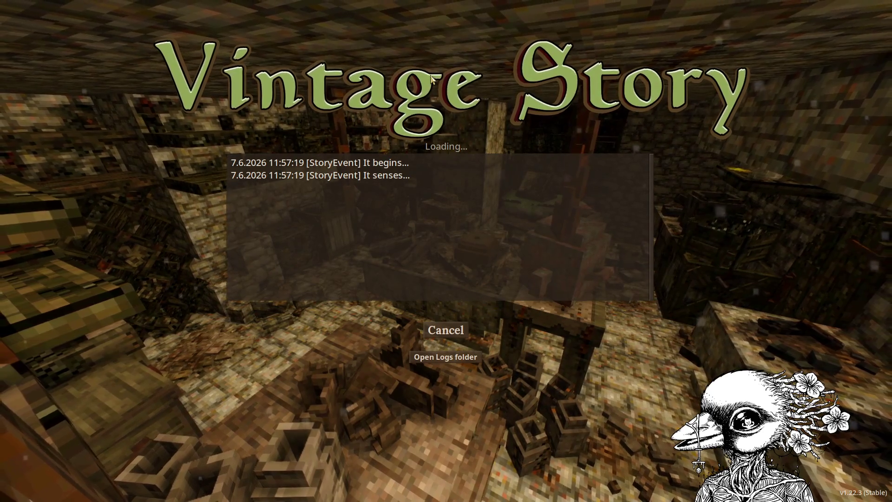
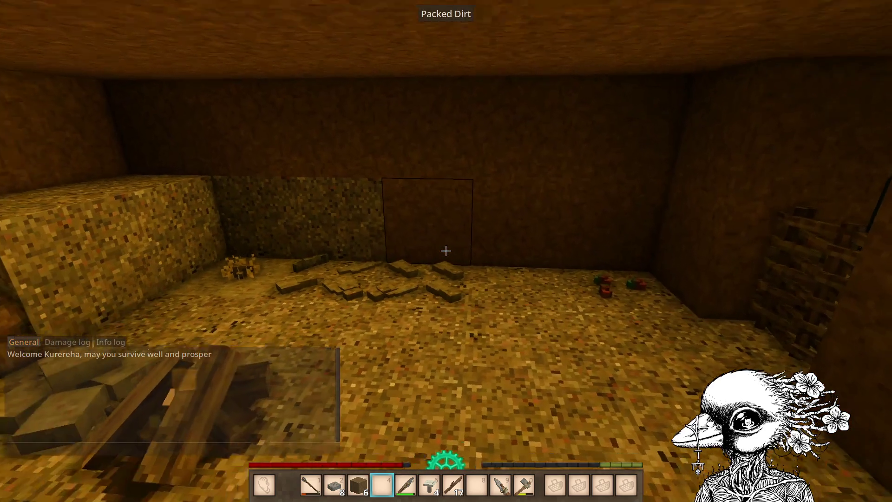
# Cycle the hotbar to the granite stone and briefly check the character stats panel.
pyautogui.press('5')
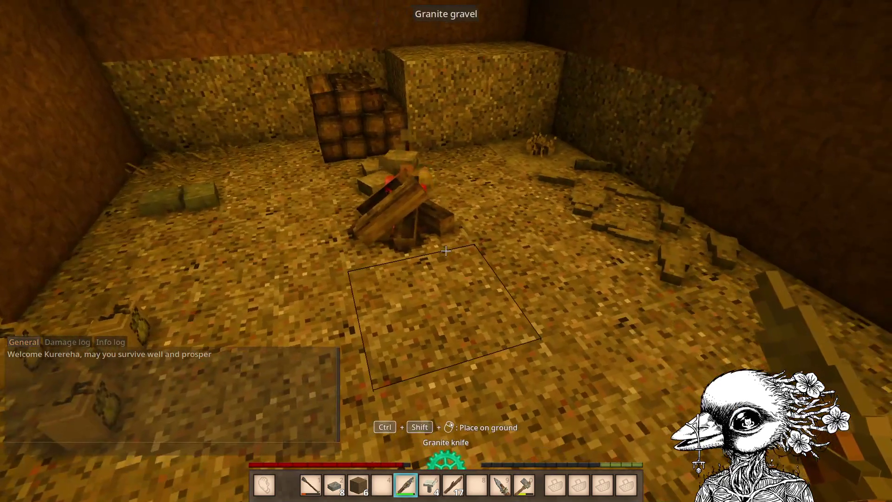
pyautogui.press('6')
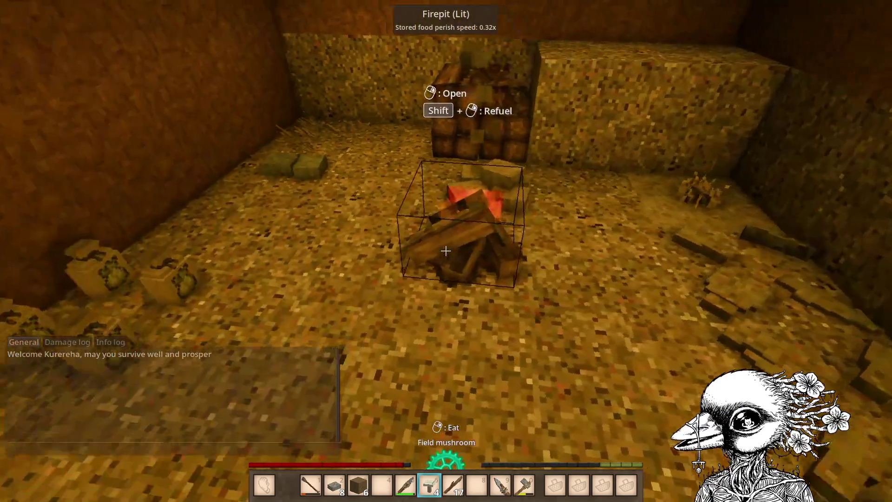
pyautogui.press('3')
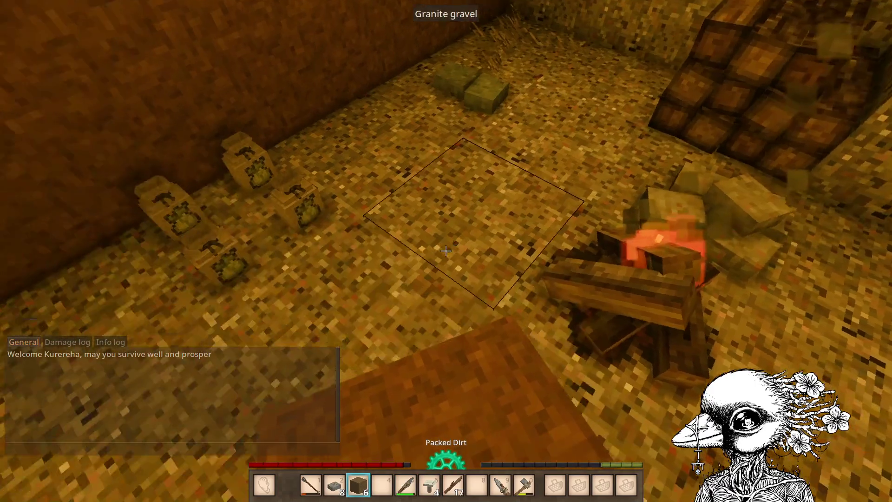
pyautogui.press('2')
pyautogui.press('c')
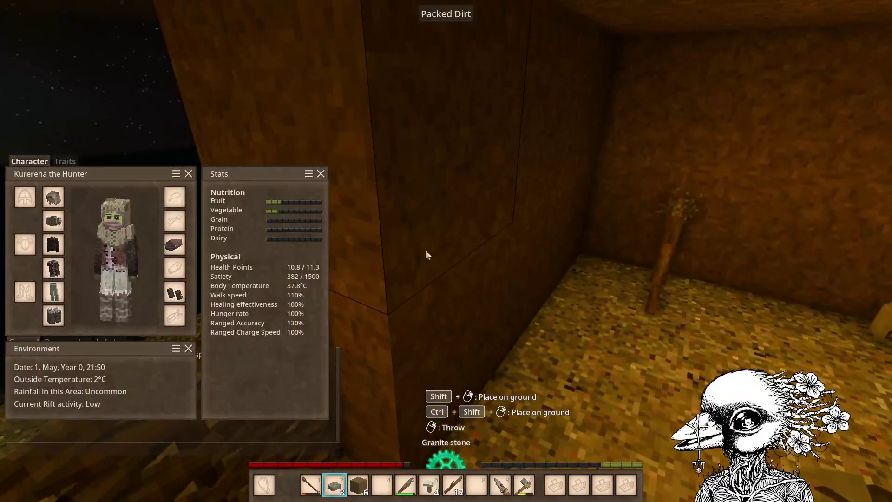
pyautogui.press('c')
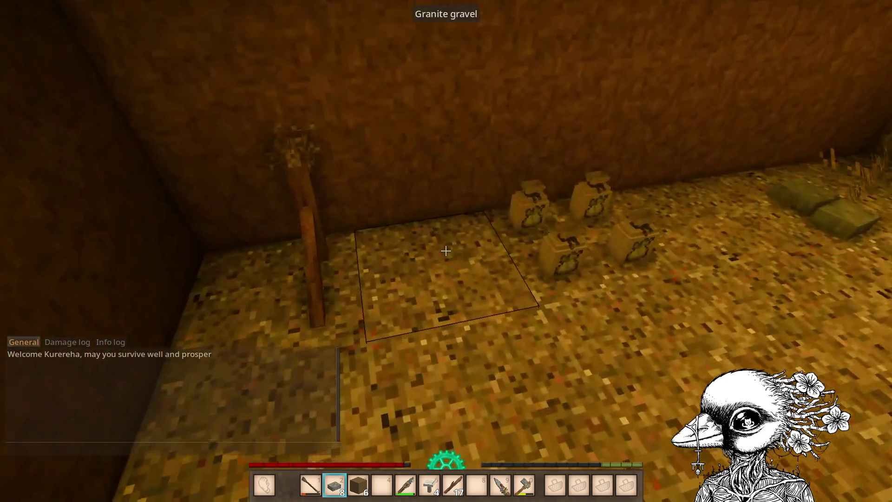
# Lay a granite stone on the cave floor and choose the granite hoe head recipe.
pyautogui.keyDown('shift'); pyautogui.rightClick(446, 251); pyautogui.keyUp('shift')
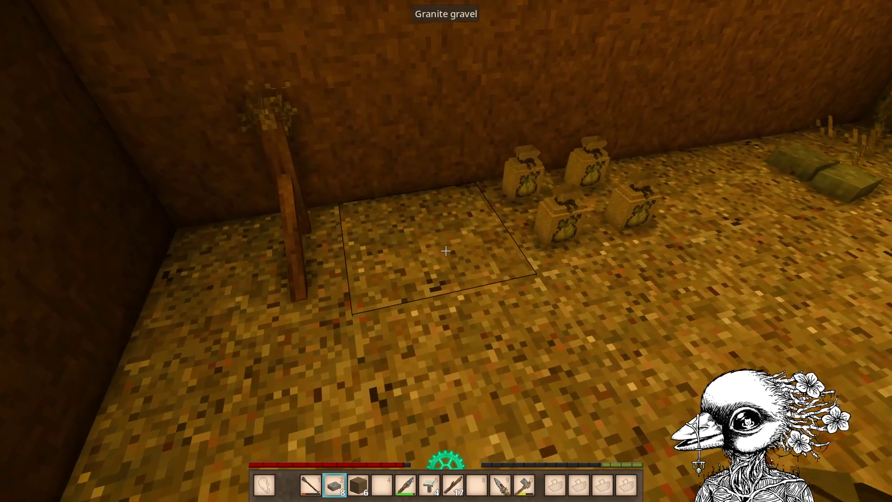
pyautogui.keyDown('shift'); pyautogui.rightClick(446, 251); pyautogui.keyUp('shift')
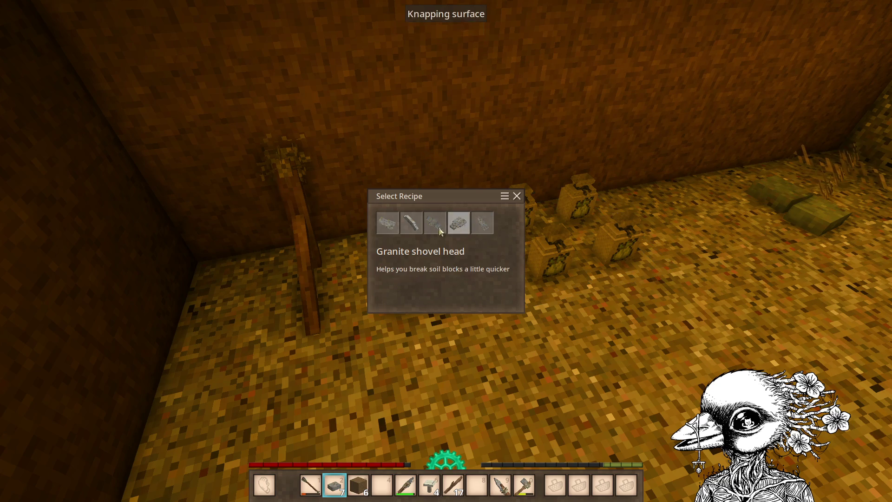
pyautogui.click(424, 225)
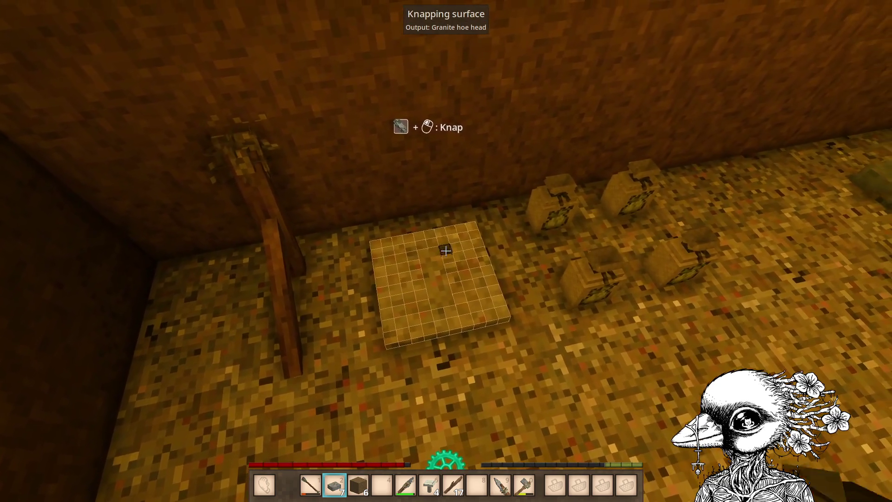
# Knap out the hoe head slot to finish the granite hoe head, then set down another stone.
pyautogui.click(445, 251)
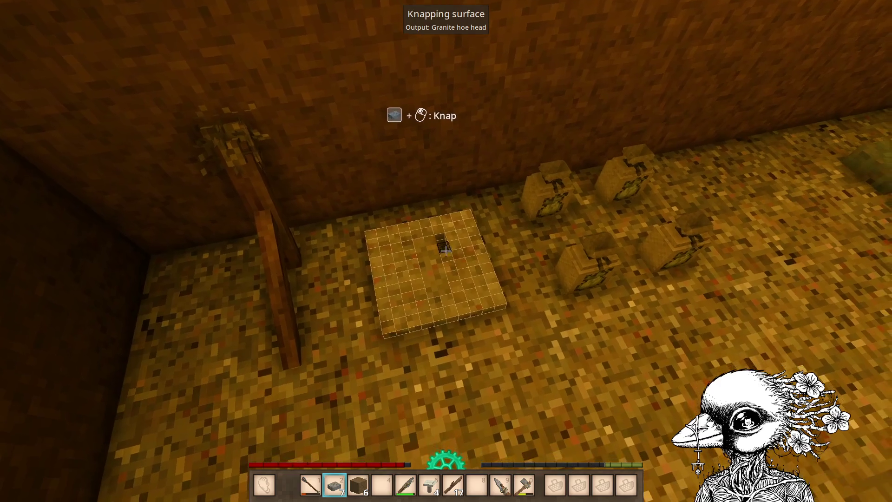
pyautogui.click(445, 250)
pyautogui.click(446, 251)
pyautogui.click(445, 251)
pyautogui.click(446, 251)
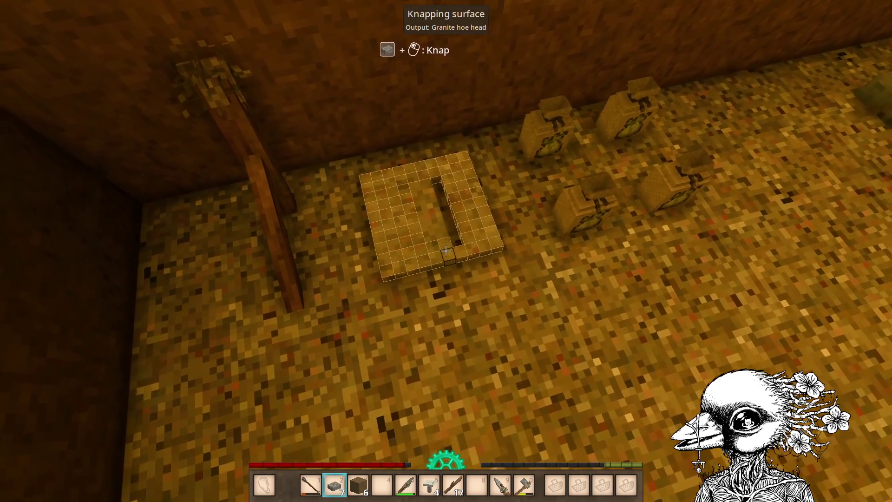
pyautogui.click(446, 251)
pyautogui.click(445, 251)
pyautogui.click(445, 251)
pyautogui.click(445, 251)
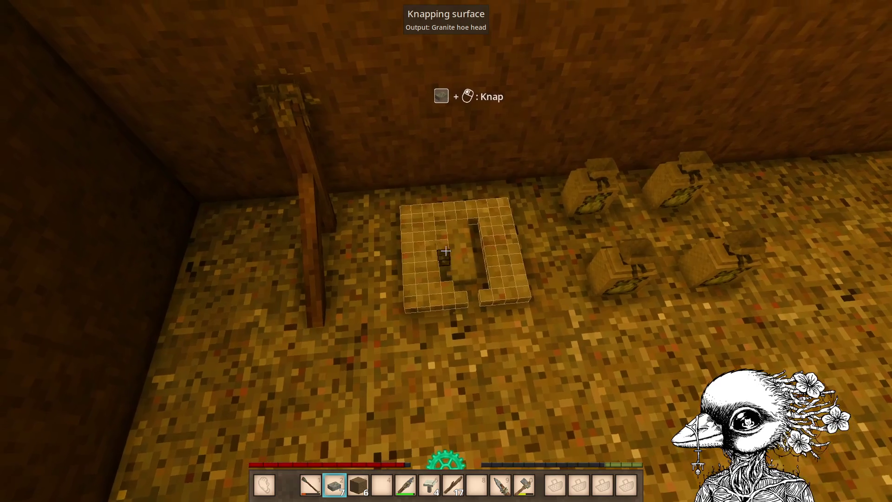
pyautogui.click(446, 251)
pyautogui.click(446, 251)
pyautogui.click(446, 251)
pyautogui.click(446, 251)
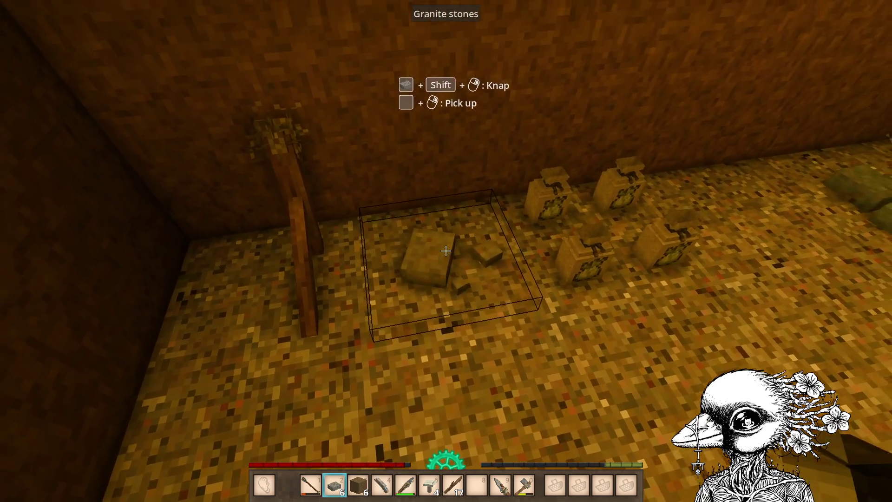
pyautogui.keyDown('shift'); pyautogui.rightClick(446, 251); pyautogui.keyUp('shift')
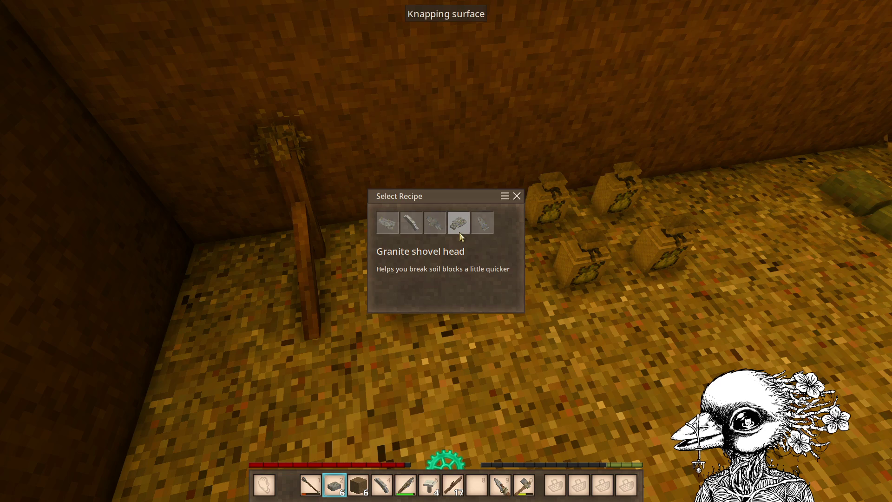
# Choose the granite shovel head recipe and knap away every outlined voxel to finish it.
pyautogui.click(459, 224)
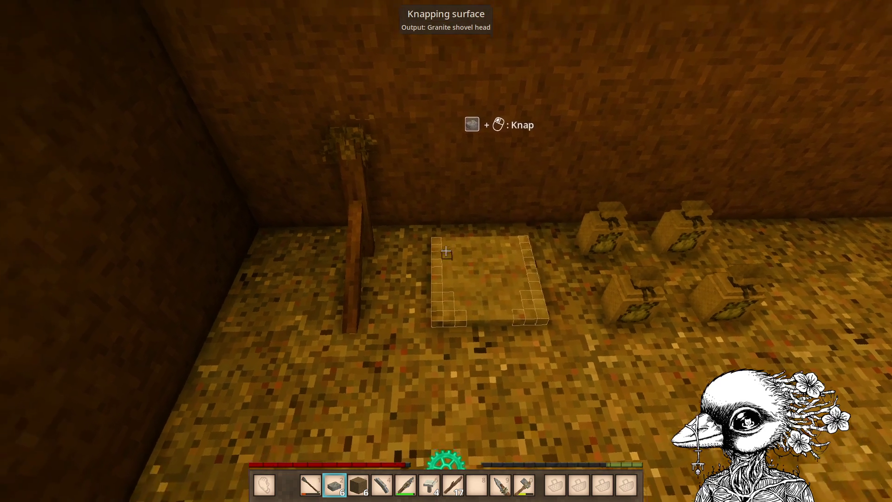
pyautogui.click(446, 250)
pyautogui.click(446, 251)
pyautogui.click(445, 251)
pyautogui.click(446, 251)
pyautogui.click(446, 251)
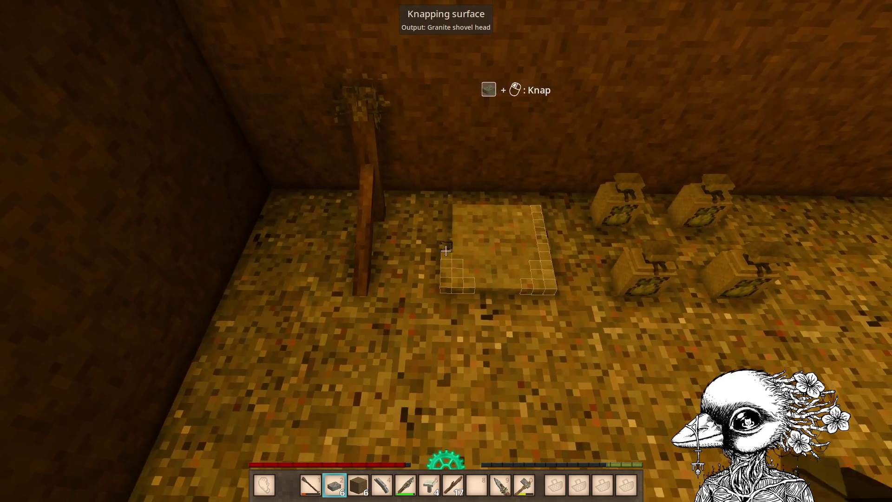
pyautogui.click(445, 251)
pyautogui.click(446, 251)
pyautogui.click(446, 251)
pyautogui.click(445, 251)
pyautogui.click(445, 251)
pyautogui.click(446, 251)
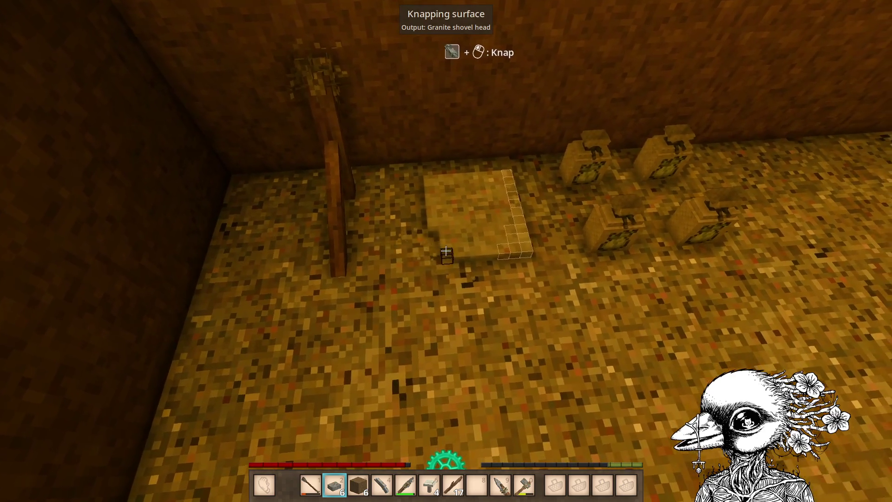
pyautogui.click(446, 250)
pyautogui.click(445, 250)
pyautogui.click(445, 251)
pyautogui.click(446, 251)
pyautogui.click(446, 251)
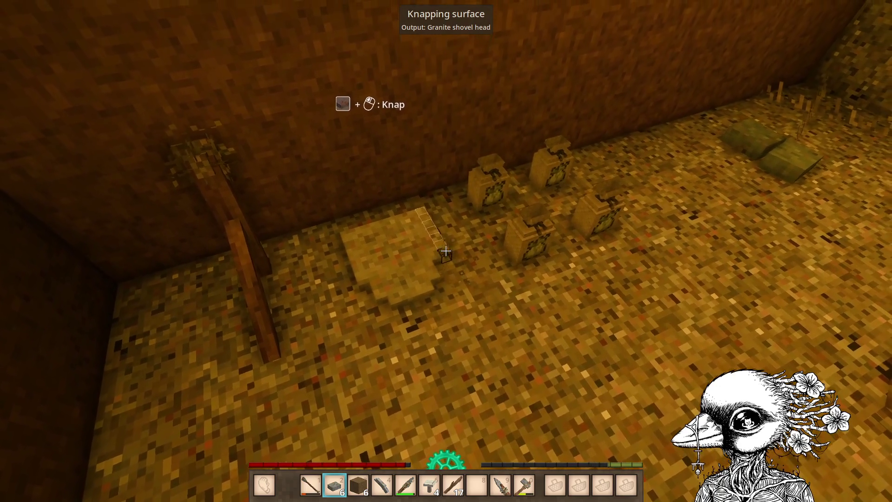
pyautogui.click(446, 251)
pyautogui.click(446, 250)
pyautogui.click(445, 251)
pyautogui.click(445, 251)
pyautogui.click(446, 251)
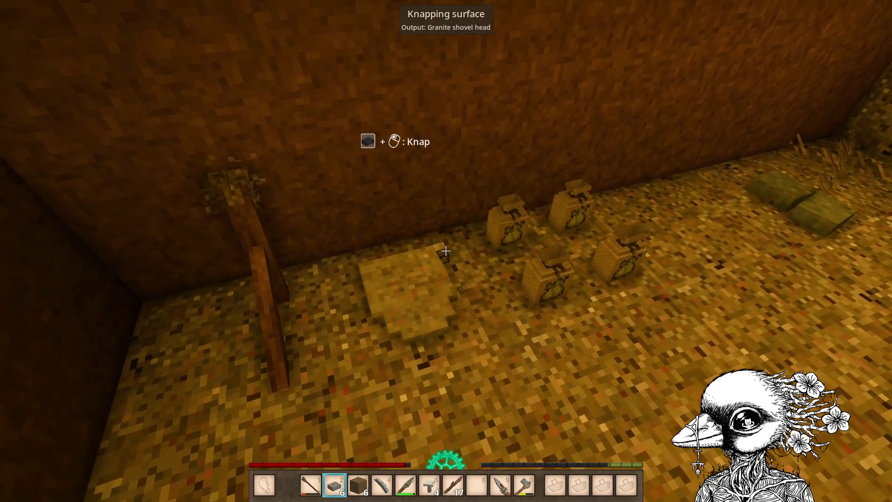
pyautogui.click(446, 251)
# Check the inventory and hotbar, then lay out another granite stone for knapping.
pyautogui.scroll(-7, 446, 251)
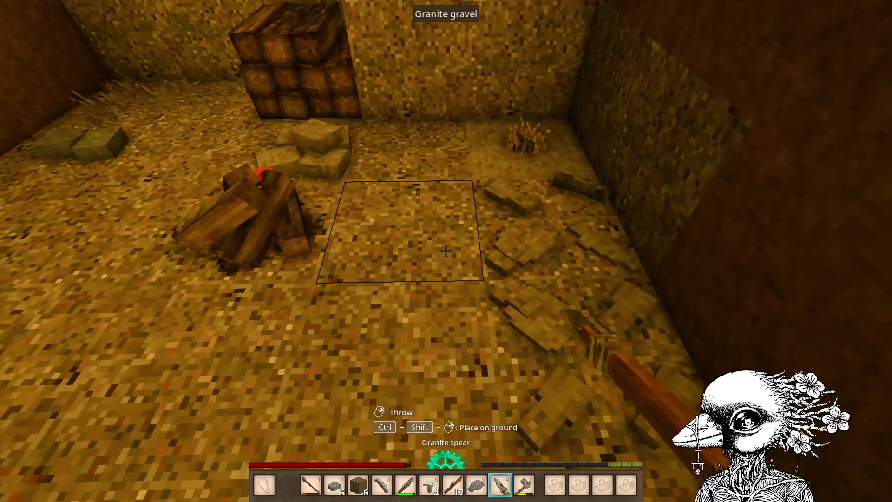
pyautogui.scroll(1, 445, 251)
pyautogui.press('e')
pyautogui.press('e')
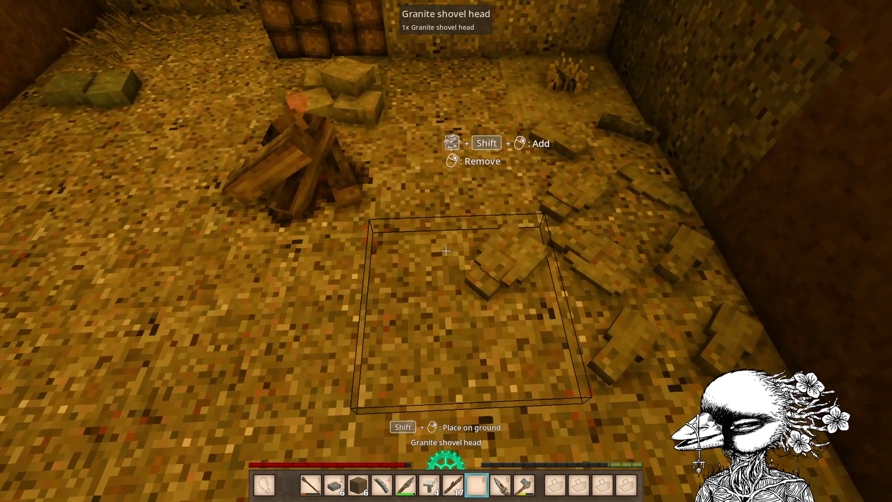
pyautogui.scroll(5, 445, 251)
pyautogui.scroll(-1, 445, 251)
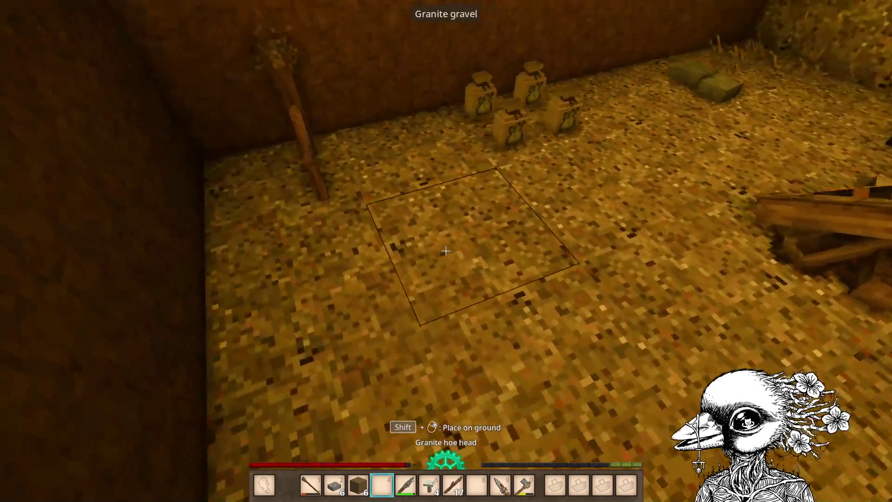
pyautogui.scroll(2, 446, 251)
pyautogui.rightClick(446, 251)
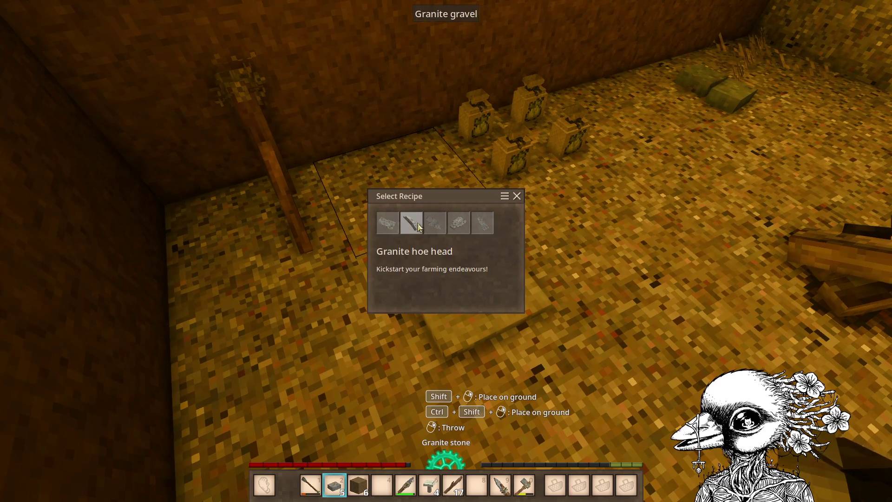
# Knap a second granite shovel head from the shovel head recipe.
pyautogui.click(459, 223)
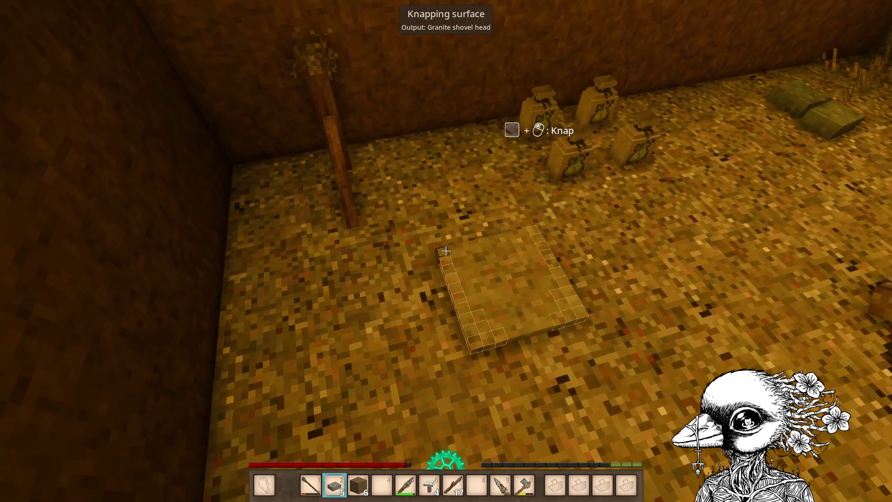
pyautogui.click(445, 251)
pyautogui.click(445, 251)
pyautogui.click(445, 251)
pyautogui.click(445, 251)
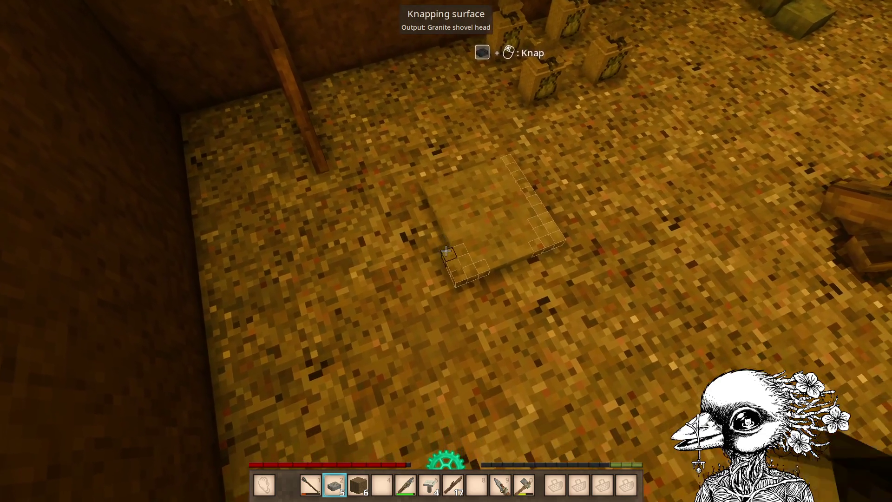
pyautogui.click(445, 251)
pyautogui.click(446, 251)
pyautogui.click(446, 251)
pyautogui.click(446, 251)
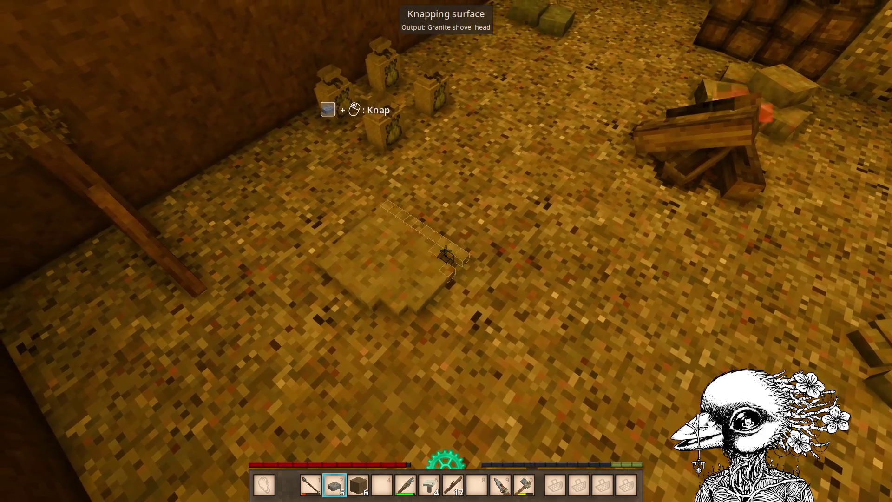
pyautogui.click(446, 251)
pyautogui.click(445, 251)
pyautogui.click(445, 251)
pyautogui.click(445, 251)
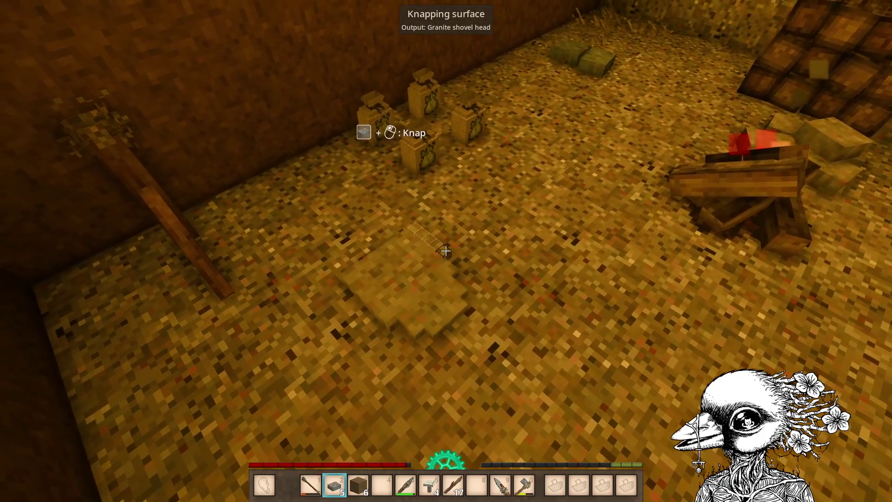
pyautogui.click(445, 251)
pyautogui.click(446, 251)
pyautogui.click(446, 251)
# Switch to the shovel head slot, then lay out another granite stone and bring up its recipes.
pyautogui.press('3')
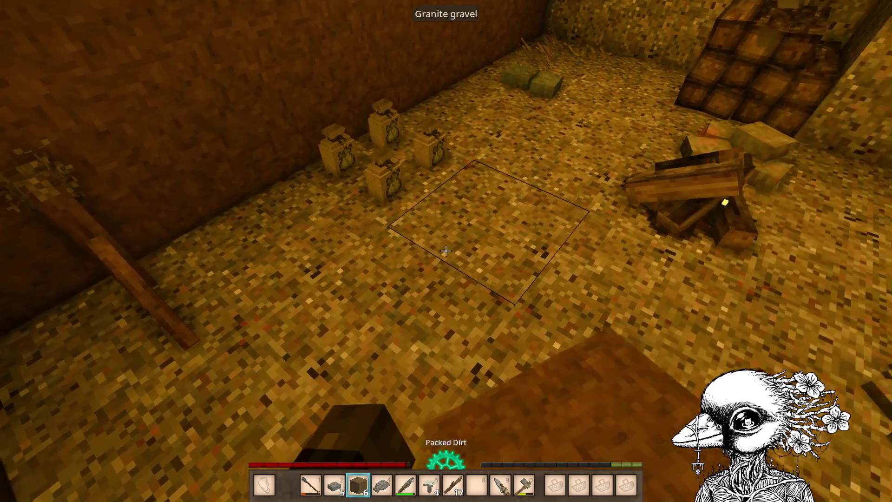
pyautogui.press('4')
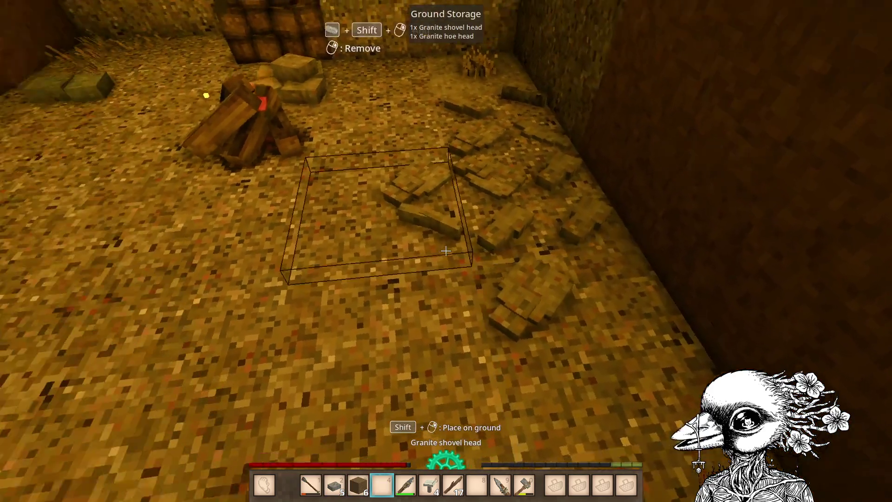
pyautogui.scroll(2, 446, 251)
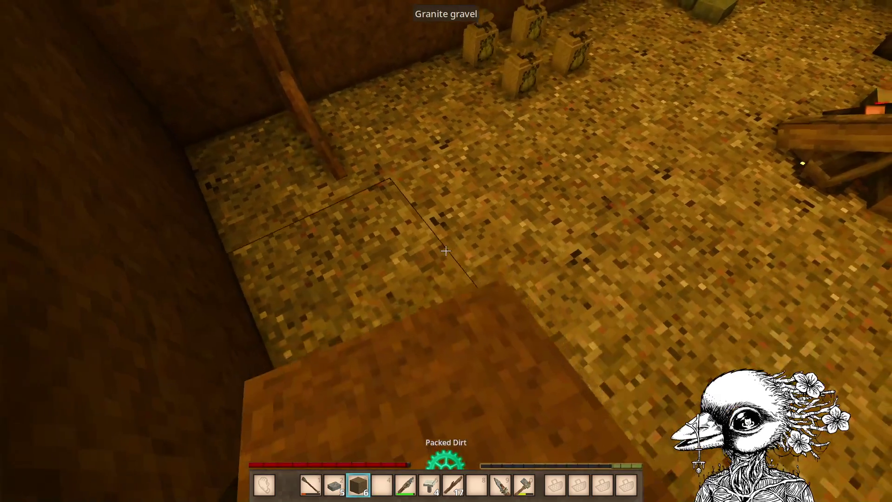
pyautogui.keyDown('shift'); pyautogui.rightClick(446, 251); pyautogui.keyUp('shift')
pyautogui.rightClick(446, 251)
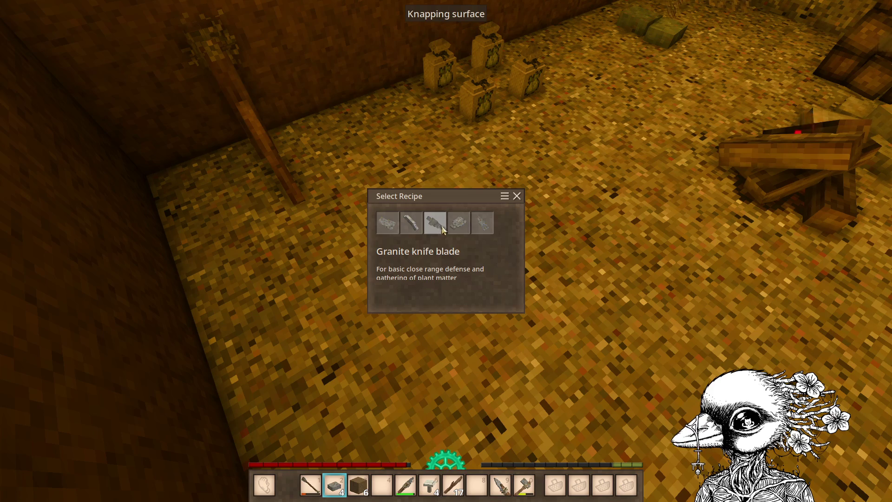
# Choose the granite spear head recipe and knap the stone until the spear head is finished.
pyautogui.click(483, 223)
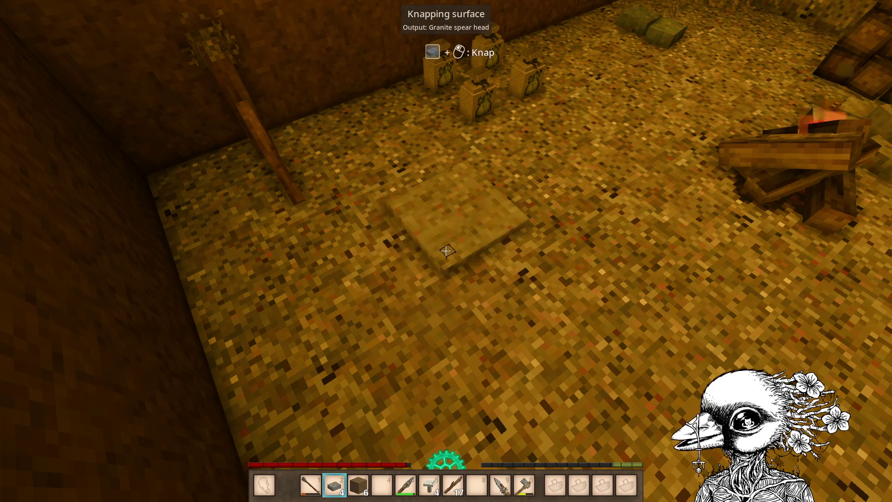
pyautogui.click(446, 251)
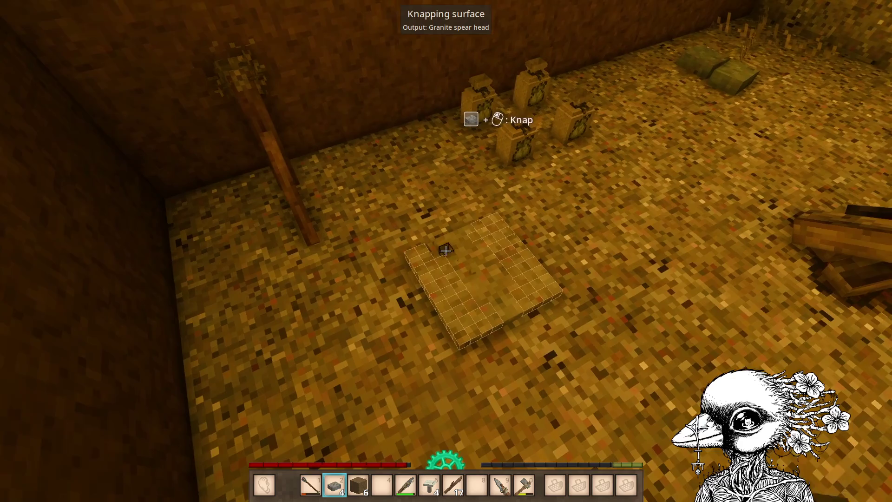
pyautogui.click(446, 251)
pyautogui.click(446, 251)
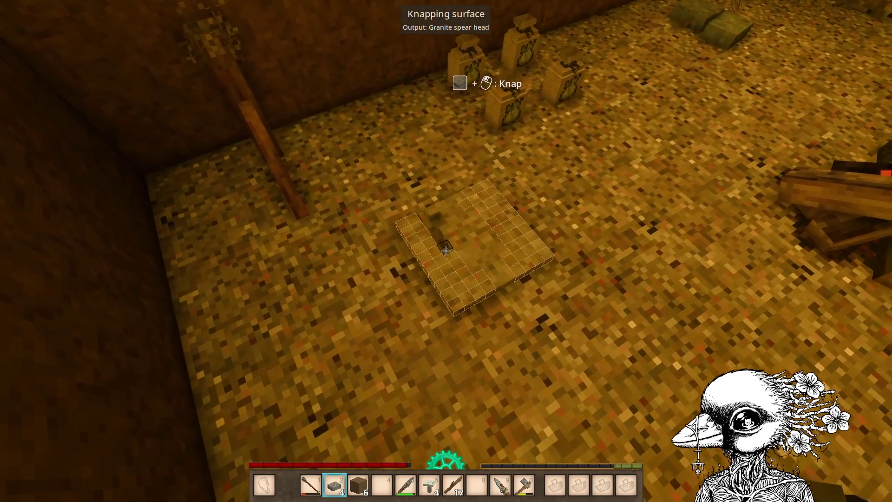
pyautogui.click(446, 250)
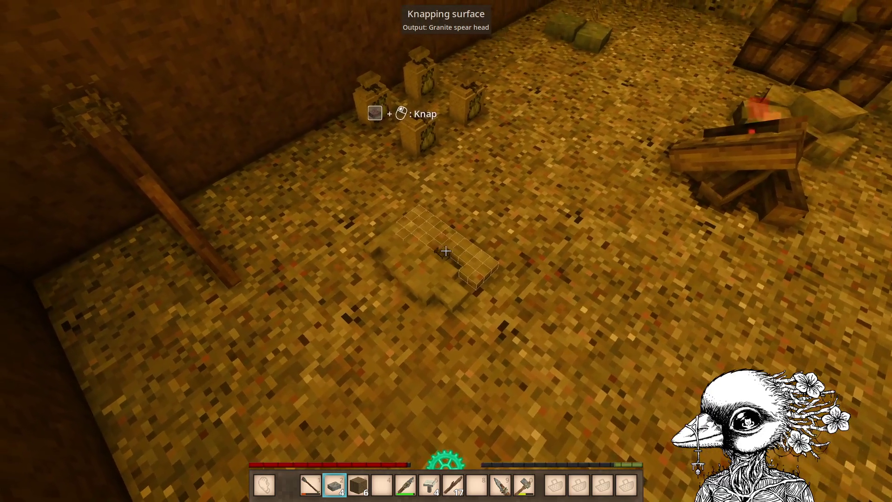
pyautogui.click(446, 251)
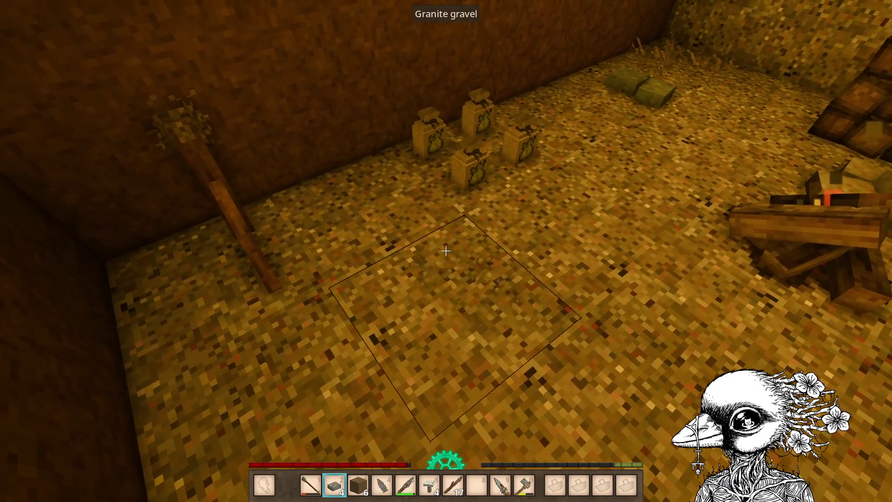
# Add the new granite spear head to the ground storage pile.
pyautogui.press('4')
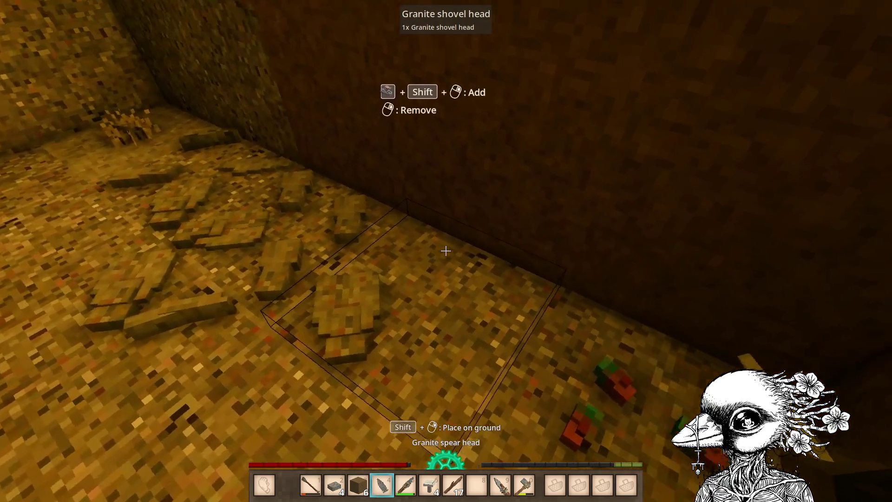
pyautogui.keyDown('shift'); pyautogui.rightClick(446, 251); pyautogui.keyUp('shift')
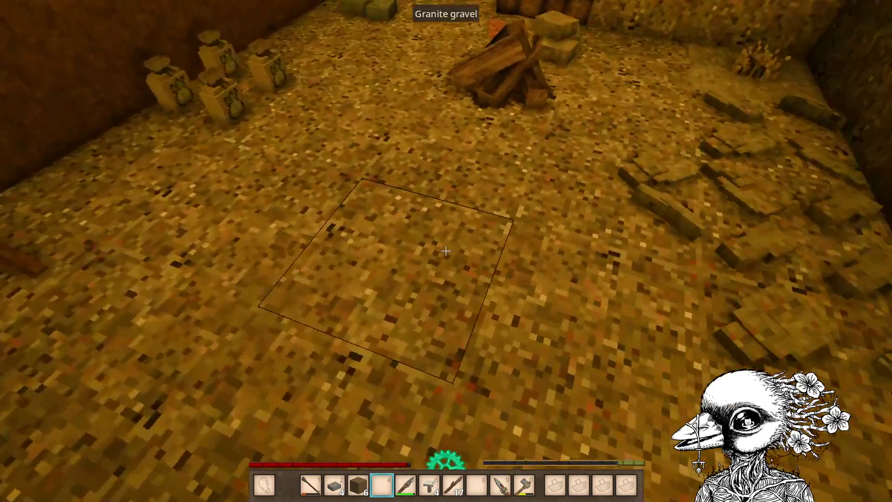
pyautogui.press('5')
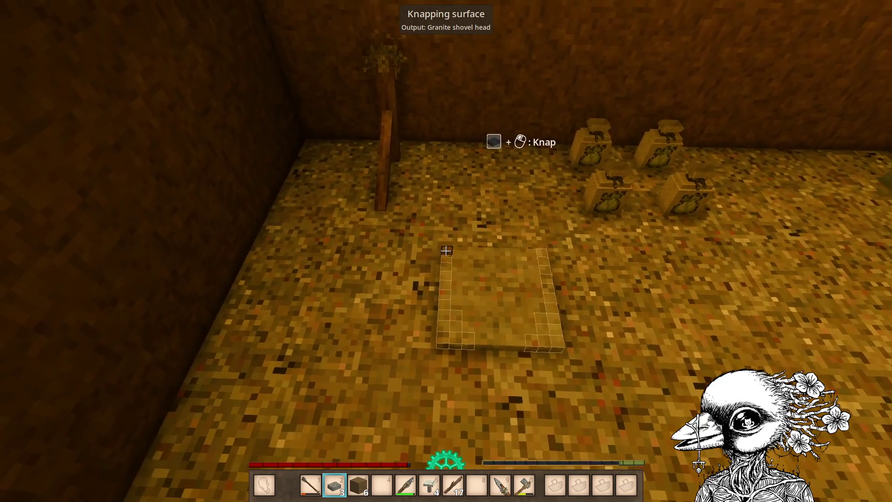
# Knap away all marked cells of the shovel pattern to finish the granite shovel head.
pyautogui.click(446, 251)
pyautogui.click(446, 251)
pyautogui.click(446, 251)
pyautogui.click(446, 251)
pyautogui.click(446, 251)
pyautogui.click(446, 251)
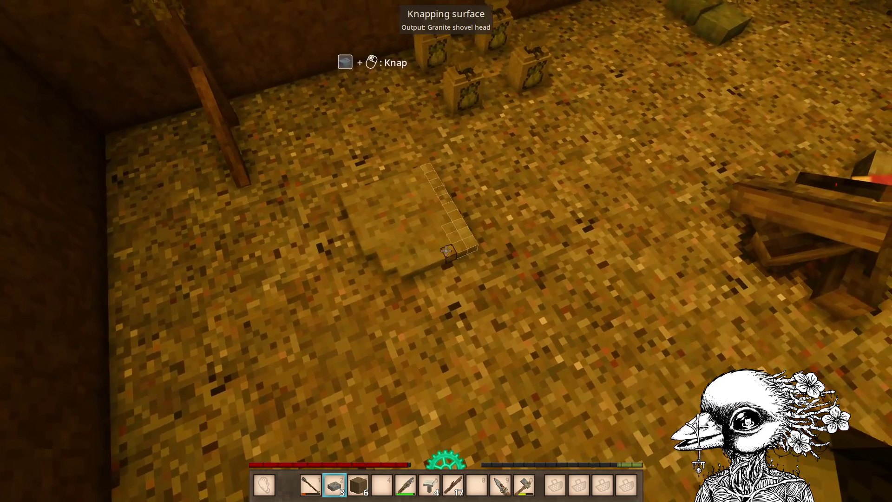
pyautogui.click(446, 251)
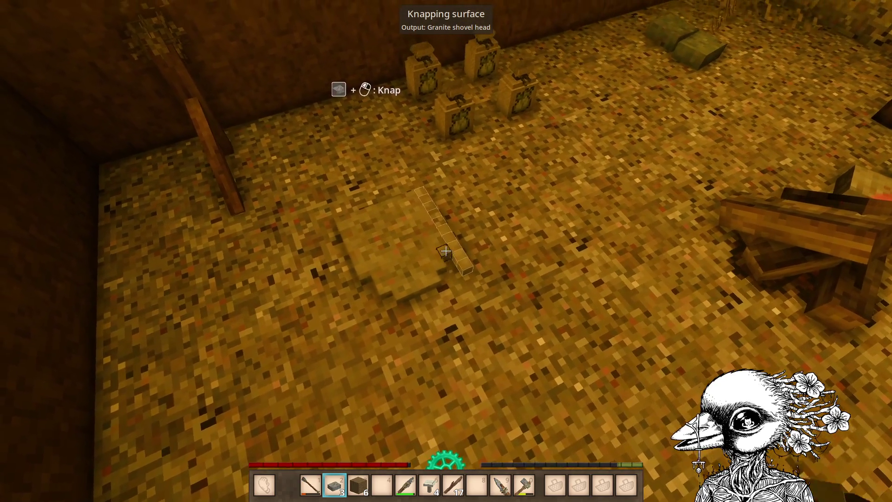
pyautogui.click(446, 251)
pyautogui.click(446, 251)
pyautogui.click(446, 251)
pyautogui.click(446, 250)
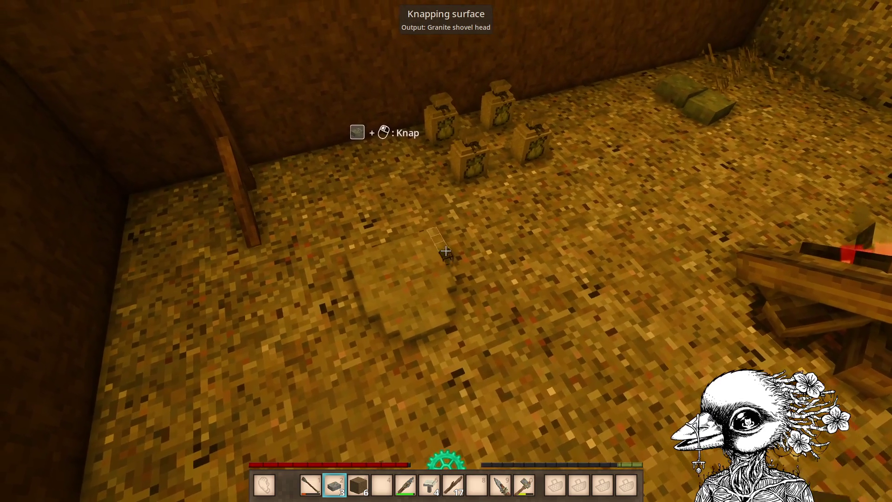
pyautogui.click(446, 251)
pyautogui.click(446, 251)
# Stack the shovel head in the ground storage pile and lay down a fresh granite stone.
pyautogui.press('4')
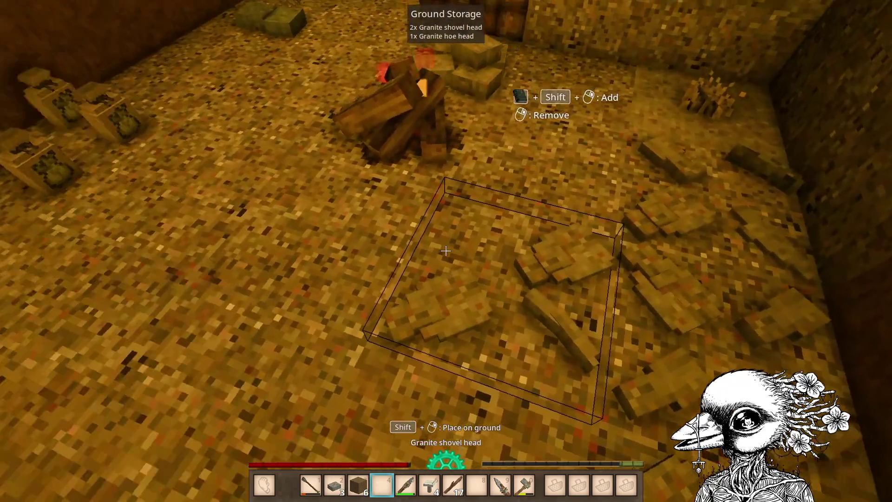
pyautogui.keyDown('shift'); pyautogui.rightClick(446, 251); pyautogui.keyUp('shift')
pyautogui.press('3')
pyautogui.press('2')
pyautogui.keyDown('shift'); pyautogui.rightClick(446, 251); pyautogui.keyUp('shift')
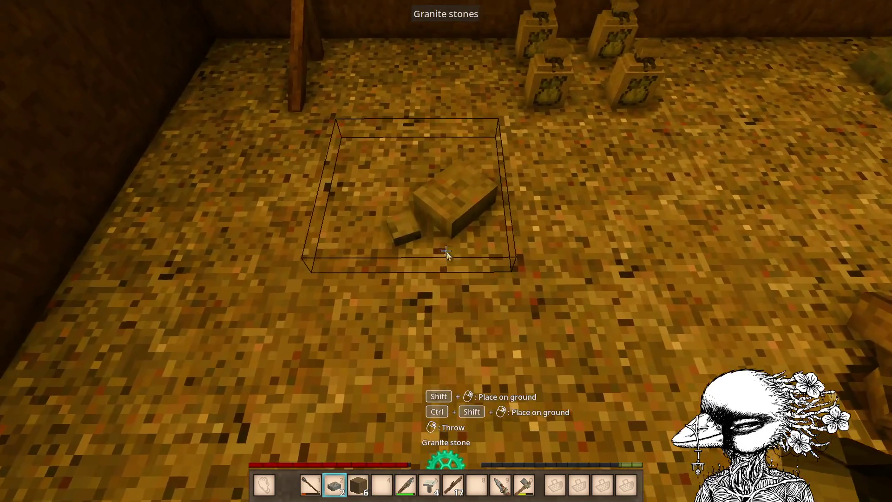
# Choose the Granite knife blade recipe and knap the stone until the blade is finished.
pyautogui.rightClick(446, 251)
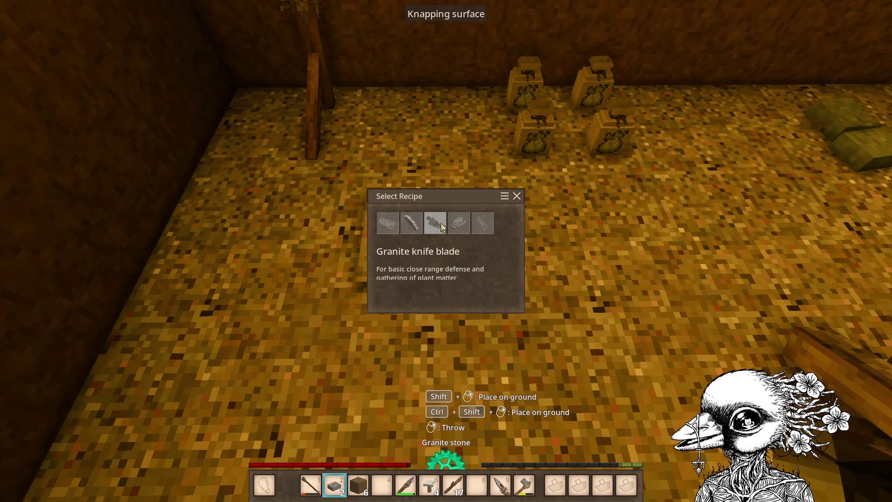
pyautogui.click(445, 224)
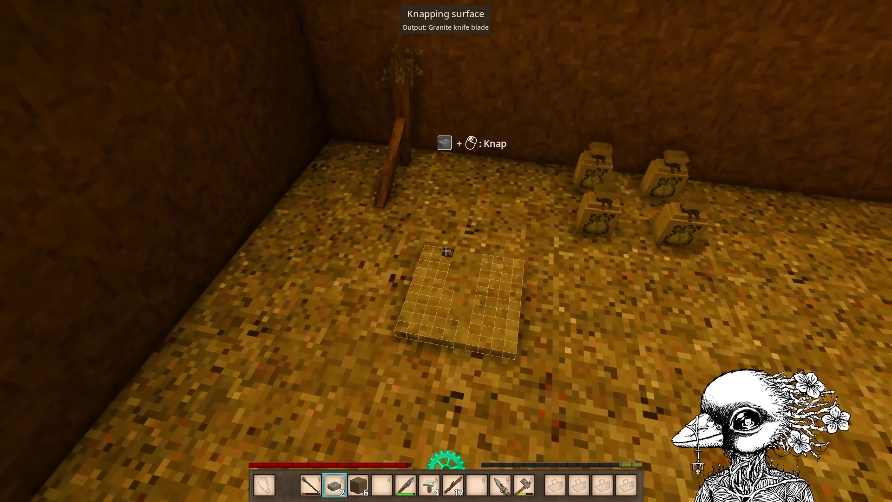
pyautogui.click(446, 251)
pyautogui.click(446, 251)
pyautogui.click(446, 251)
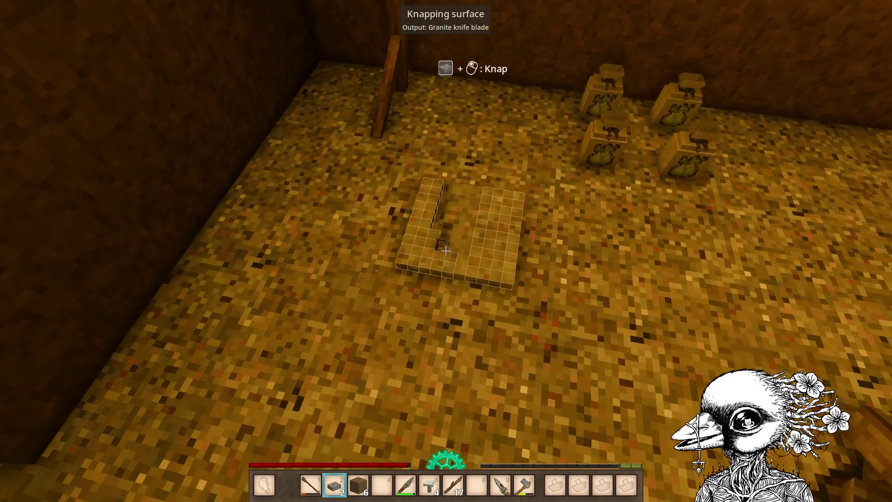
pyautogui.click(446, 251)
pyautogui.click(447, 250)
pyautogui.click(446, 251)
pyautogui.click(446, 250)
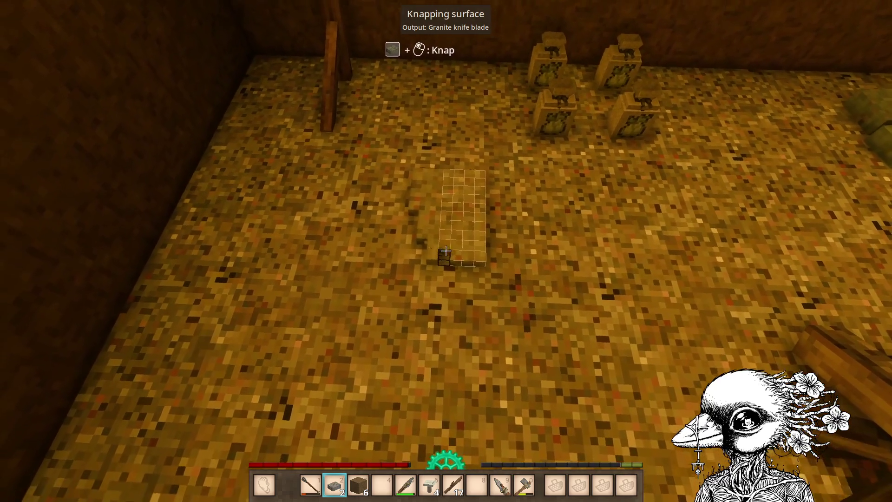
pyautogui.click(446, 251)
pyautogui.click(446, 251)
pyautogui.click(446, 250)
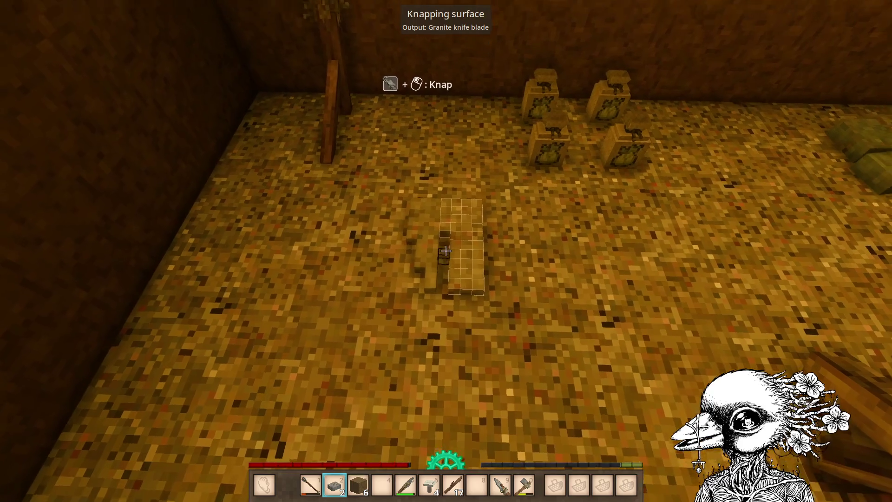
pyautogui.click(446, 251)
pyautogui.click(446, 251)
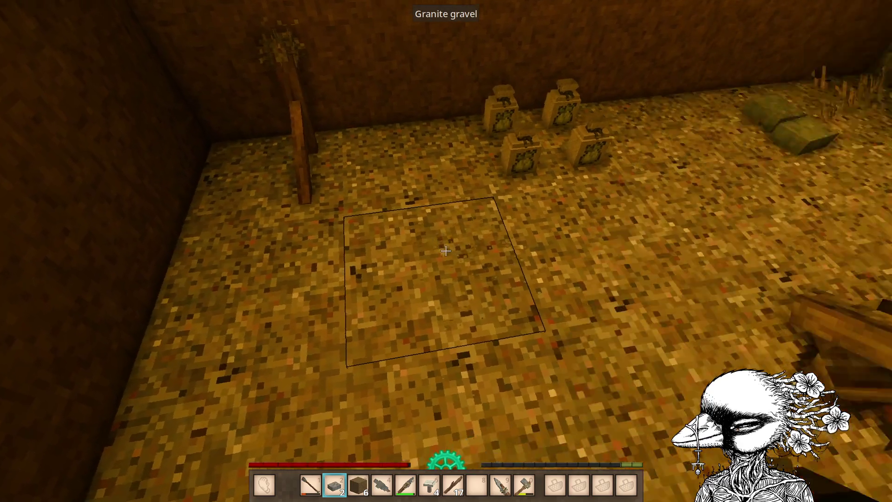
# Add the knife blade to the ground storage pile and show the character and stats panels.
pyautogui.press('5')
pyautogui.press('4')
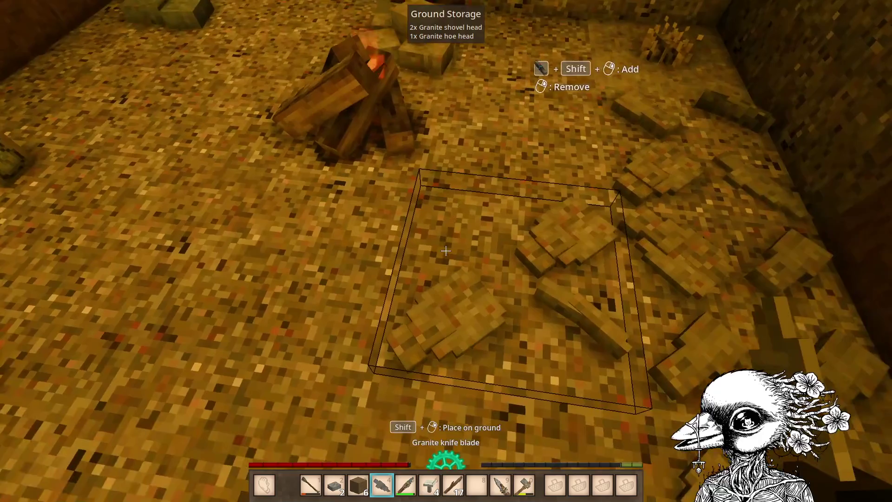
pyautogui.keyDown('shift'); pyautogui.rightClick(446, 251); pyautogui.keyUp('shift')
pyautogui.press('5')
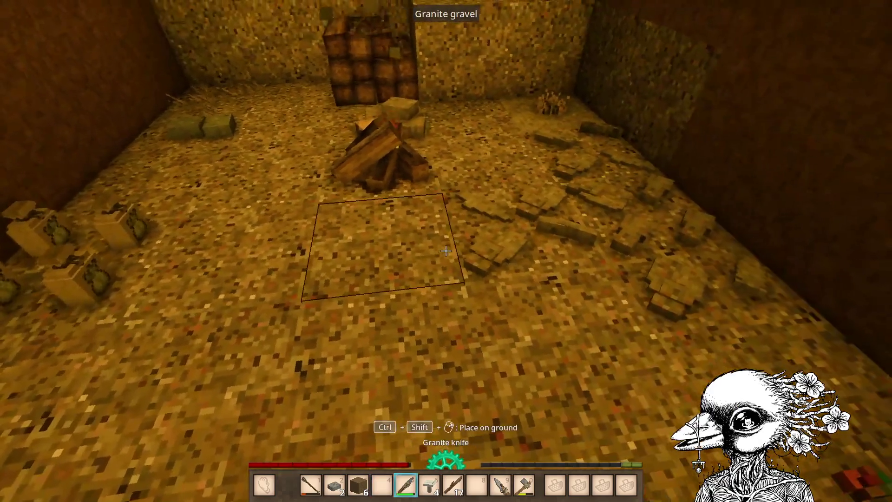
pyautogui.press('4')
pyautogui.press('c')
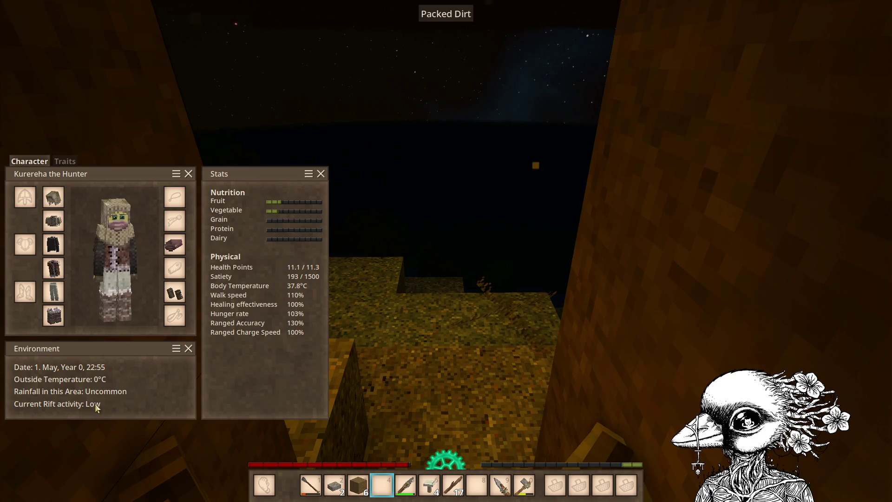
# Close the stats panels and glance at the inventory and crafting window.
pyautogui.press('c')
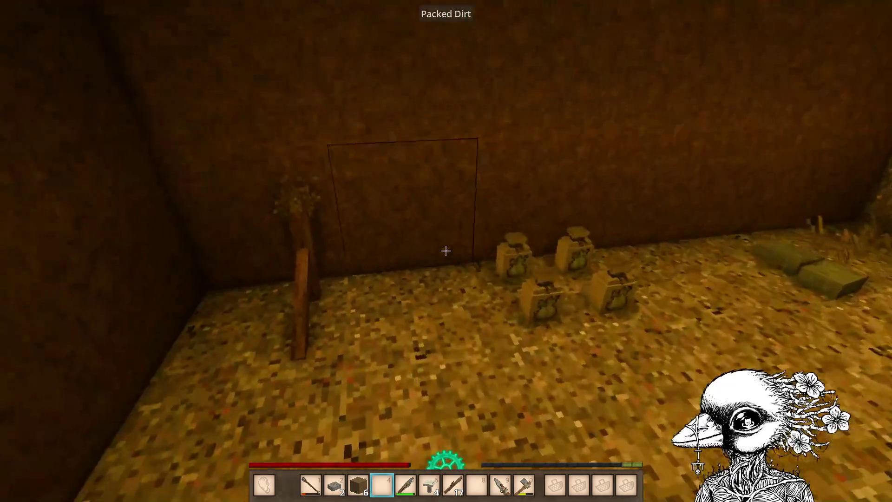
pyautogui.scroll(2, 446, 251)
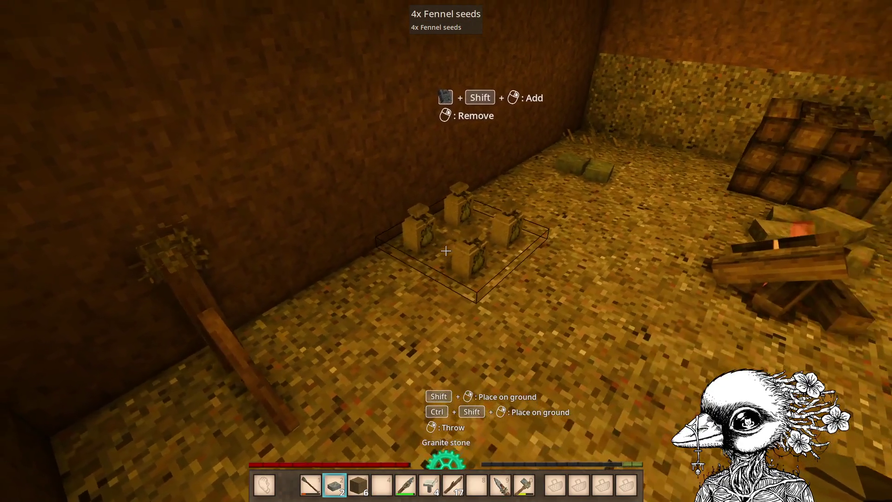
pyautogui.press('e')
pyautogui.press('e')
pyautogui.press('e')
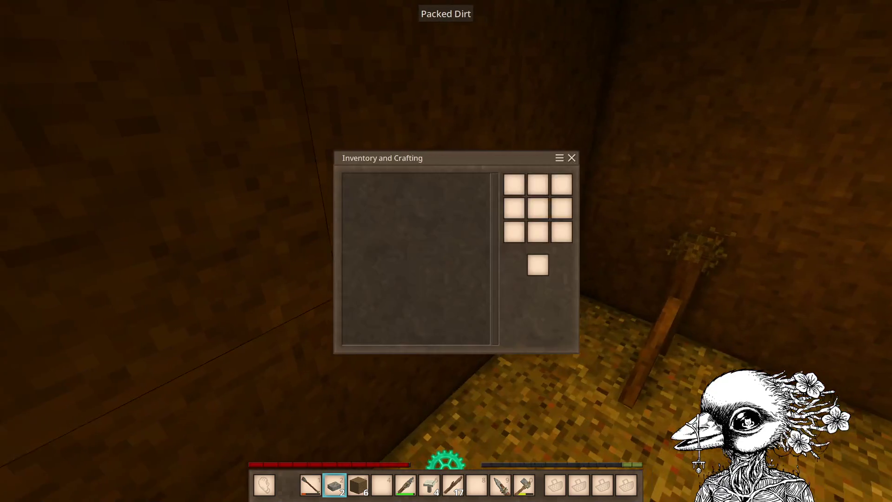
pyautogui.press('e')
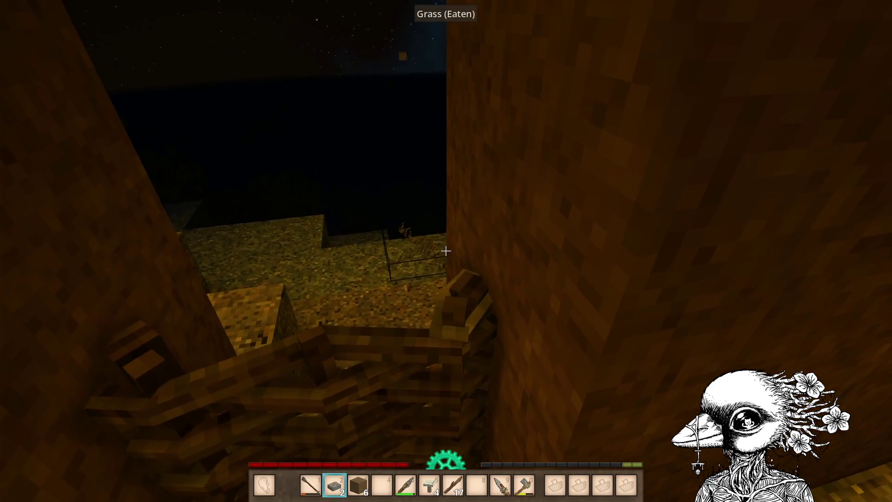
# Ready the granite spear and strike the Surface Drifter twice.
pyautogui.press('7')
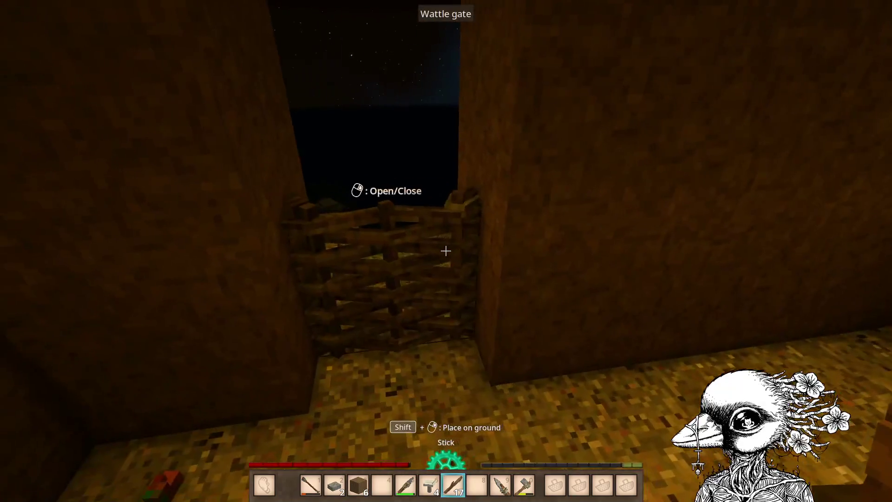
pyautogui.press('9')
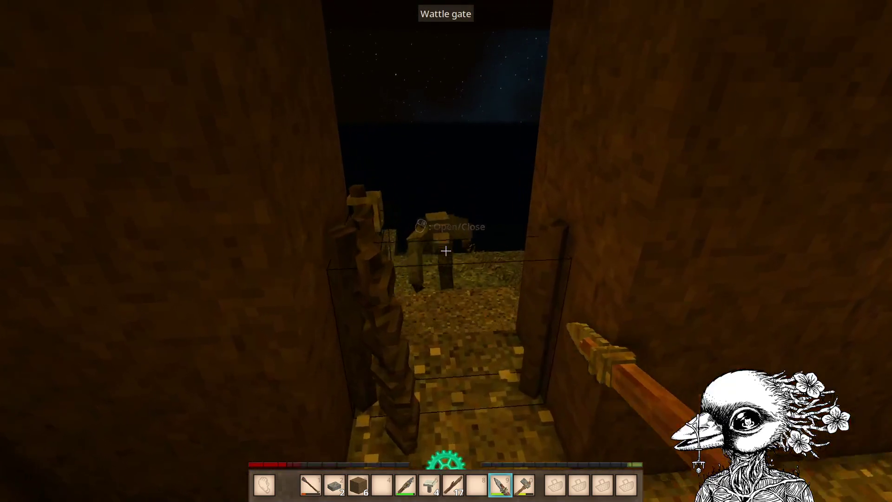
pyautogui.click(445, 251)
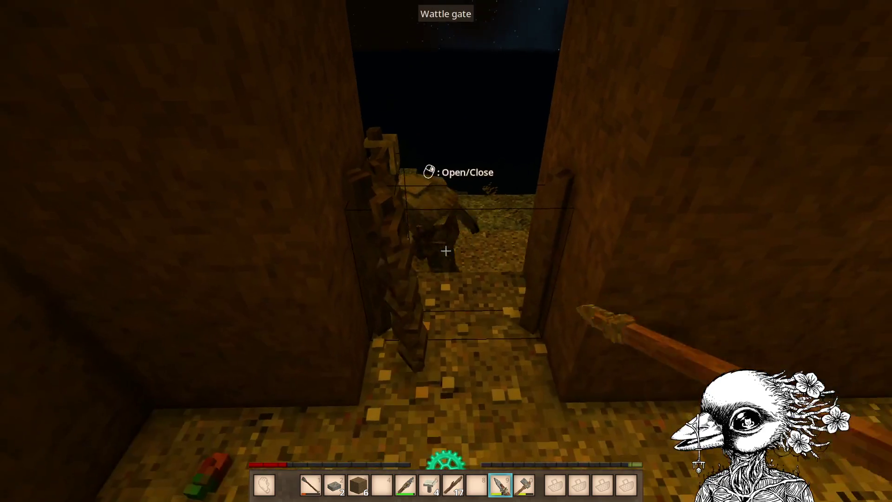
pyautogui.click(446, 251)
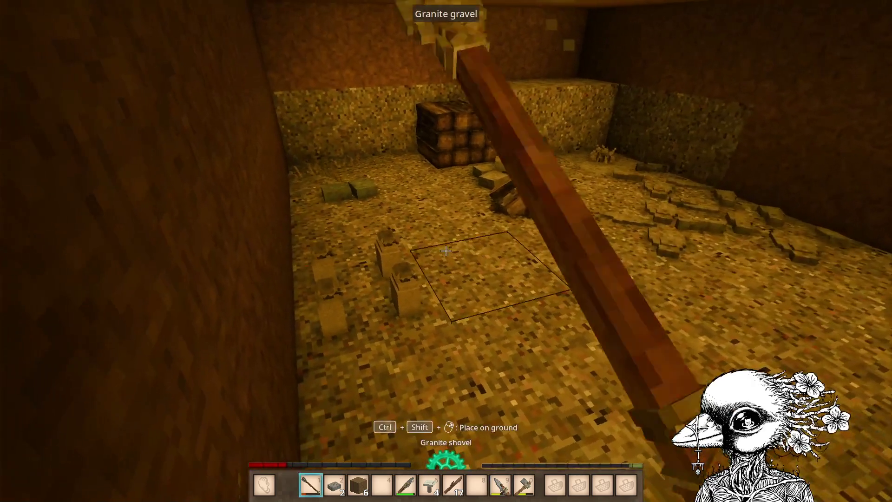
# Check health and nutrition, then feed the field mushroom into the firepit.
pyautogui.press('8')
pyautogui.press('6')
pyautogui.press('c')
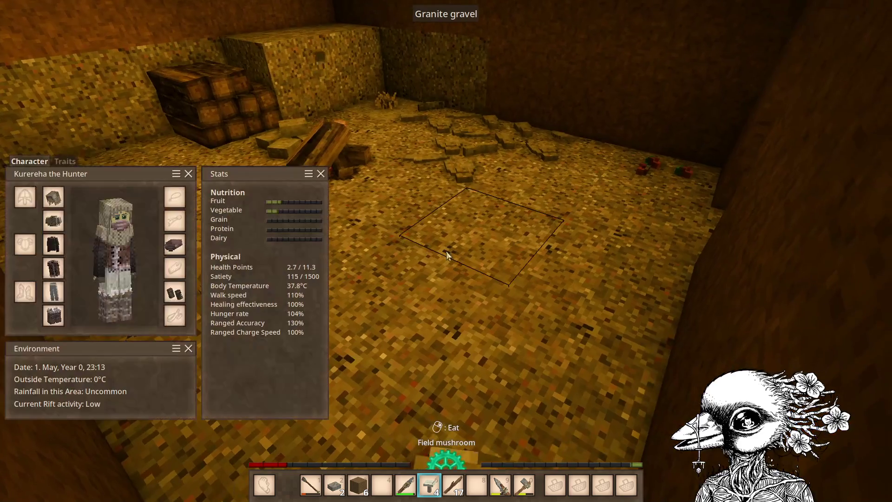
pyautogui.press('c')
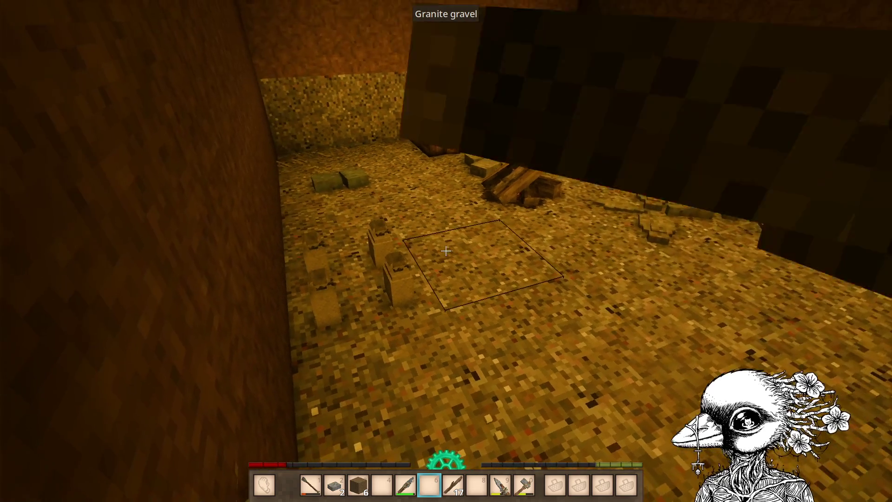
pyautogui.rightClick(446, 251)
# Step beside the firepit, check the inventory and switch to the packed dirt slot.
pyautogui.press('a')
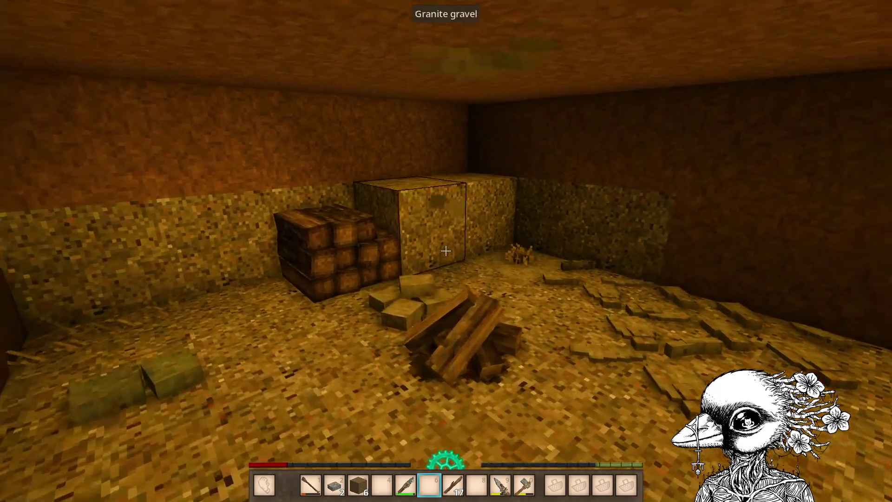
pyautogui.press('e')
pyautogui.press('e')
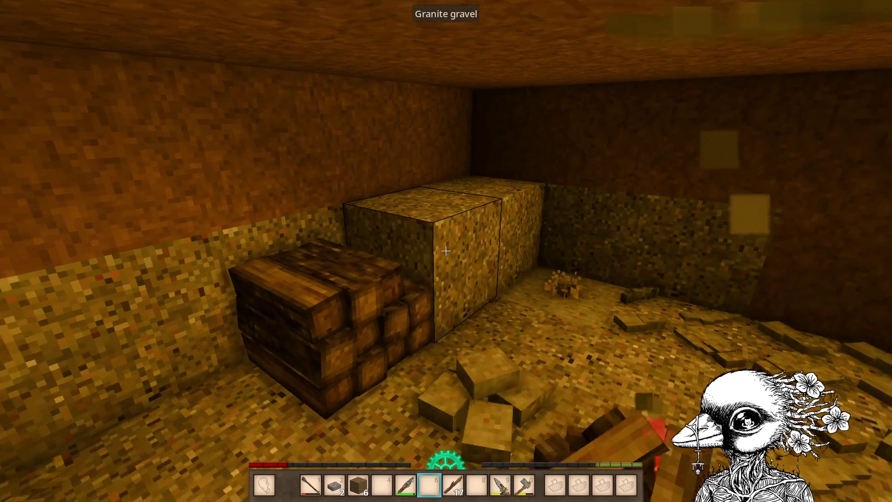
pyautogui.press('3')
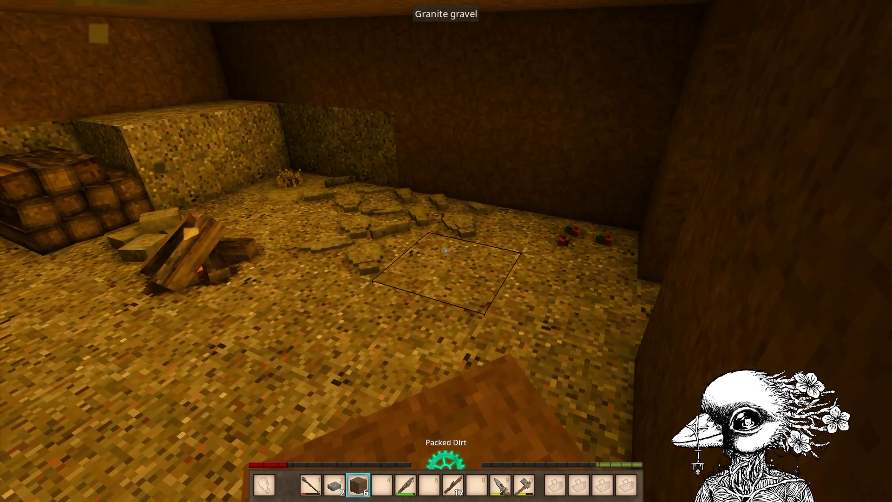
# Knap a granite axe head and add it to the tool-head ground-storage pile.
pyautogui.press('4')
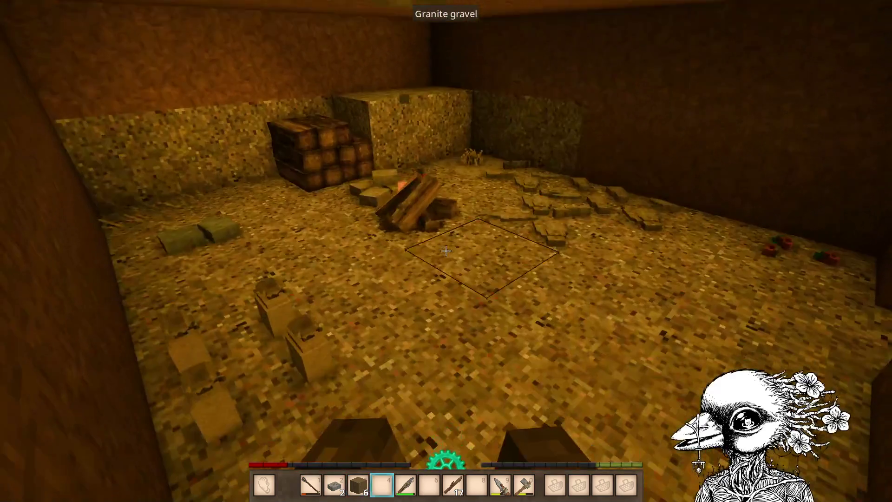
pyautogui.press('2')
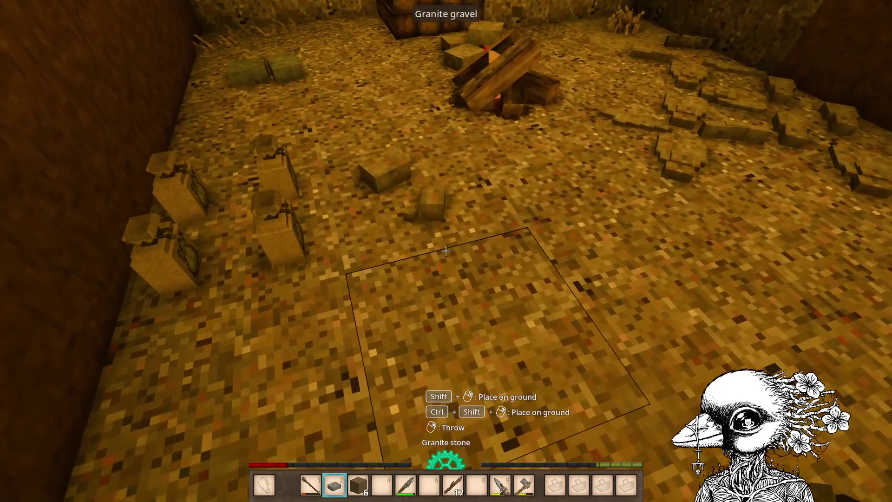
pyautogui.keyDown('shift'); pyautogui.rightClick(446, 251); pyautogui.keyUp('shift')
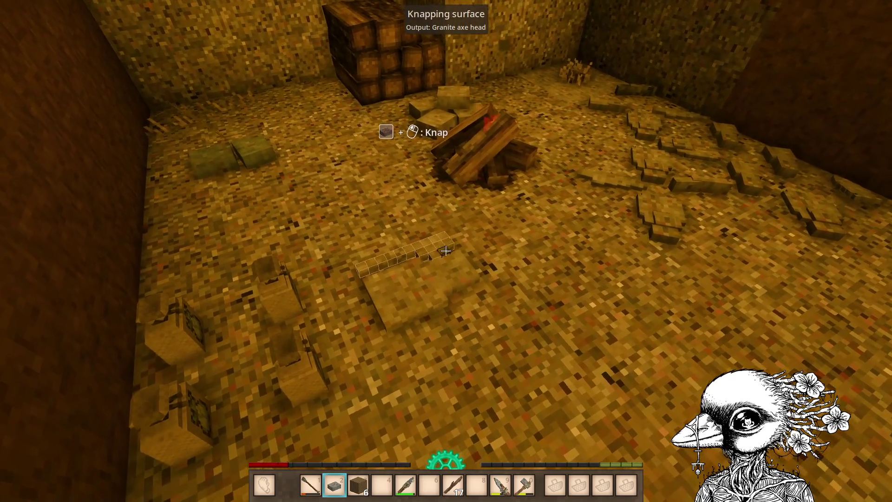
pyautogui.click(446, 251)
pyautogui.press('4')
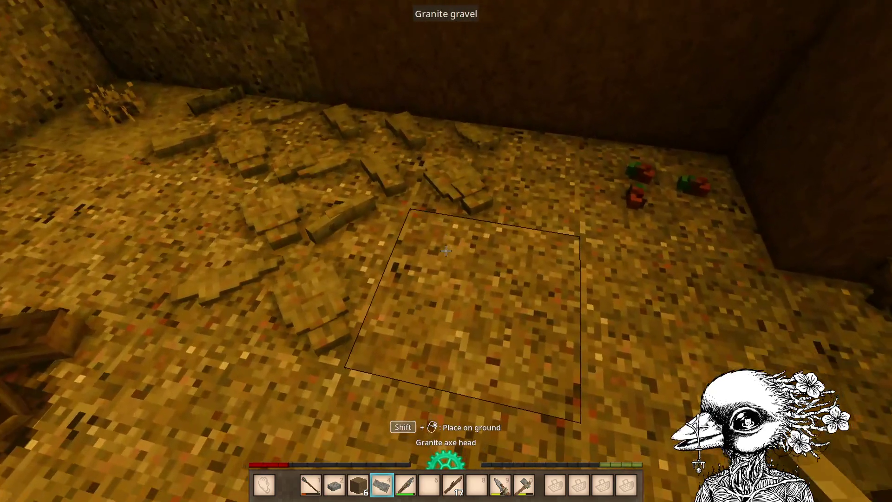
pyautogui.keyDown('shift'); pyautogui.rightClick(446, 251); pyautogui.keyUp('shift')
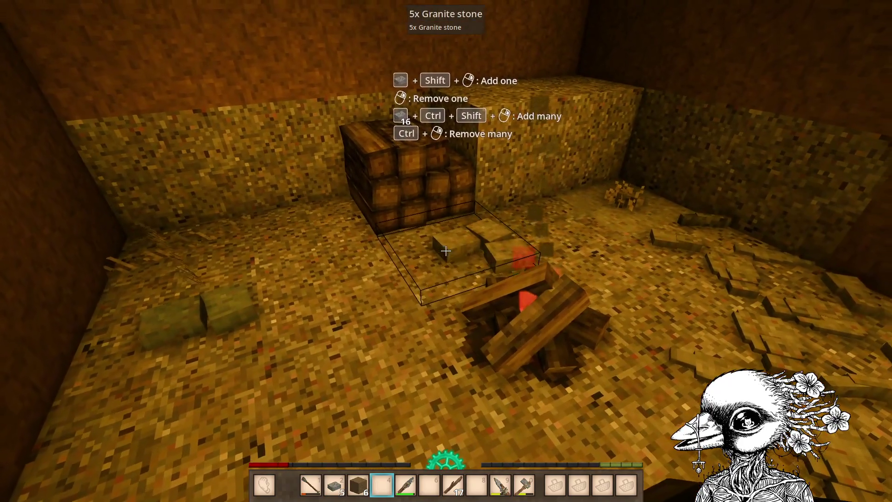
# Pick up the stored pile of granite stones and check the firepit's fuel.
pyautogui.keyDown('ctrl'); pyautogui.rightClick(446, 251); pyautogui.keyUp('ctrl')
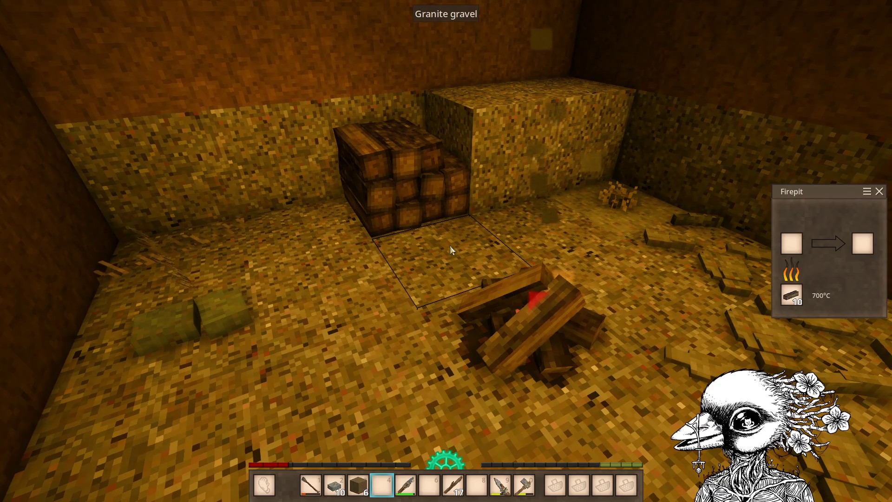
pyautogui.press('Escape')
pyautogui.press('2')
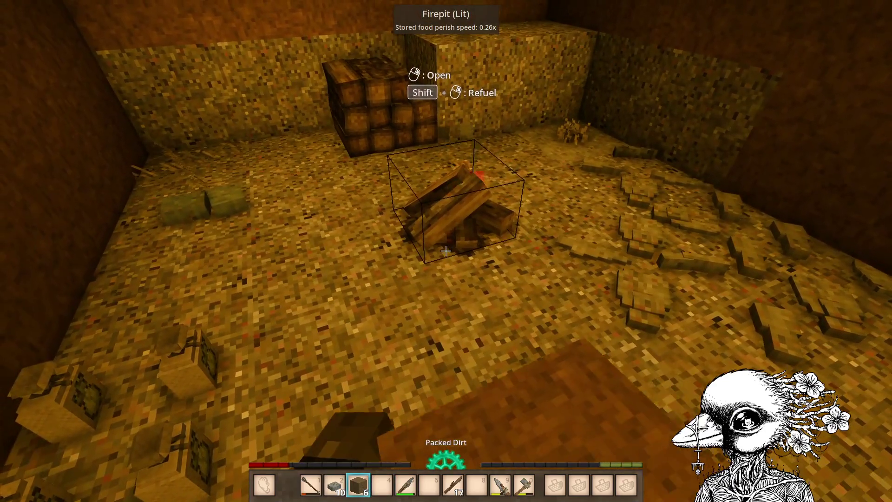
pyautogui.press('6')
pyautogui.rightClick(446, 250)
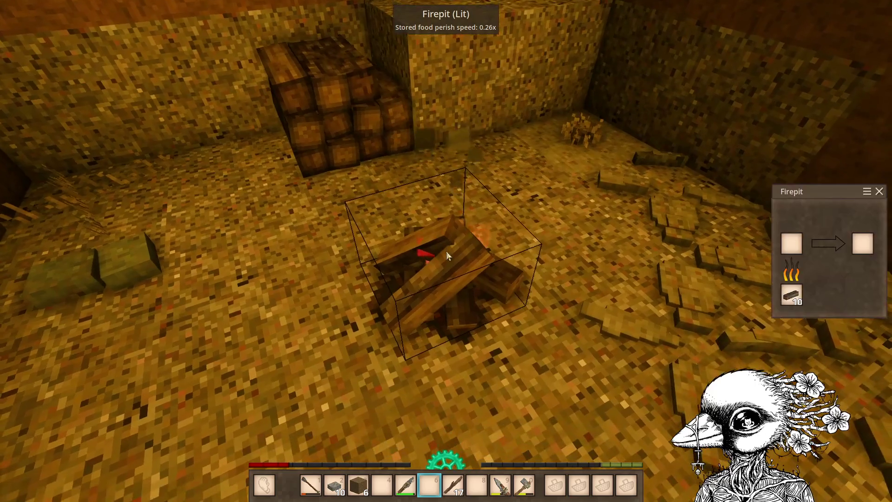
pyautogui.press('e')
pyautogui.press('e')
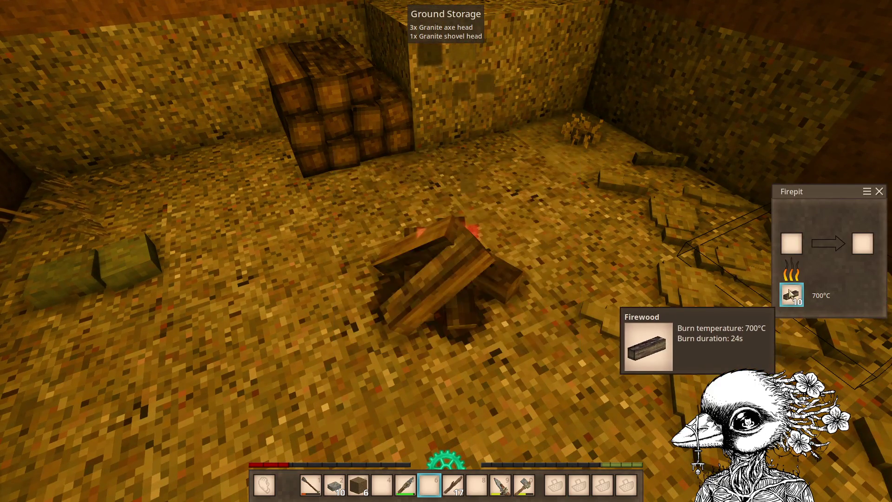
pyautogui.press('Escape')
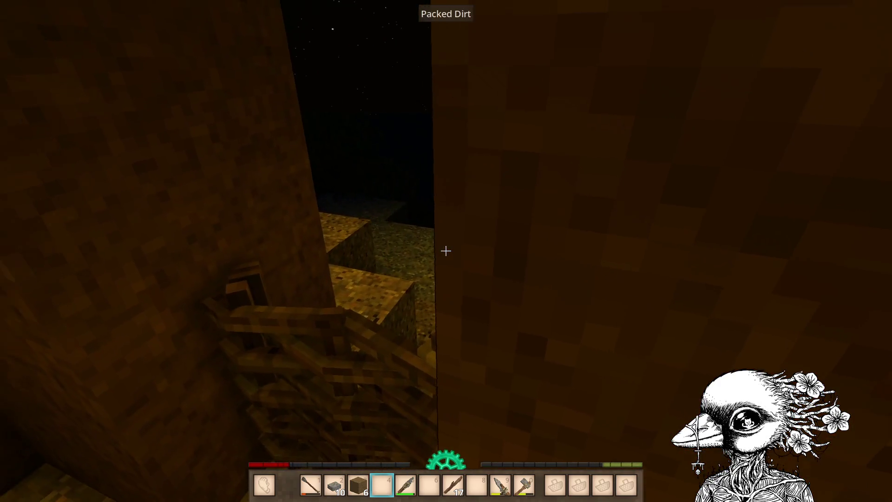
# Lay a granite stone on the floor and knap it into a shovel head.
pyautogui.press('3')
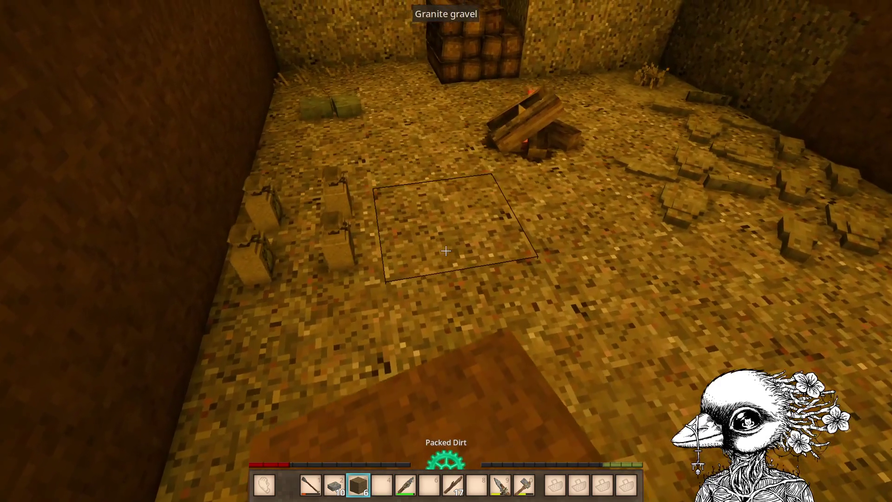
pyautogui.press('2')
pyautogui.keyDown('shift'); pyautogui.rightClick(446, 251); pyautogui.keyUp('shift')
pyautogui.rightClick(446, 250)
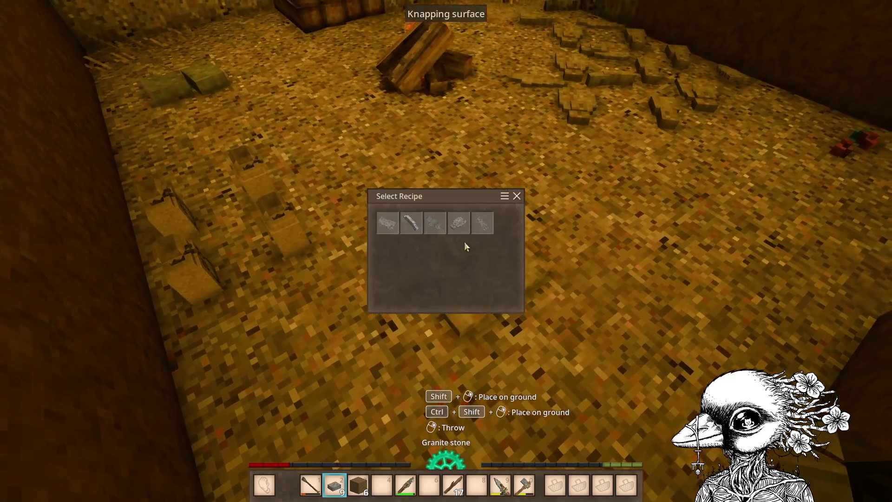
pyautogui.click(470, 224)
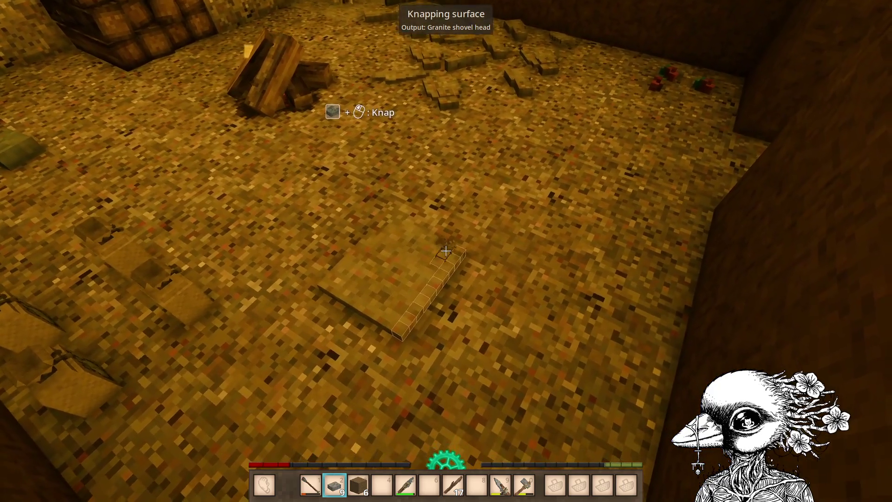
pyautogui.click(445, 251)
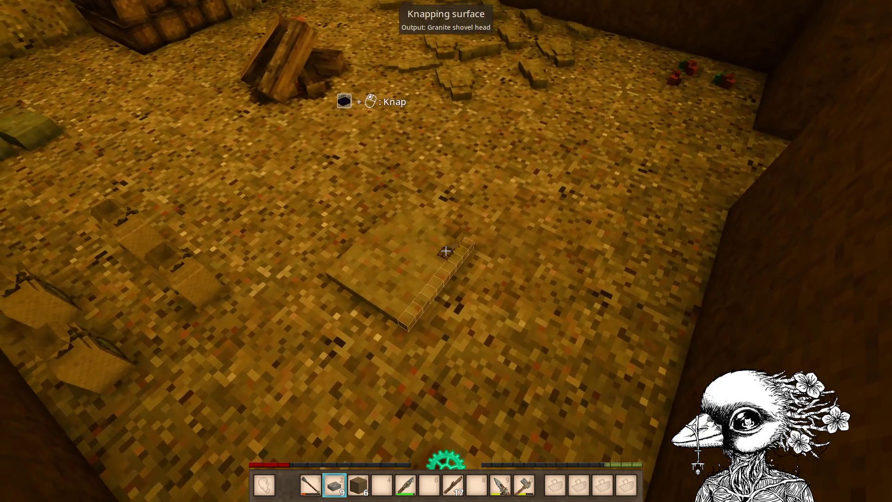
pyautogui.click(446, 251)
pyautogui.click(445, 251)
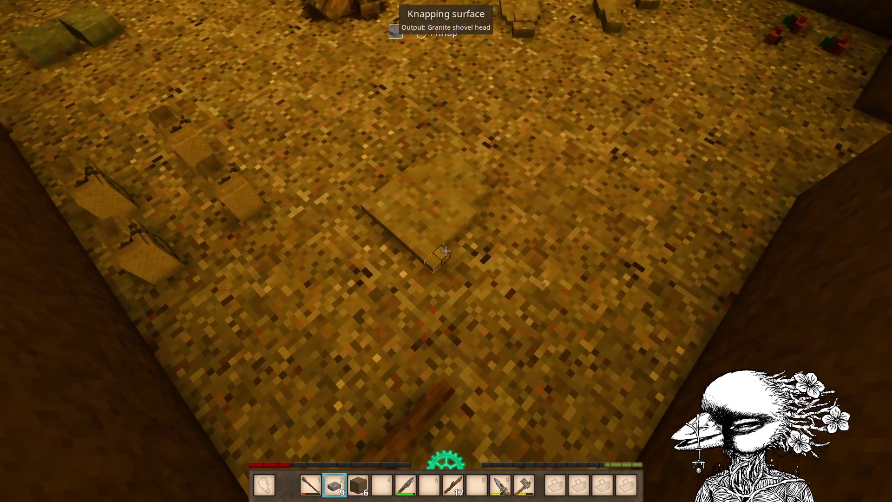
# Store the shovel head beside the axe head, then move back to face the lit firepit.
pyautogui.press('e')
pyautogui.press('e')
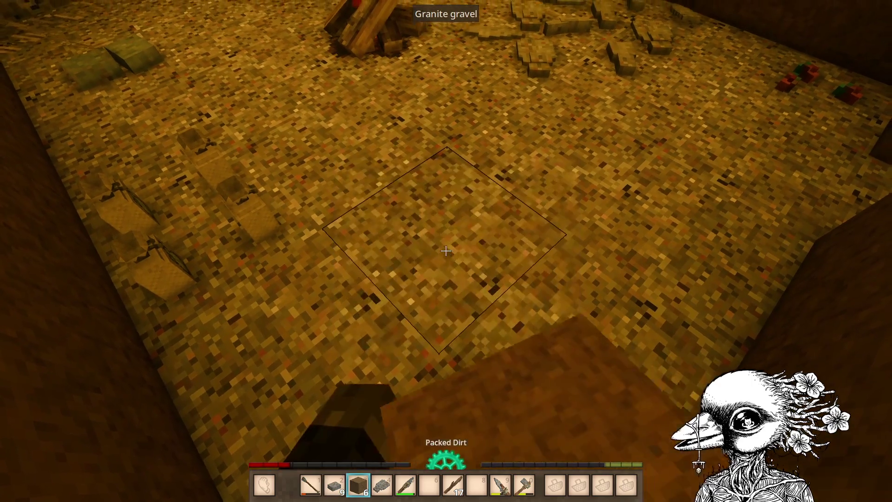
pyautogui.press('4')
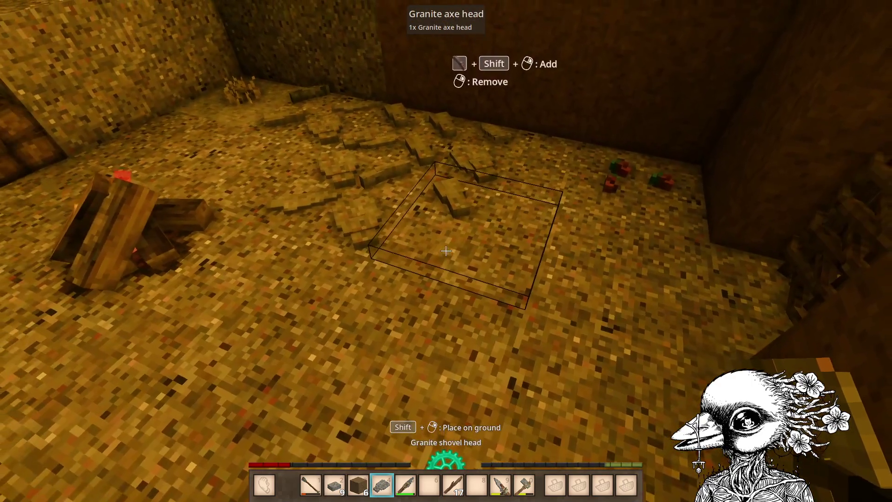
pyautogui.keyDown('shift'); pyautogui.rightClick(446, 251); pyautogui.keyUp('shift')
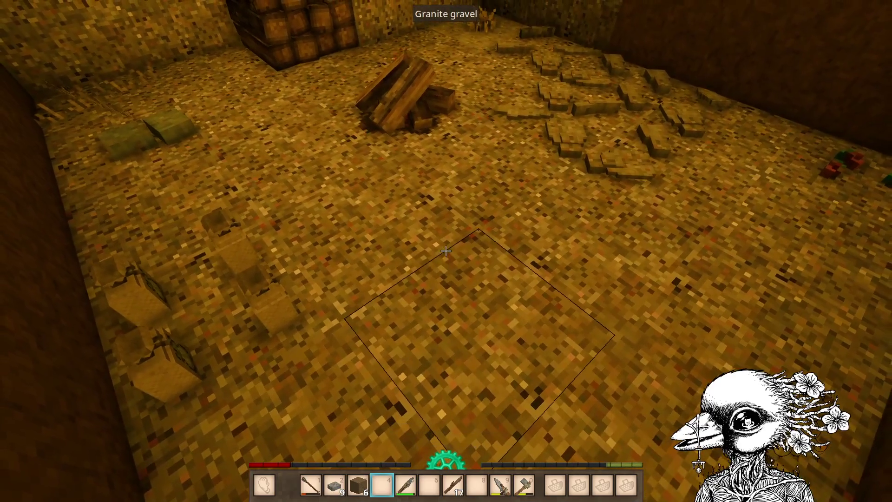
pyautogui.press('d')
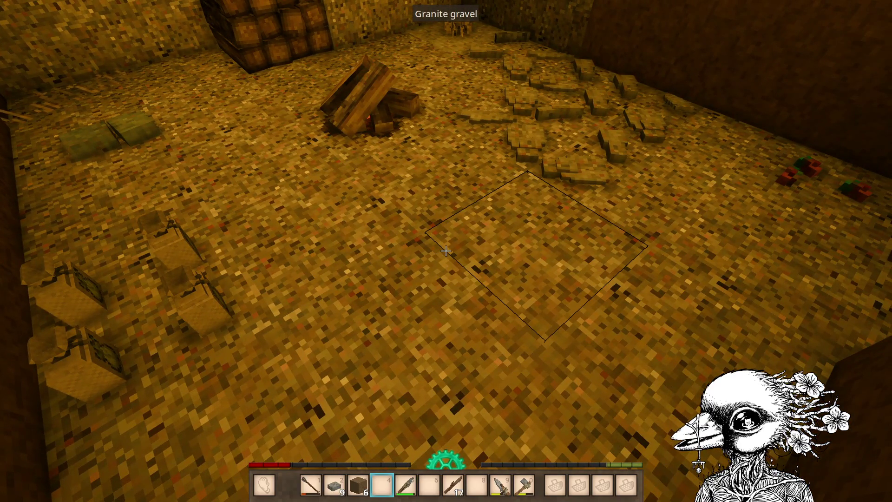
pyautogui.press('a')
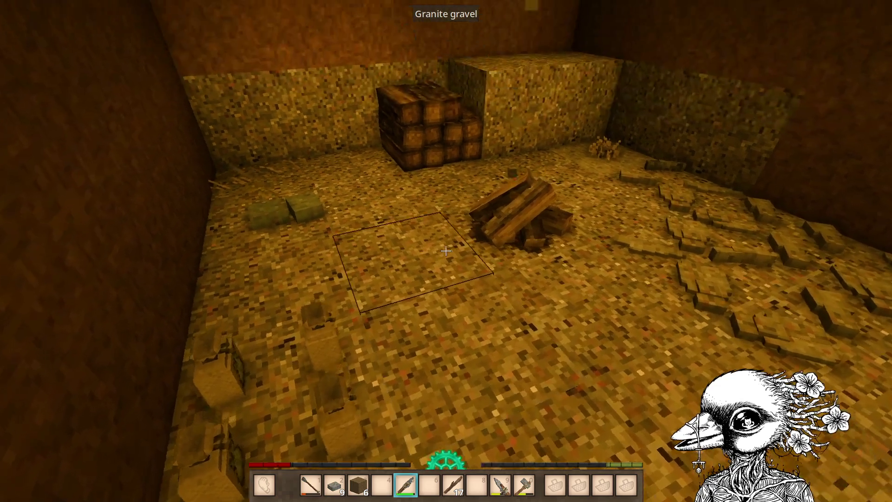
pyautogui.press('w')
pyautogui.press('a')
pyautogui.press('s')
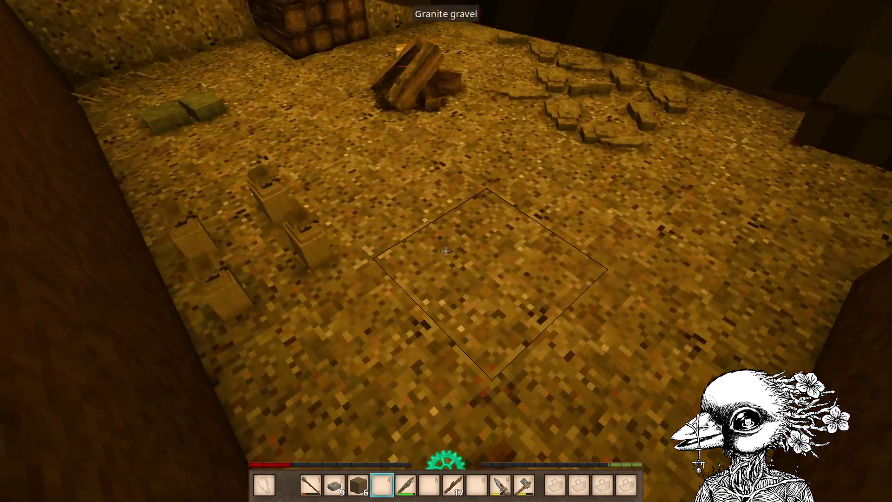
# Lay a fresh granite stone, choose the axe head recipe, and chip away its upper strip.
pyautogui.press('2')
pyautogui.keyDown('shift'); pyautogui.rightClick(446, 251); pyautogui.keyUp('shift')
pyautogui.keyDown('shift'); pyautogui.rightClick(446, 251); pyautogui.keyUp('shift')
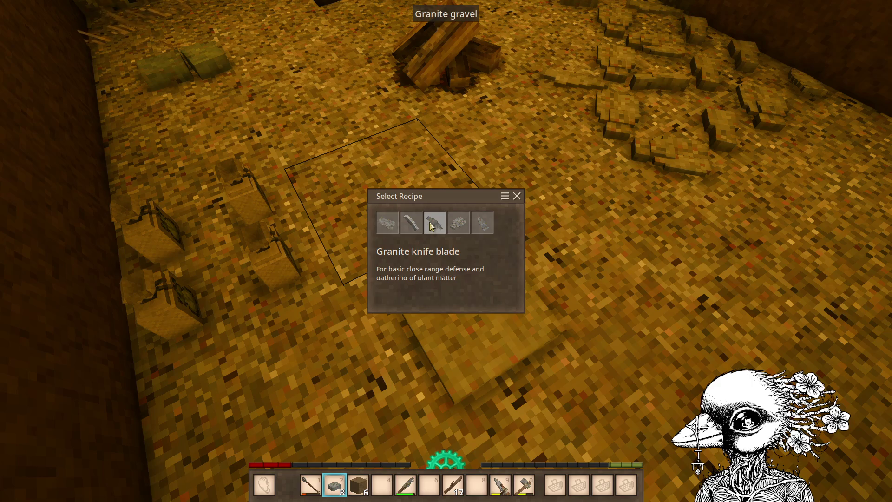
pyautogui.click(387, 223)
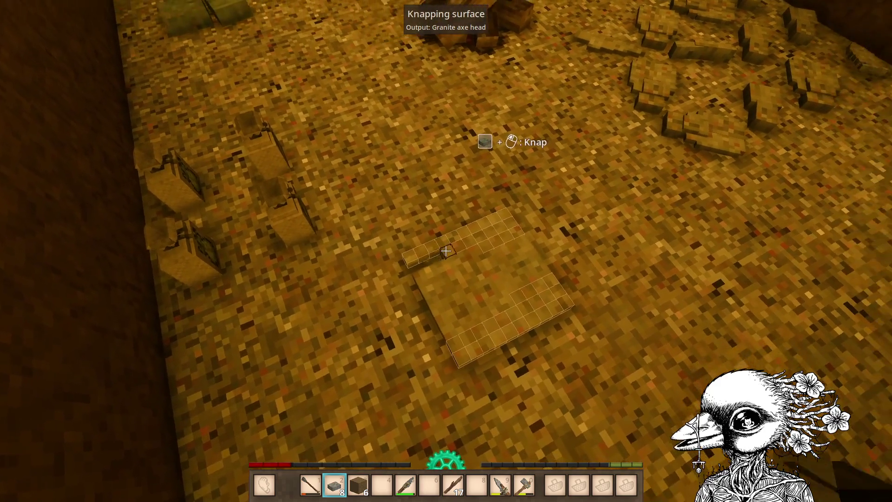
pyautogui.click(446, 251)
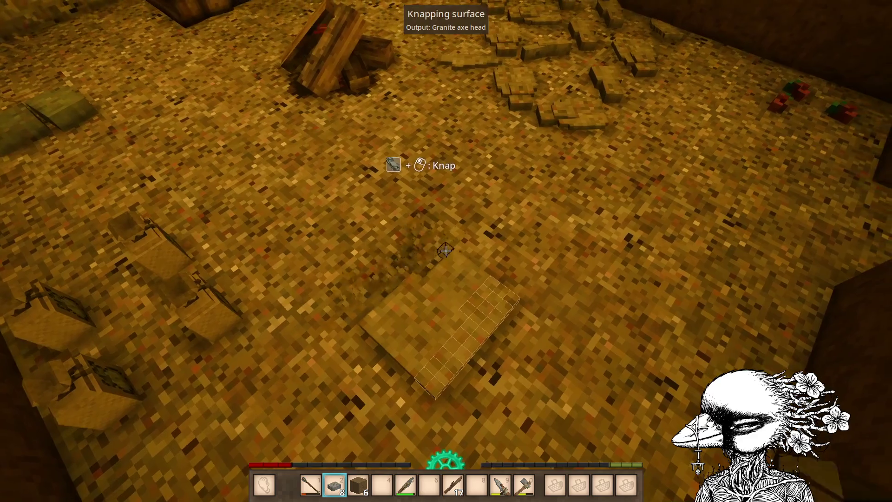
pyautogui.click(446, 251)
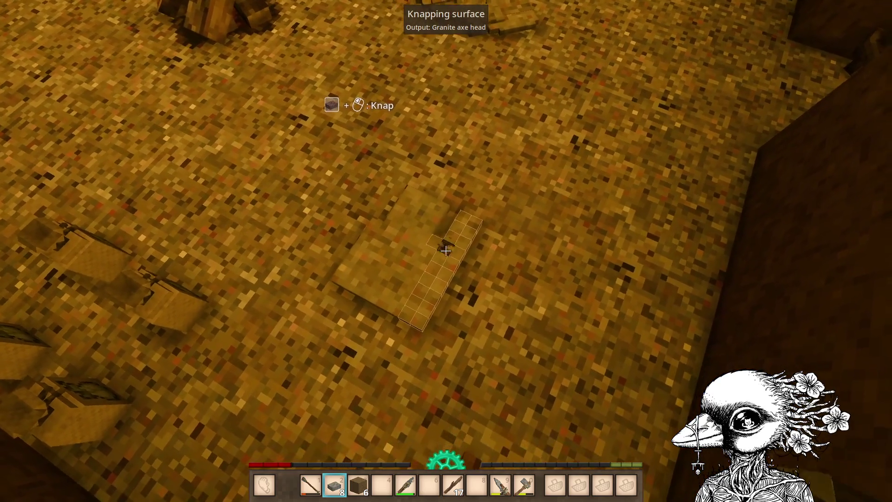